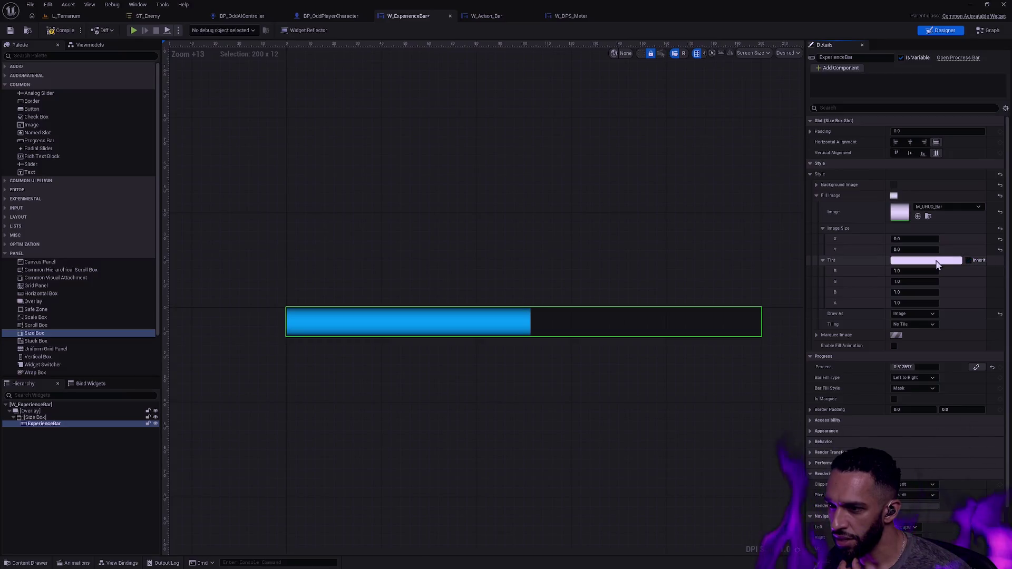
Step: Reset the ExperienceBar's Fill Color and Opacity to its default white
{"action": "left_click", "coordinate": [912, 461]}
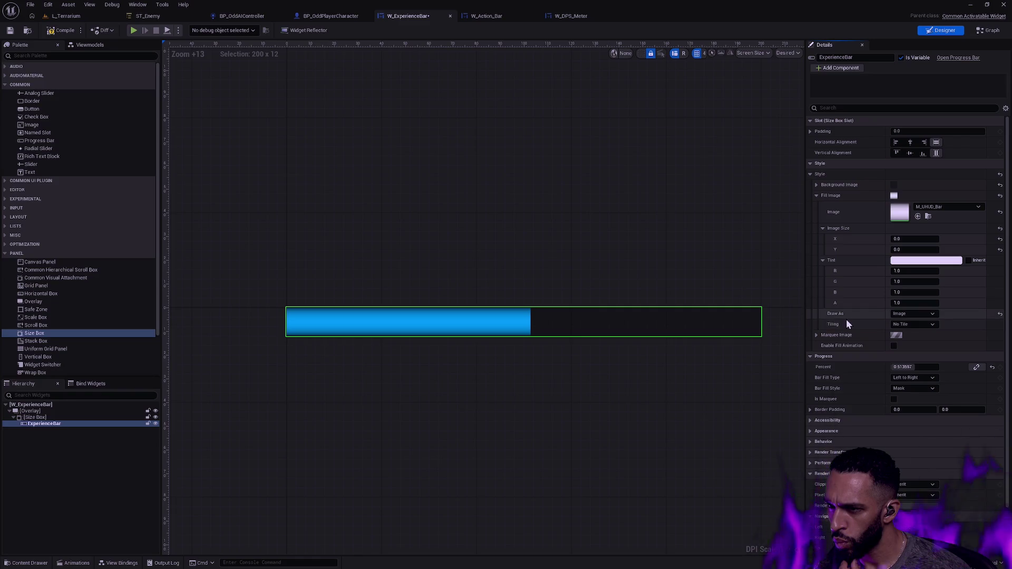
{"action": "scroll", "coordinate": [859, 342], "scroll_direction": "down", "scroll_amount": 2}
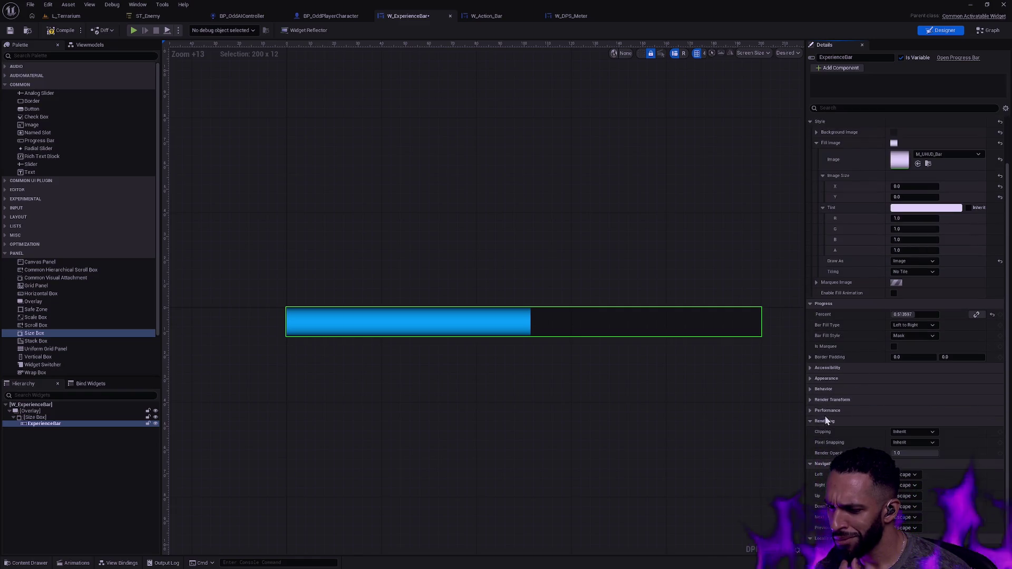
{"action": "left_click", "coordinate": [811, 379]}
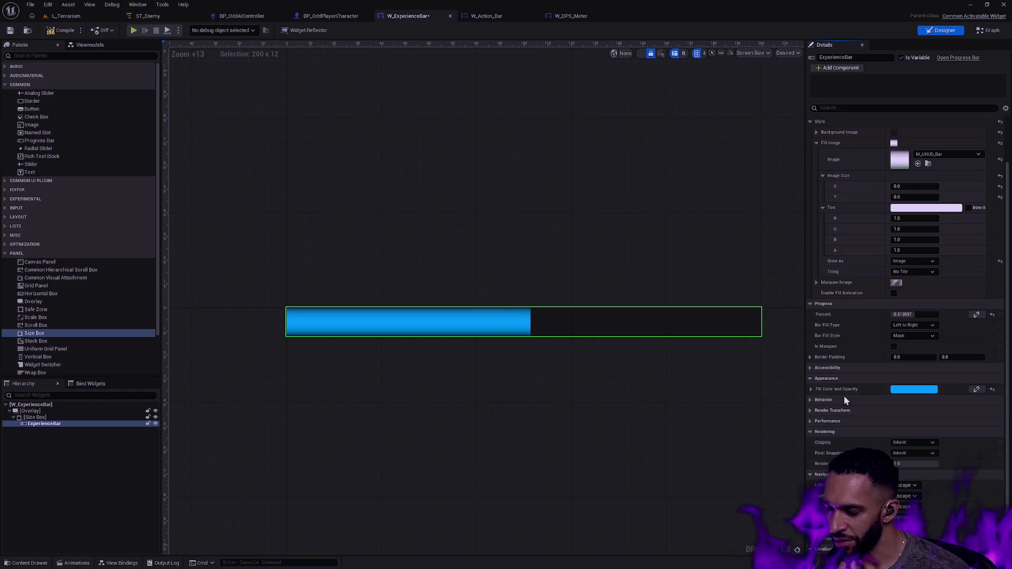
{"action": "left_click", "coordinate": [812, 390]}
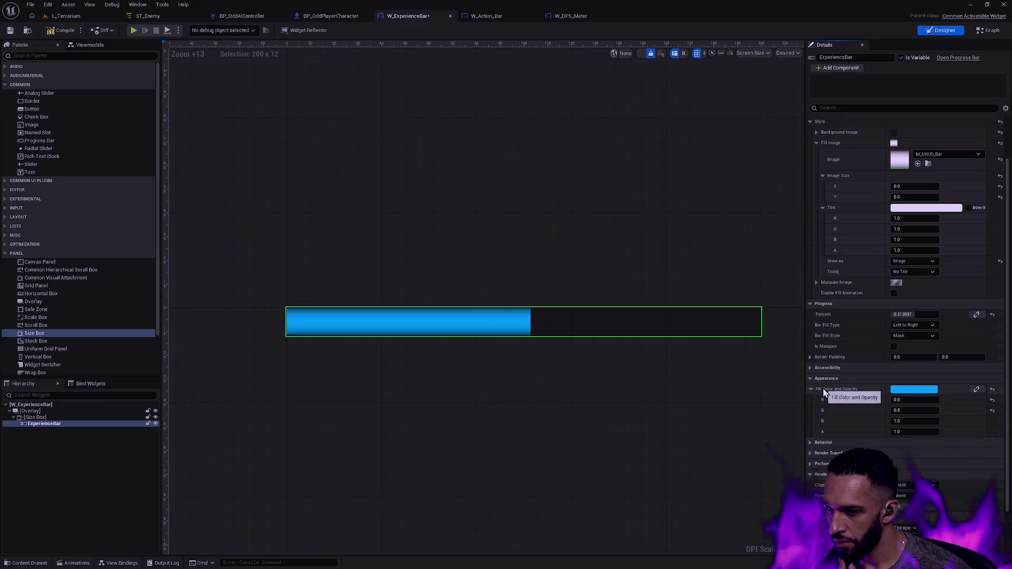
{"action": "left_click", "coordinate": [993, 389]}
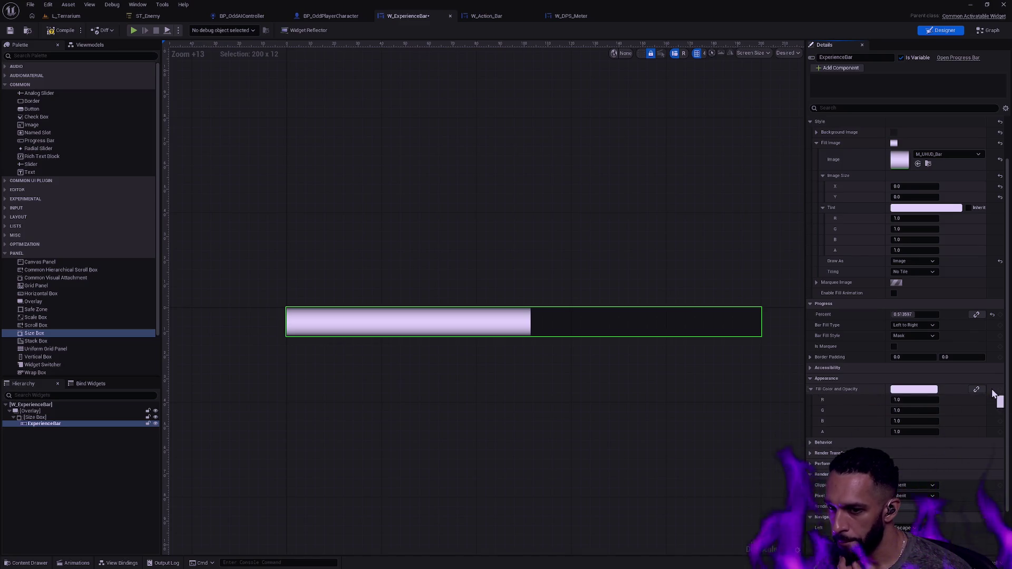
{"action": "left_click", "coordinate": [812, 391]}
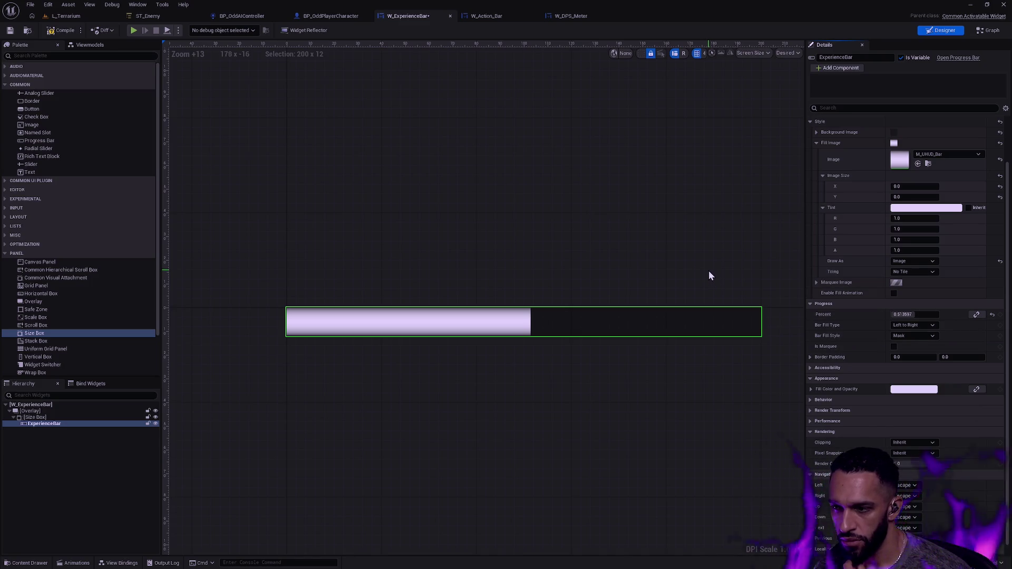
Step: Check the progress percent value and reselect the experience bar
{"action": "left_click", "coordinate": [899, 314]}
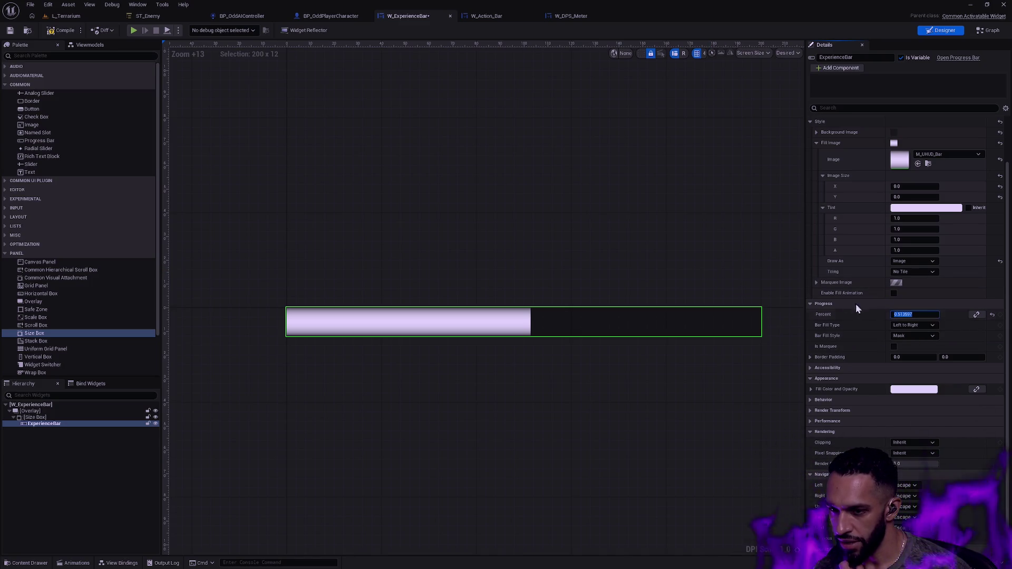
{"action": "left_click", "coordinate": [753, 286]}
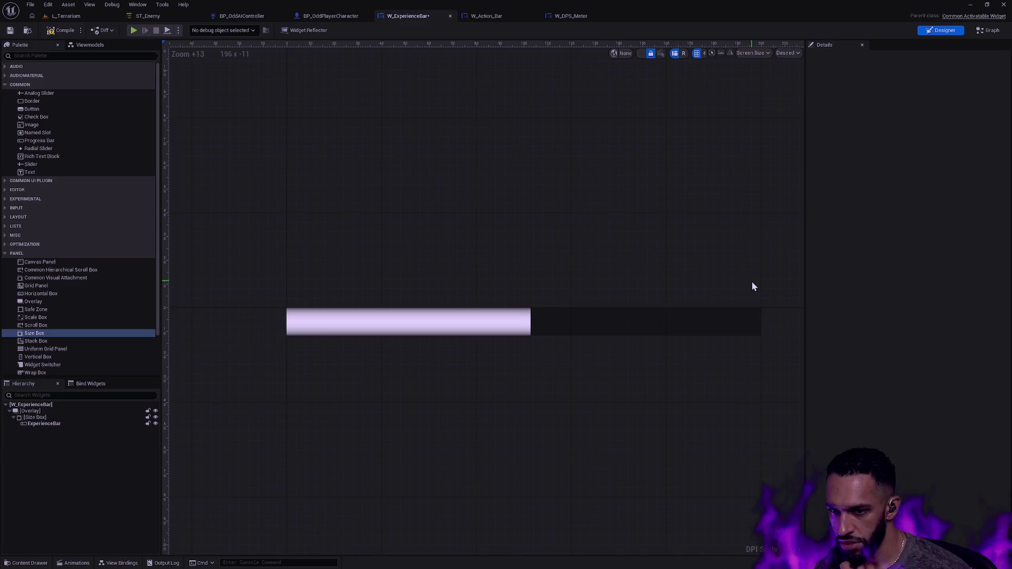
{"action": "left_click", "coordinate": [654, 321]}
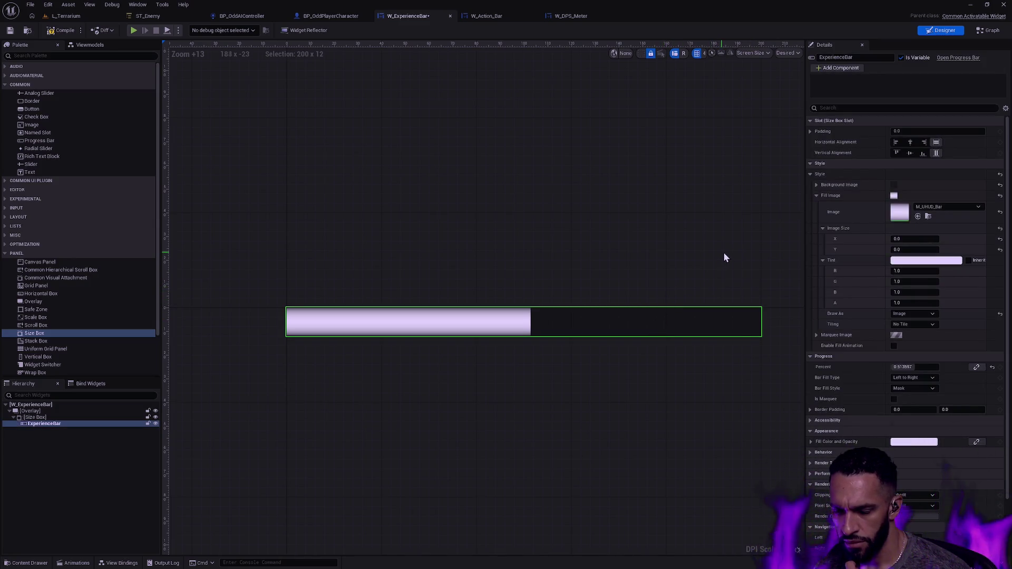
Step: Set the ExperienceBar's fill image tint to a vivid blue (5255FF)
{"action": "left_click", "coordinate": [916, 265]}
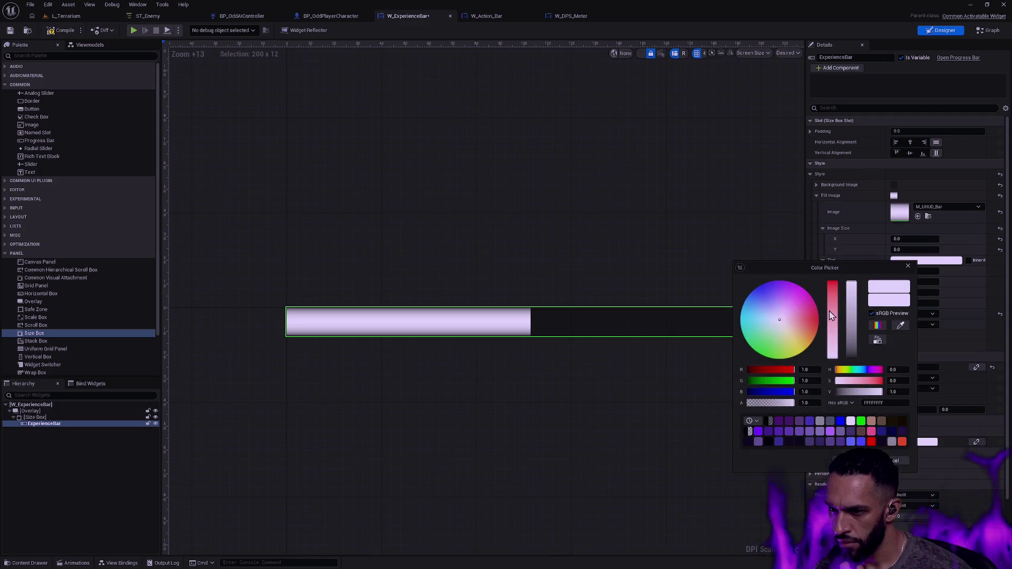
{"action": "left_click", "coordinate": [809, 330]}
{"action": "left_click_drag", "start_coordinate": [809, 331], "coordinate": [814, 334]}
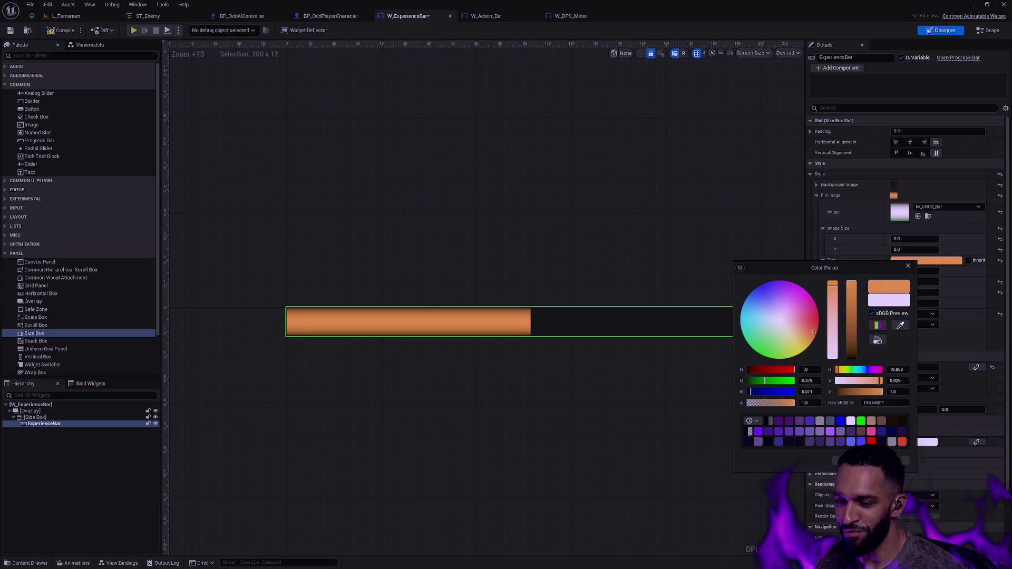
{"action": "left_click", "coordinate": [861, 442]}
{"action": "left_click", "coordinate": [623, 296]}
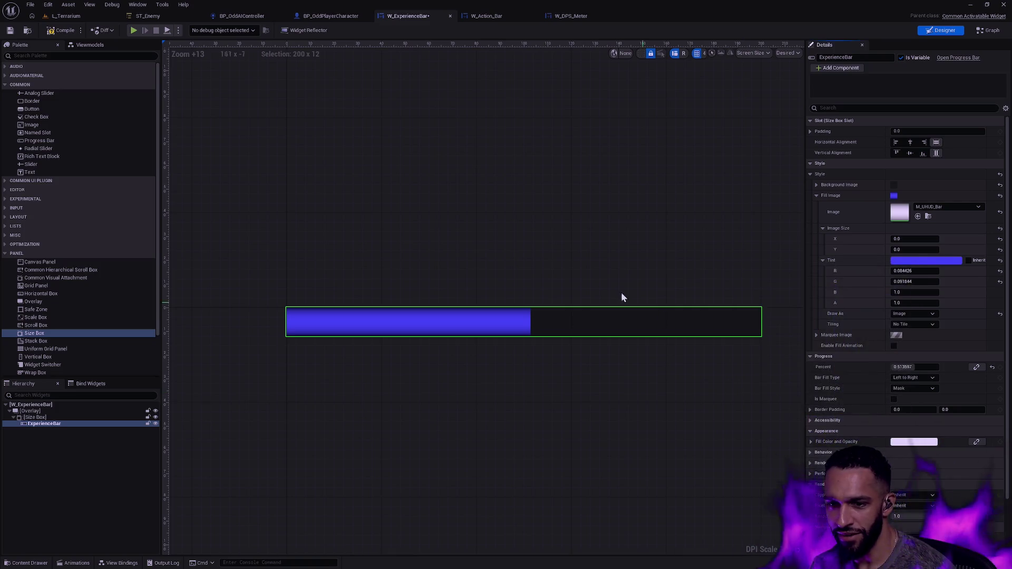
Step: Reselect the experience bar, check its percent value, and switch to the EventGraph
{"action": "left_click", "coordinate": [678, 267]}
{"action": "left_click", "coordinate": [562, 319]}
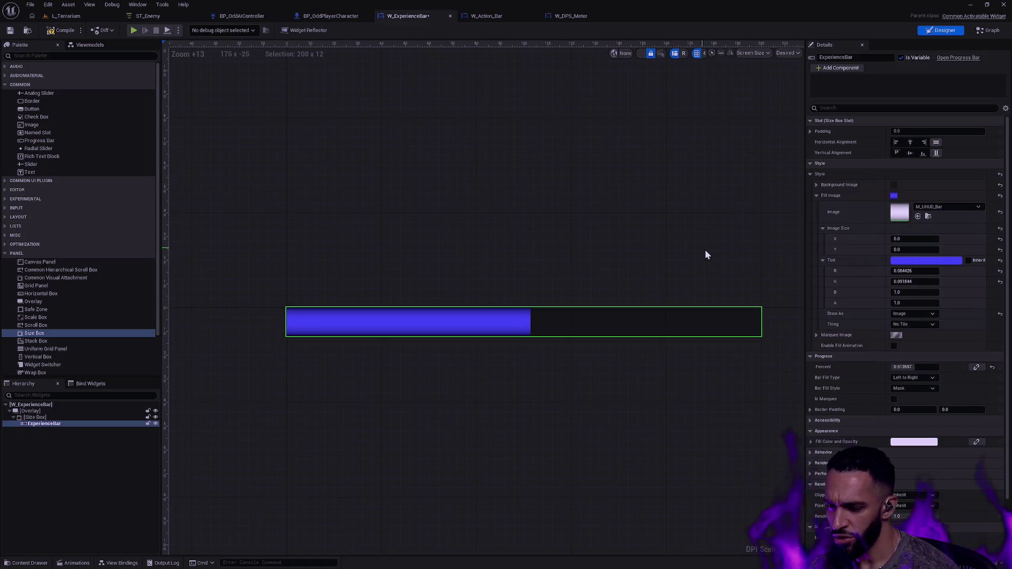
{"action": "left_click", "coordinate": [926, 367]}
{"action": "left_click", "coordinate": [989, 30]}
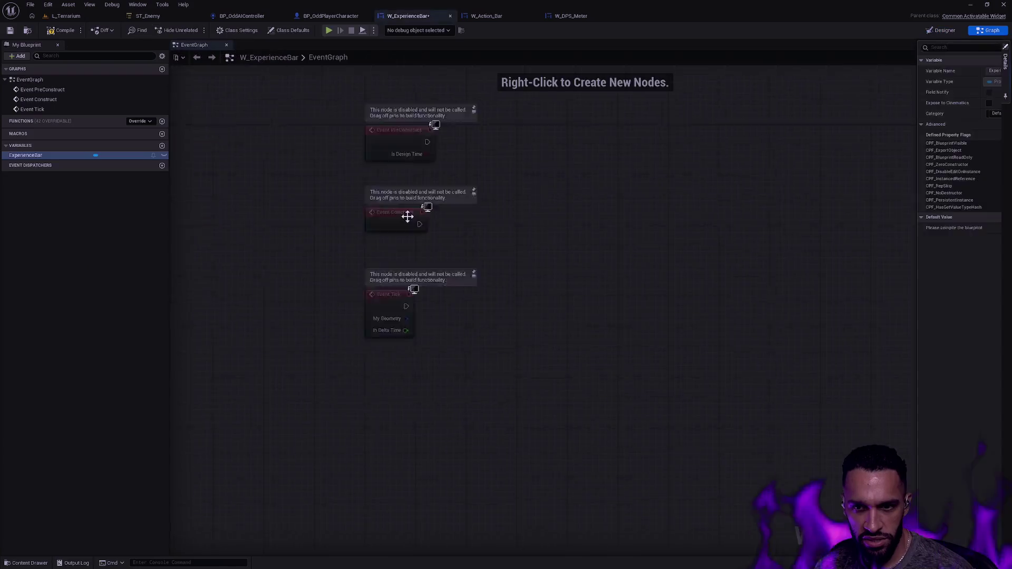
Step: Delete the three disabled default event nodes from the graph
{"action": "left_click_drag", "start_coordinate": [651, 382], "coordinate": [552, 387]}
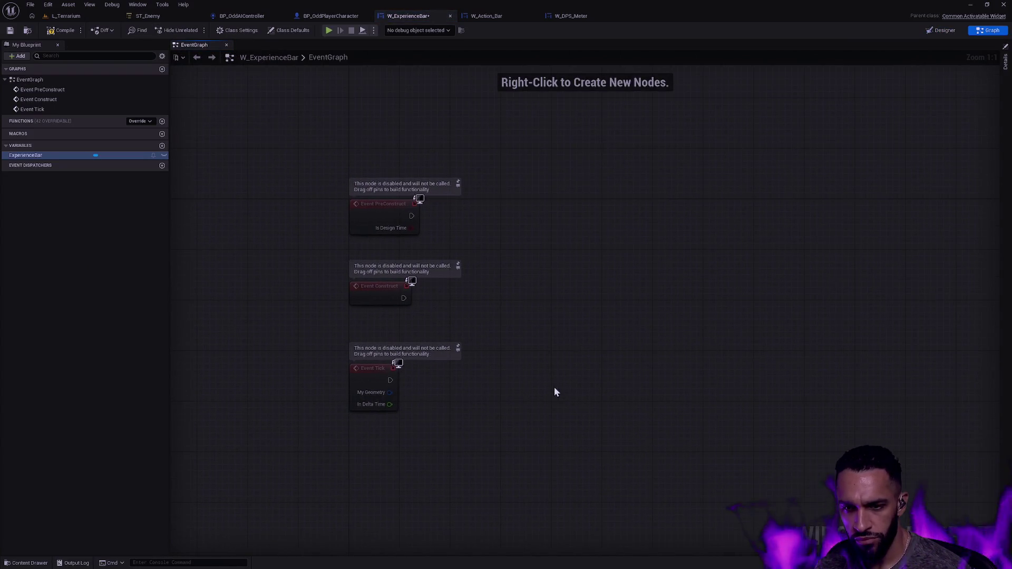
{"action": "left_click_drag", "start_coordinate": [610, 425], "coordinate": [312, 129]}
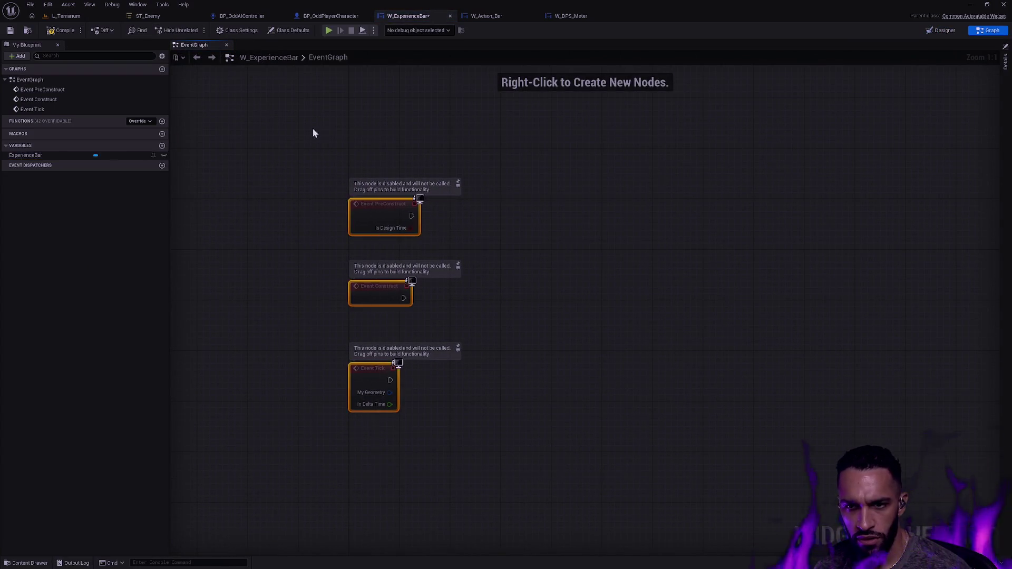
{"action": "key", "text": "Delete"}
Step: Add an Event OnInitialized node to the graph
{"action": "right_click", "coordinate": [384, 212]}
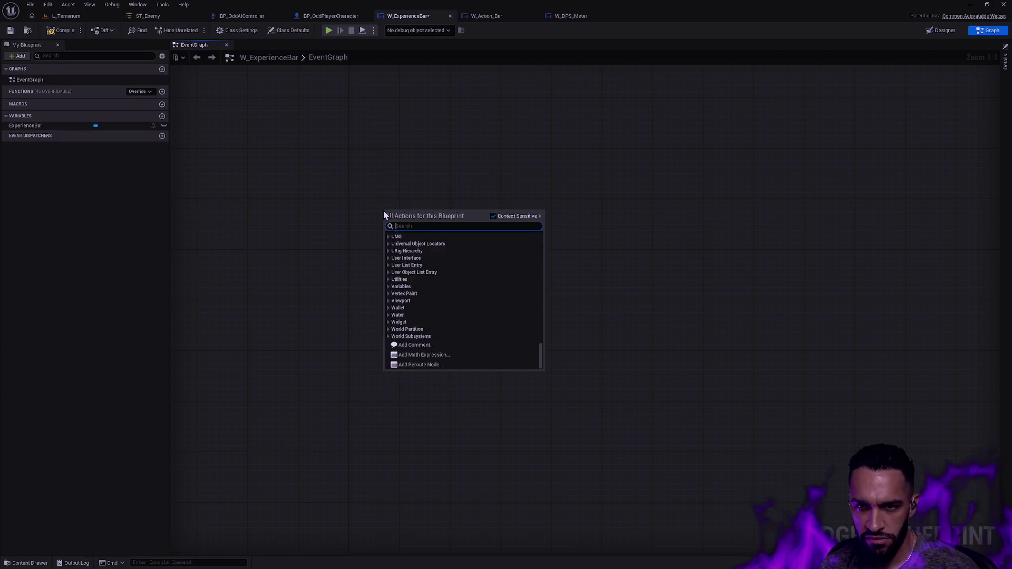
{"action": "type", "text": "OnItia"}
{"action": "key", "text": "BackSpace"}
{"action": "key", "text": "BackSpace"}
{"action": "key", "text": "BackSpace"}
{"action": "type", "text": "nit"}
{"action": "key", "text": "Return"}
Step: Try a Set Owning Player node off OnInitialized, remove it, and reposition the event
{"action": "left_click_drag", "start_coordinate": [315, 241], "coordinate": [399, 248]}
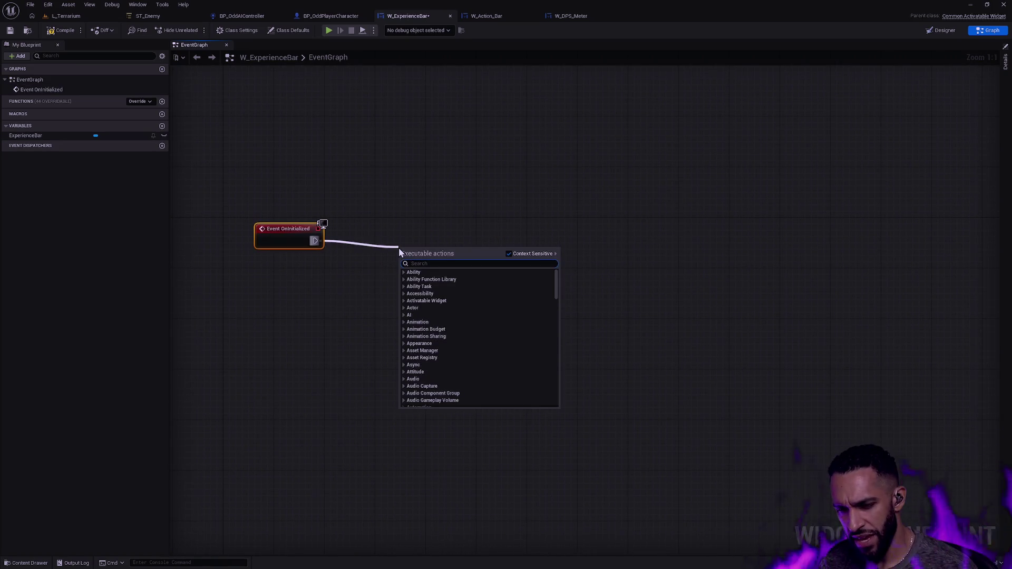
{"action": "type", "text": "get player"}
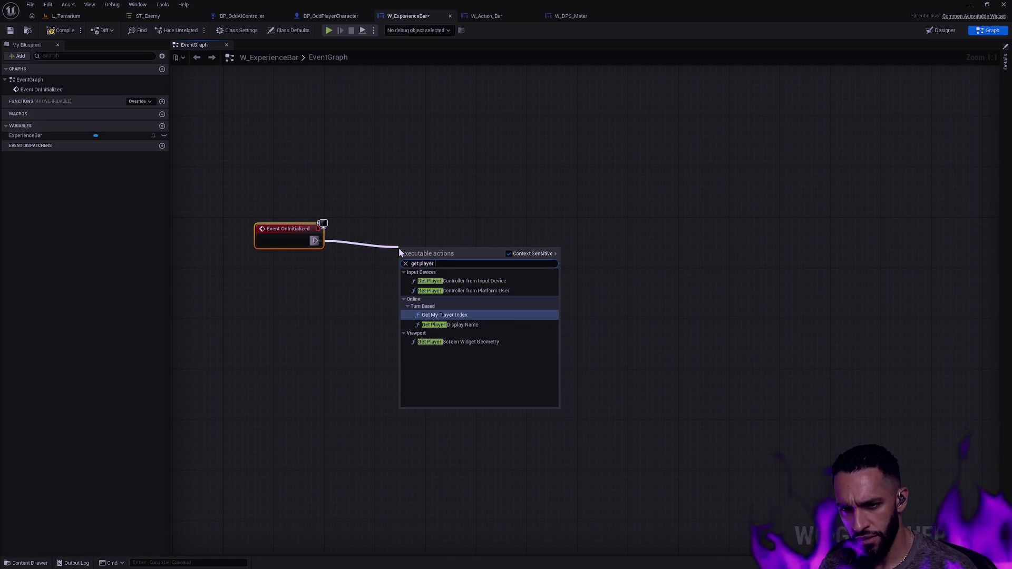
{"action": "key", "text": "BackSpace"}
{"action": "key", "text": "BackSpace"}
{"action": "key", "text": "BackSpace"}
{"action": "type", "text": "owning"}
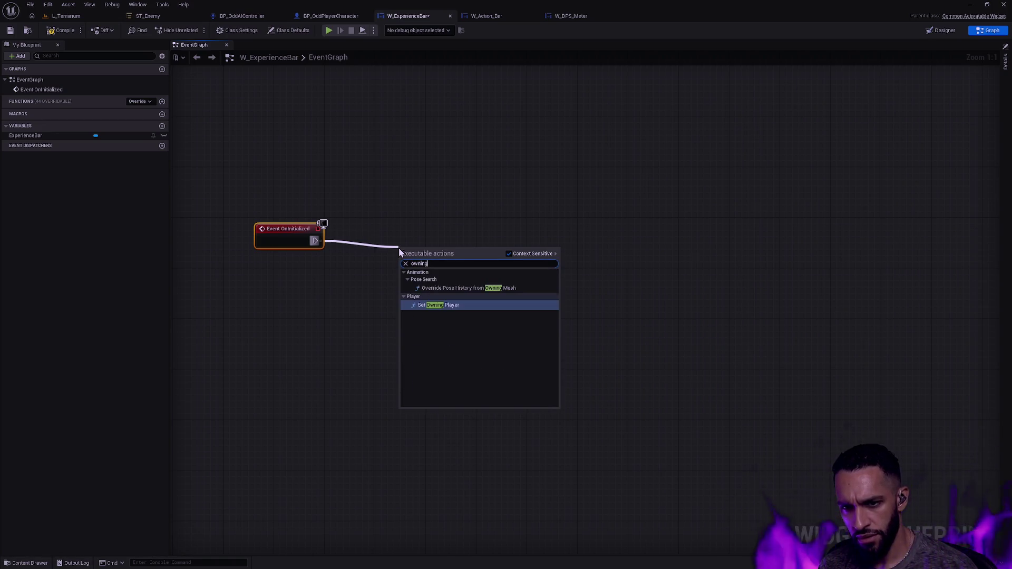
{"action": "key", "text": "Return"}
{"action": "key", "text": "Delete"}
{"action": "mouse_move", "coordinate": [287, 231]}
{"action": "left_mouse_down"}
{"action": "mouse_move", "coordinate": [255, 224]}
{"action": "mouse_move", "coordinate": [350, 230]}
{"action": "left_mouse_up"}
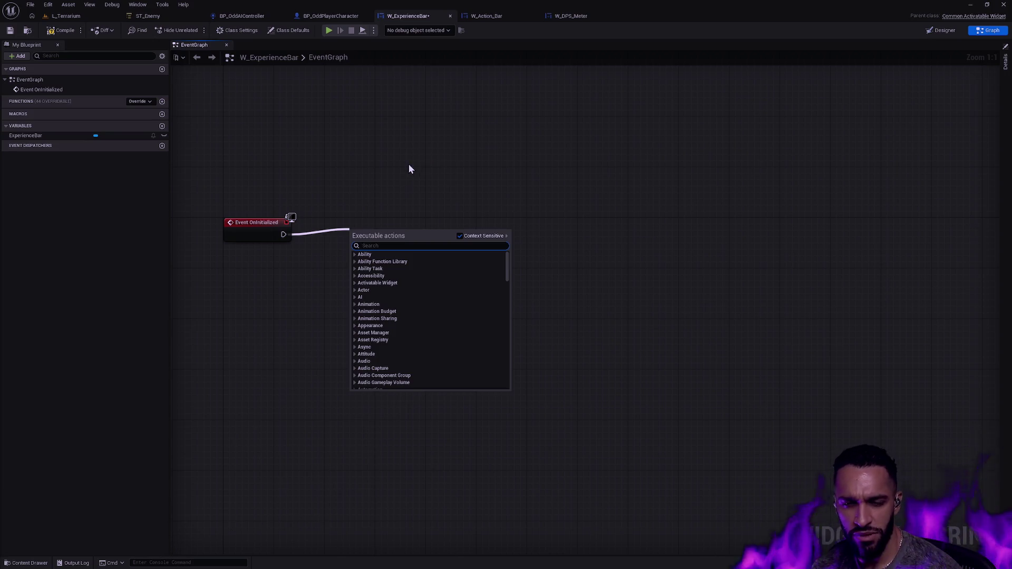
Step: Search OnInitialized's exec wire for 'local player', 'get player' and 'owning' without adding anything
{"action": "left_click", "coordinate": [395, 190]}
{"action": "left_click_drag", "start_coordinate": [321, 237], "coordinate": [369, 238]}
{"action": "type", "text": "local player"}
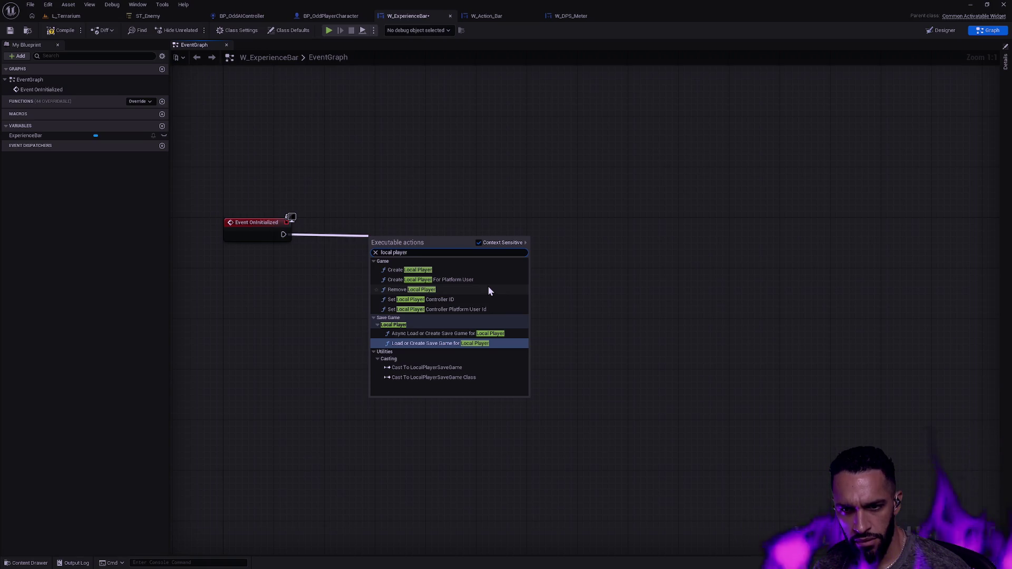
{"action": "left_click", "coordinate": [305, 240]}
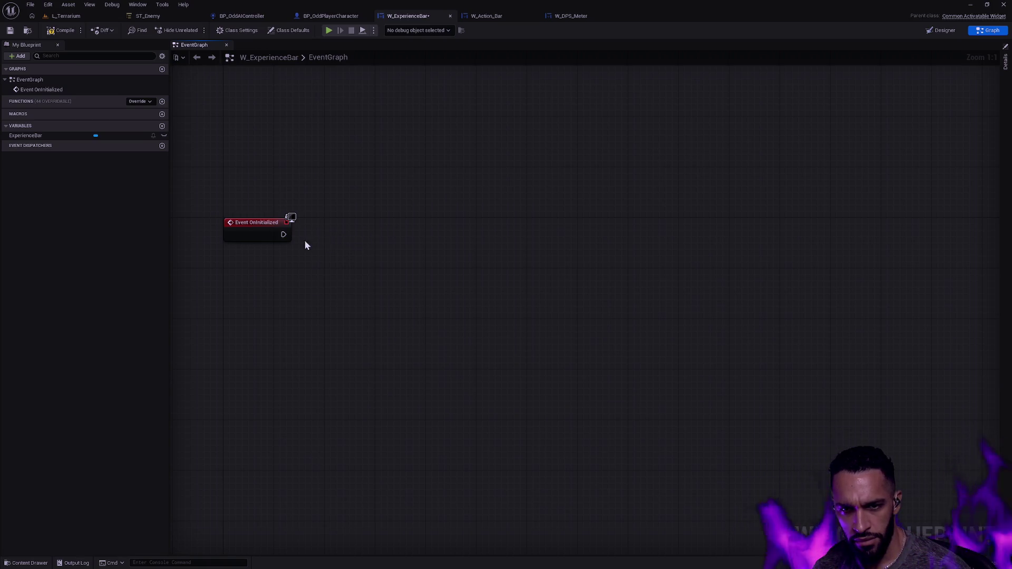
{"action": "left_click_drag", "start_coordinate": [333, 243], "coordinate": [333, 242]}
{"action": "type", "text": "player"}
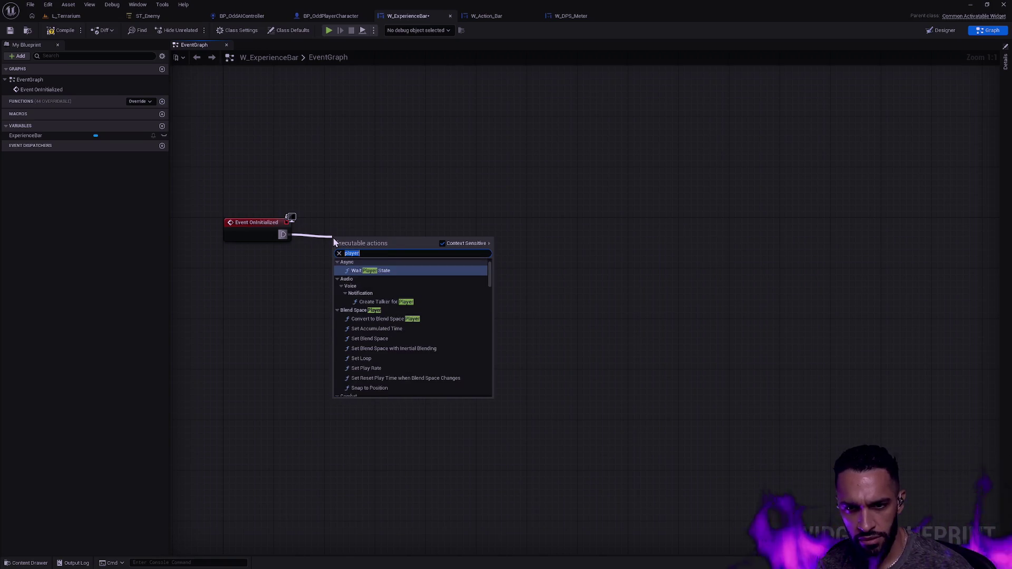
{"action": "type", "text": "get play"}
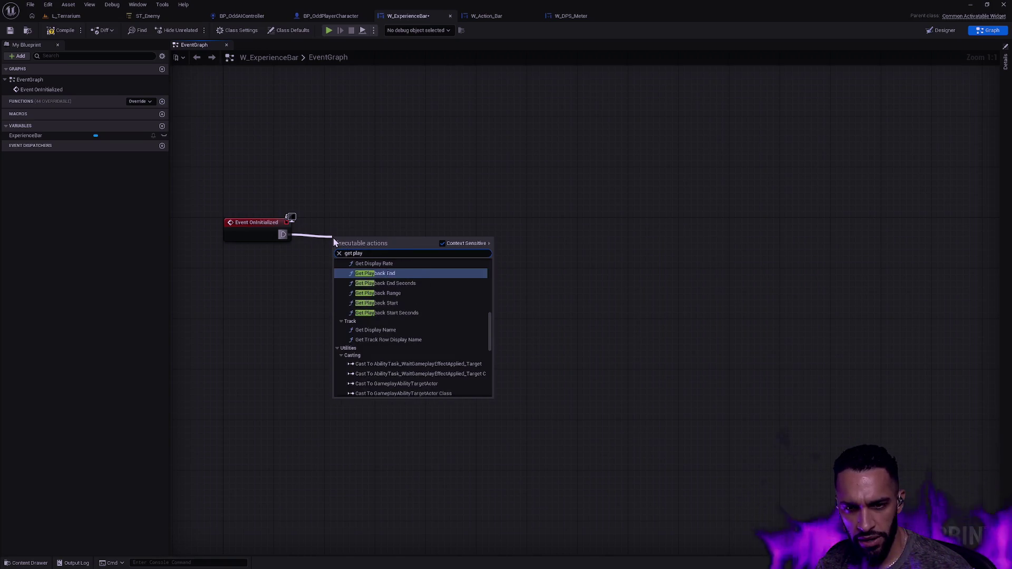
{"action": "type", "text": "er"}
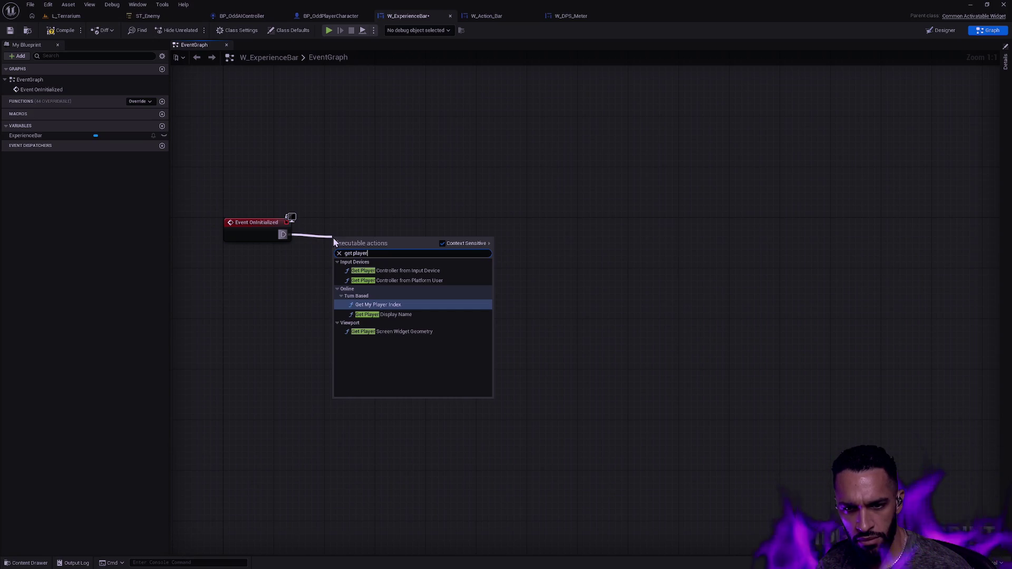
{"action": "key", "text": "ctrl+a"}
{"action": "type", "text": "owning"}
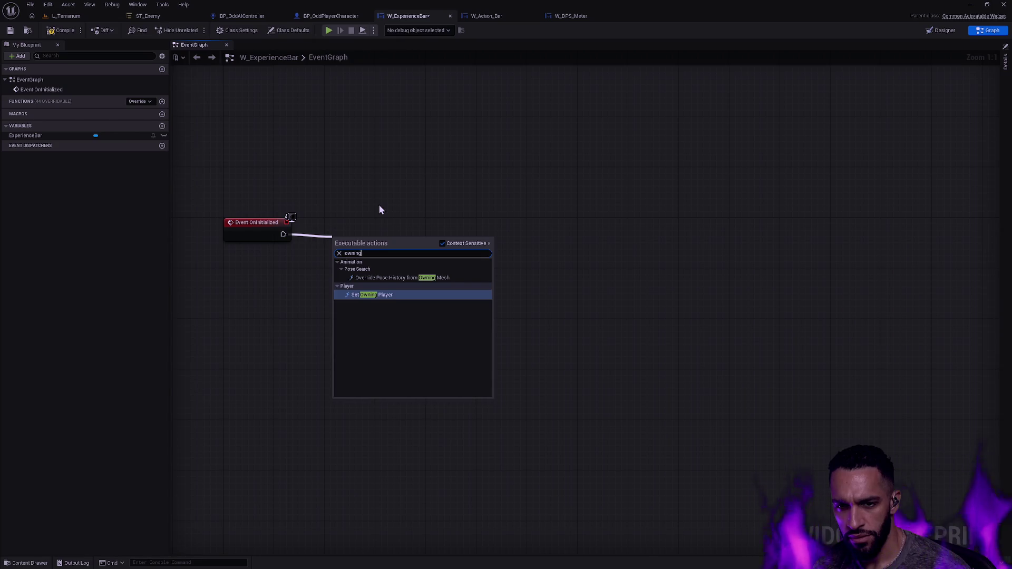
{"action": "key", "text": "ctrl+a"}
{"action": "type", "text": "local plla"}
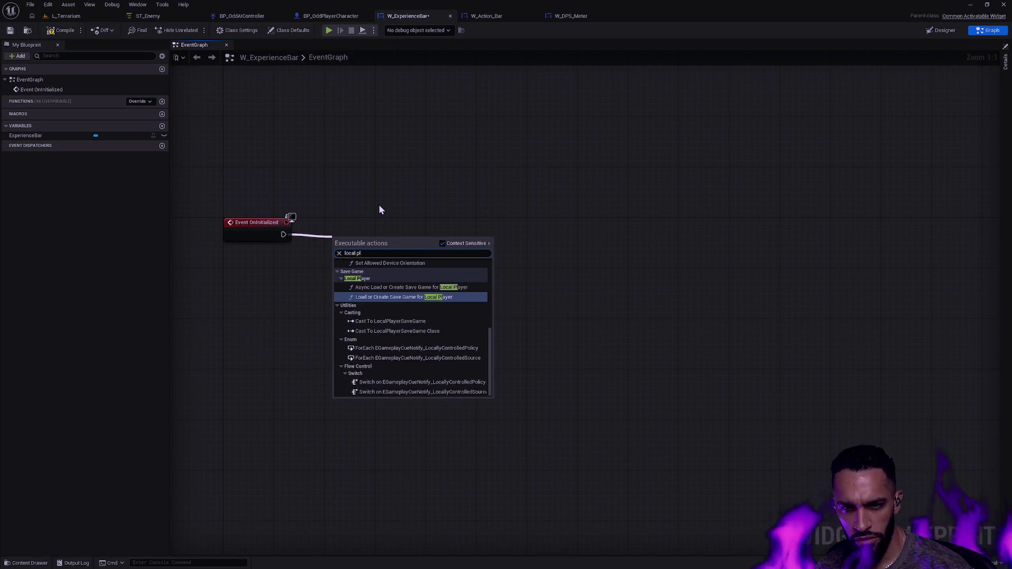
{"action": "key", "text": "ctrl+a"}
{"action": "type", "text": "local player"}
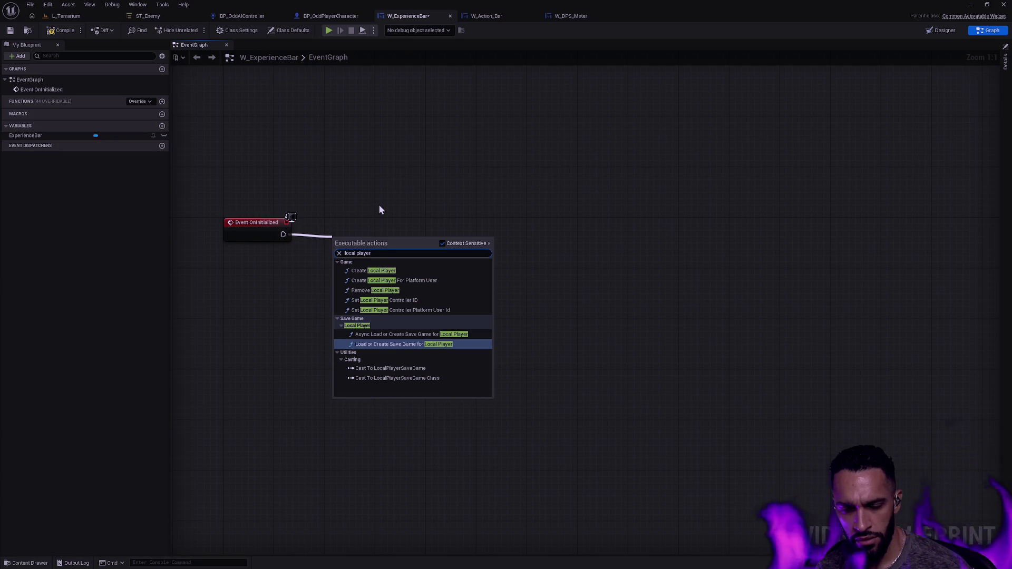
Step: Add a Get Owning Local Player node from the full Blueprint action list
{"action": "right_click", "coordinate": [382, 203]}
{"action": "type", "text": "Local Pllayer"}
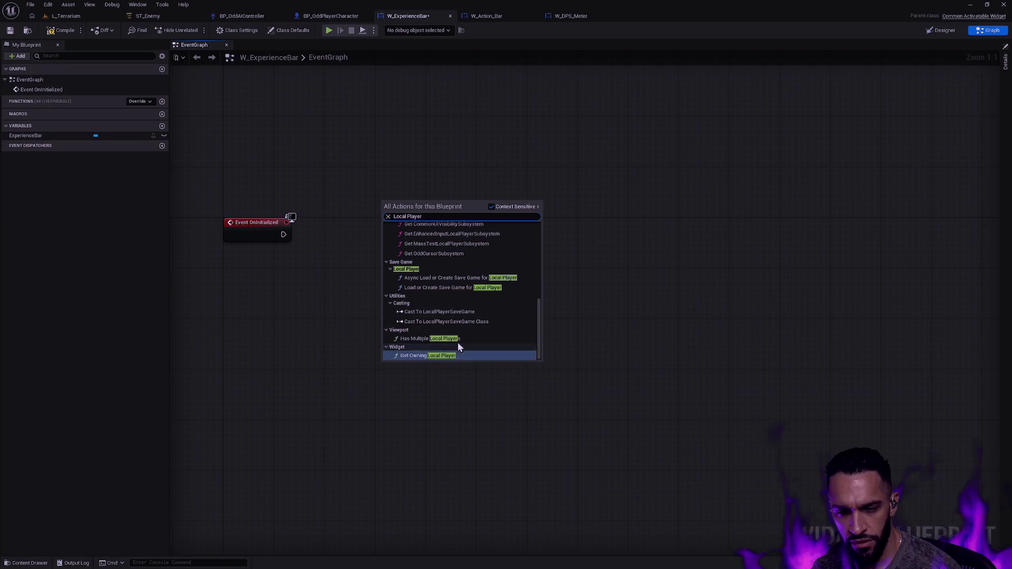
{"action": "scroll", "coordinate": [458, 338], "scroll_direction": "up", "scroll_amount": 3}
{"action": "scroll", "coordinate": [463, 327], "scroll_direction": "up", "scroll_amount": 2}
{"action": "scroll", "coordinate": [463, 327], "scroll_direction": "down", "scroll_amount": 2}
{"action": "scroll", "coordinate": [464, 325], "scroll_direction": "down", "scroll_amount": 3}
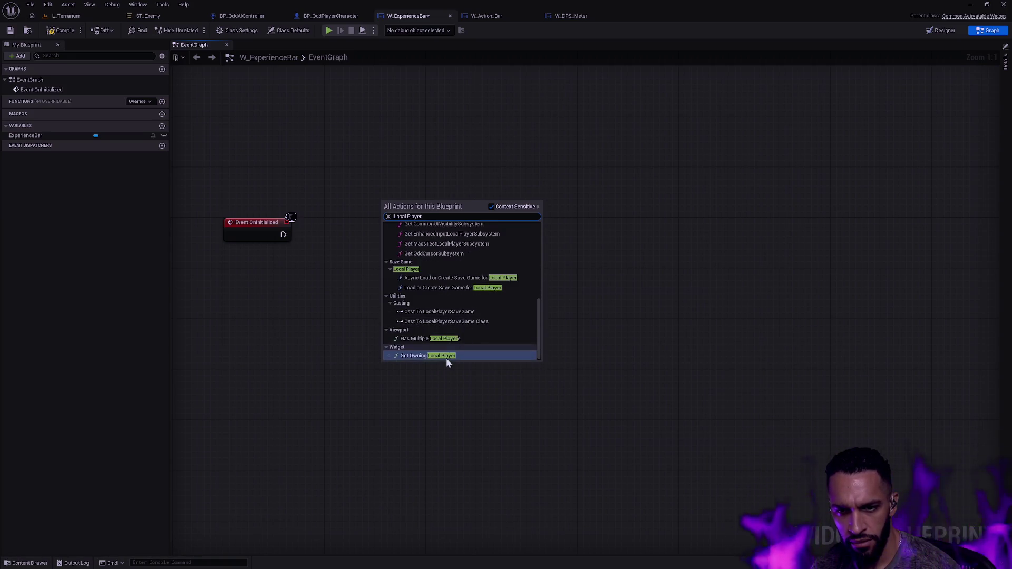
{"action": "left_click", "coordinate": [448, 356]}
Step: Move Get Owning Local Player below the event, search 'playe', 'controll', 'own' unsuccessfully, then switch to Rider
{"action": "mouse_move", "coordinate": [425, 204]}
{"action": "left_mouse_down"}
{"action": "mouse_move", "coordinate": [403, 308]}
{"action": "mouse_move", "coordinate": [456, 315]}
{"action": "left_mouse_up"}
{"action": "type", "text": "playe"}
{"action": "key", "text": "BackSpace"}
{"action": "key", "text": "BackSpace"}
{"action": "key", "text": "BackSpace"}
{"action": "type", "text": "controll"}
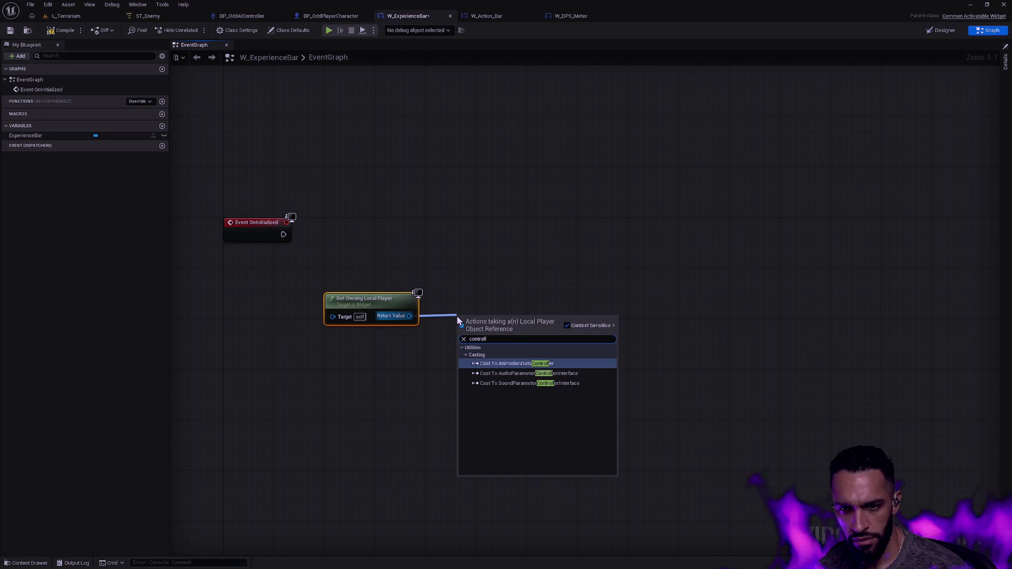
{"action": "key", "text": "BackSpace"}
{"action": "key", "text": "BackSpace"}
{"action": "key", "text": "BackSpace"}
{"action": "type", "text": "own"}
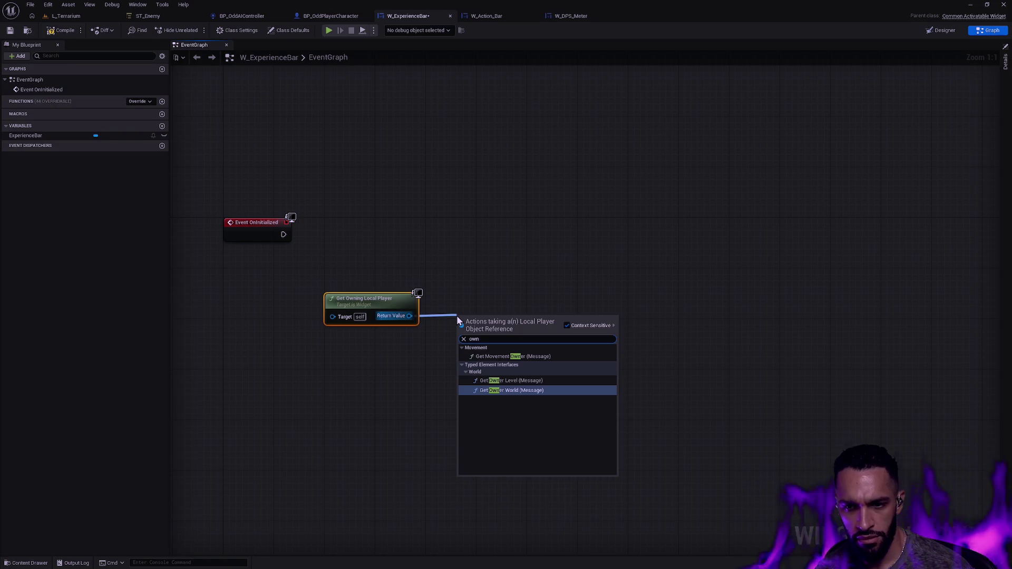
{"action": "left_click", "coordinate": [435, 267]}
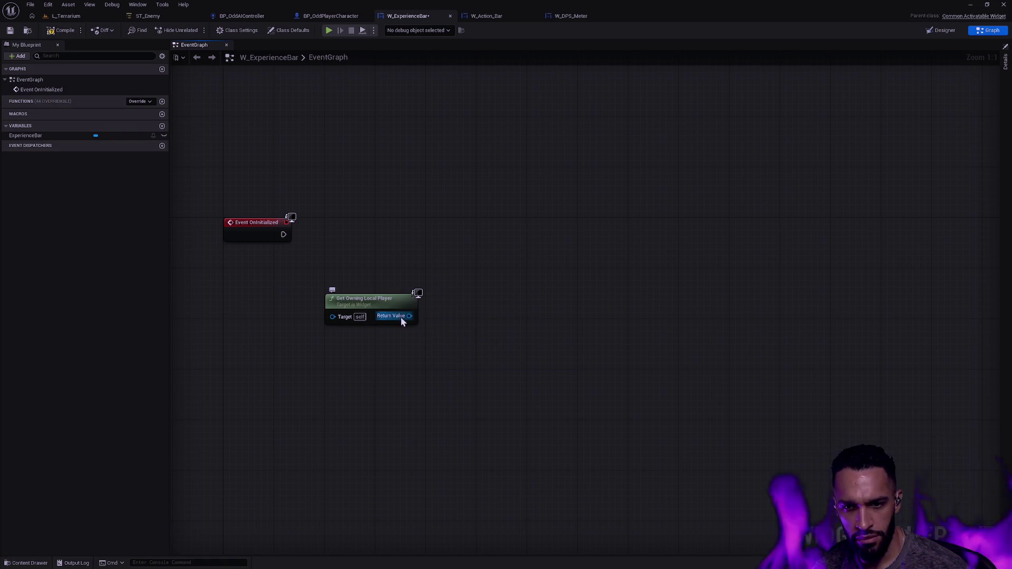
{"action": "key", "text": "alt+Tab"}
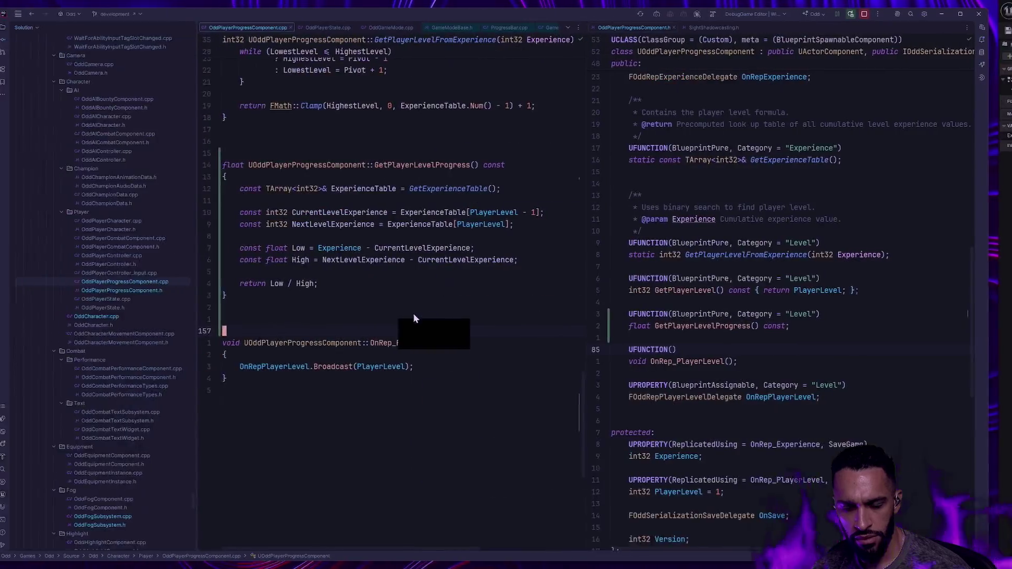
Step: Open LocalPlayer.h at the ULocalPlayer declaration and close the PocketLevelInstance.h tab
{"action": "key", "text": "ctrl+t"}
{"action": "type", "text": "LocalPlayer"}
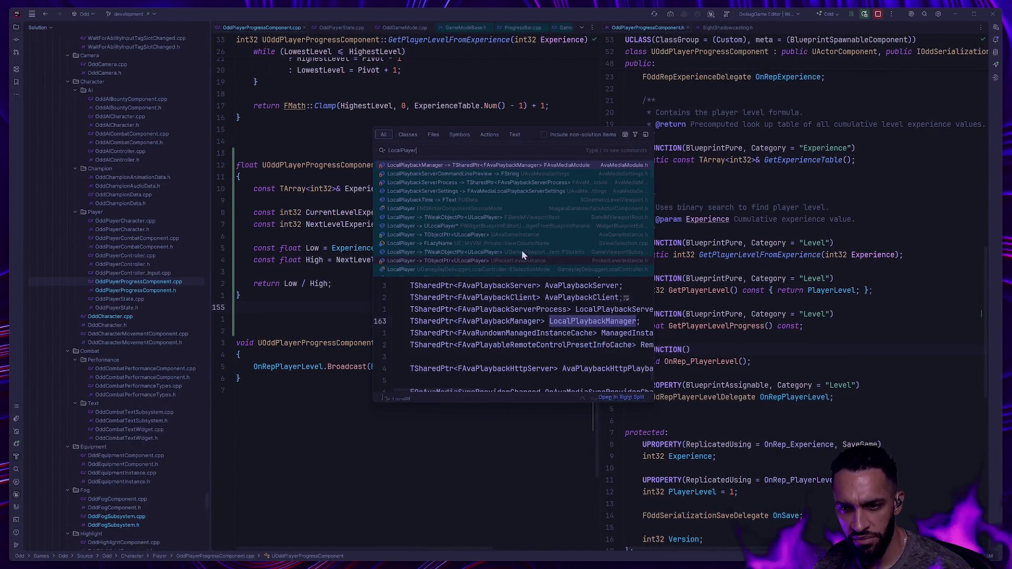
{"action": "left_click", "coordinate": [418, 262]}
{"action": "key", "text": "Escape"}
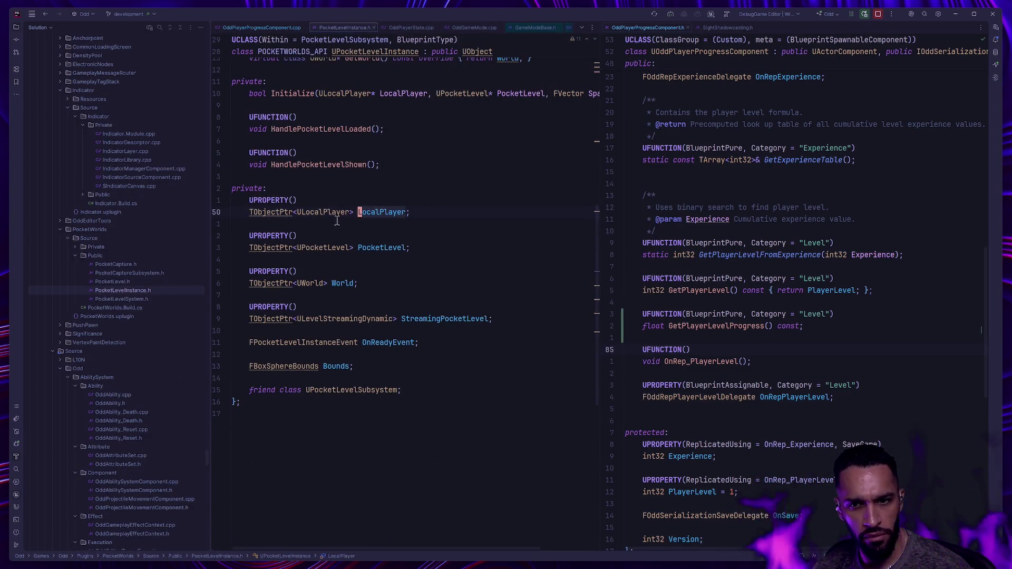
{"action": "left_click", "coordinate": [321, 212], "text": "ctrl"}
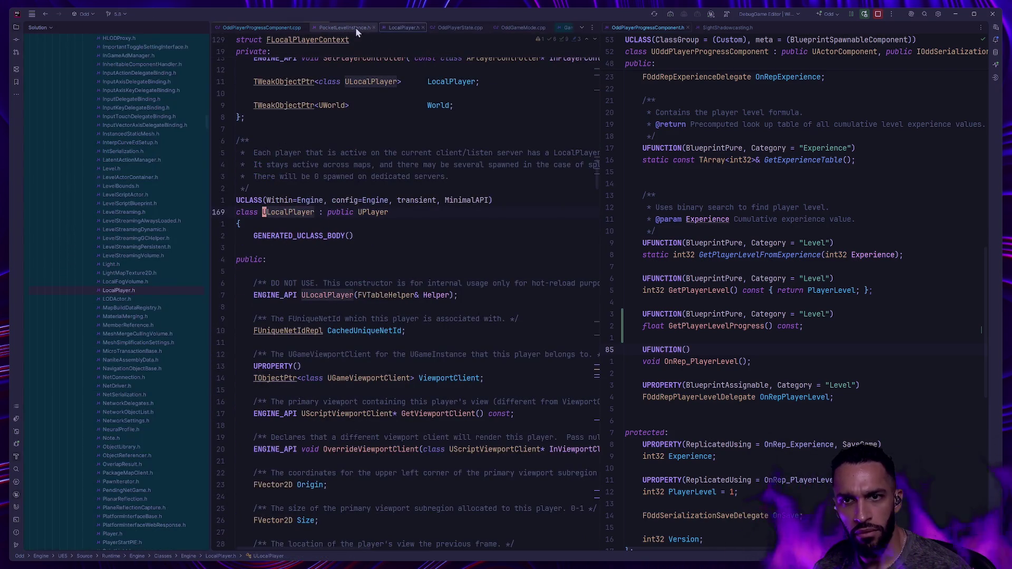
{"action": "left_click", "coordinate": [374, 27]}
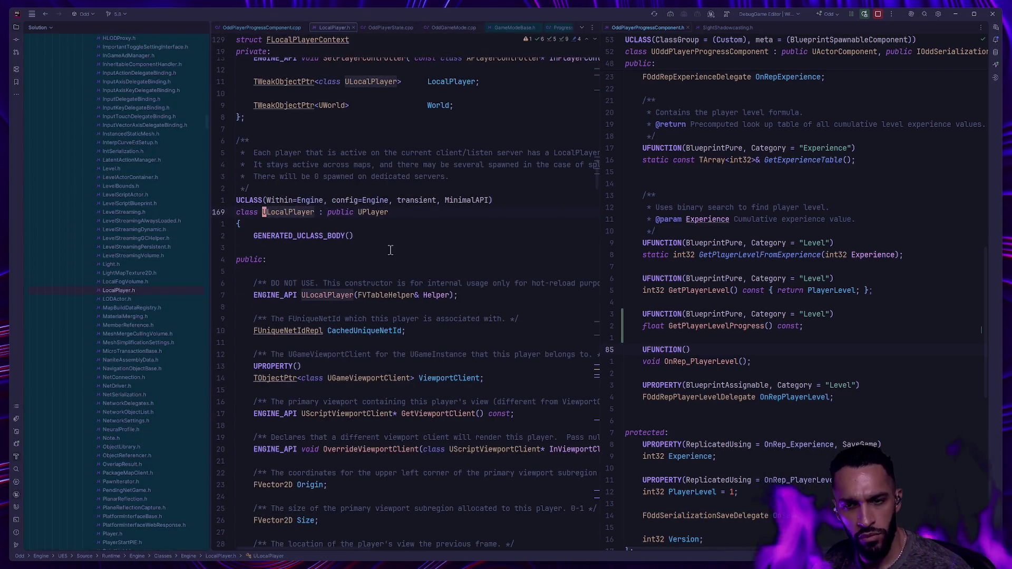
Step: Scroll through the ULocalPlayer class, then bring up Unreal's Blueprint action list
{"action": "scroll", "coordinate": [399, 280], "scroll_direction": "down", "scroll_amount": 4}
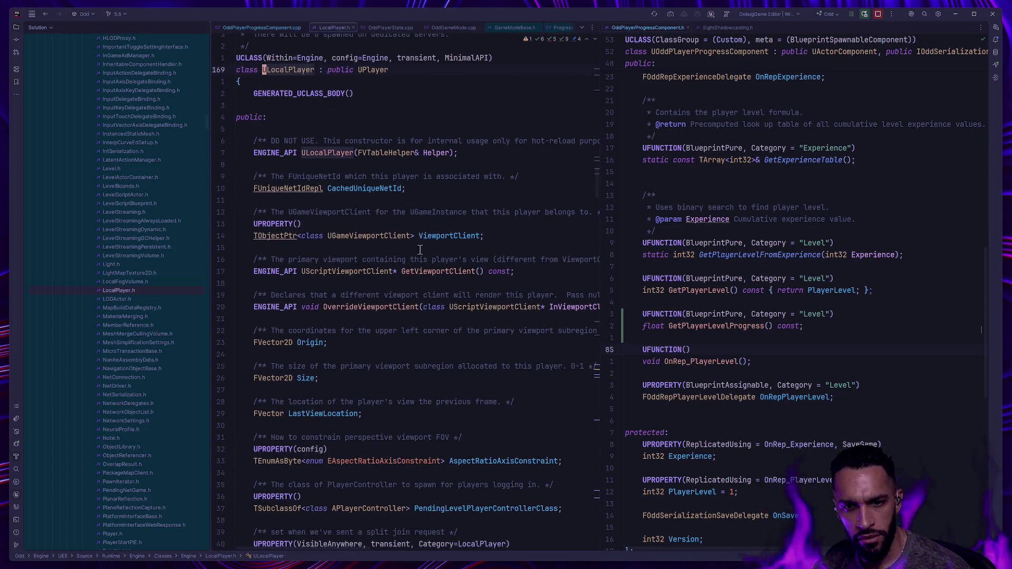
{"action": "scroll", "coordinate": [498, 237], "scroll_direction": "down", "scroll_amount": 2}
{"action": "scroll", "coordinate": [436, 284], "scroll_direction": "down", "scroll_amount": 2}
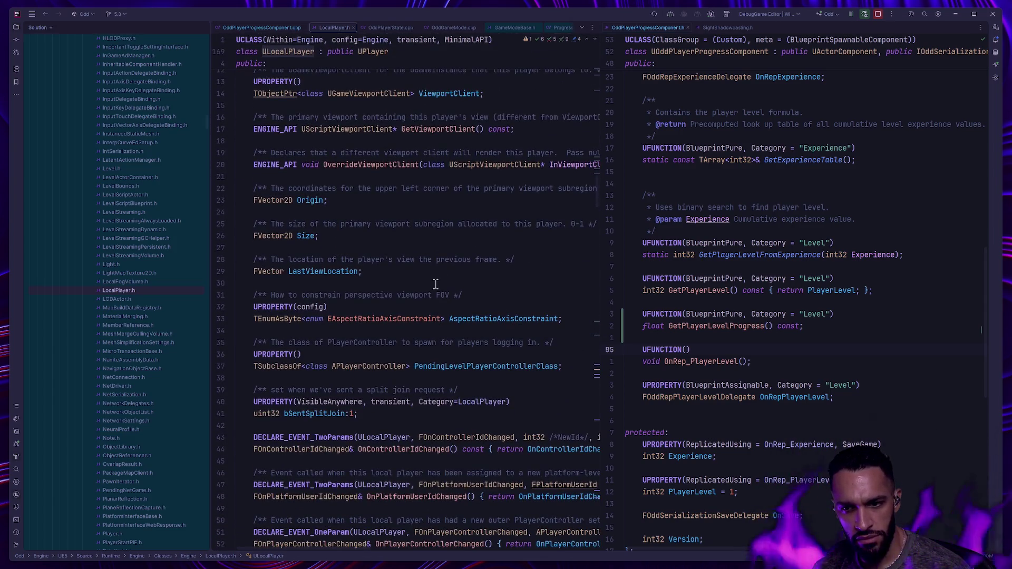
{"action": "scroll", "coordinate": [452, 289], "scroll_direction": "down", "scroll_amount": 4}
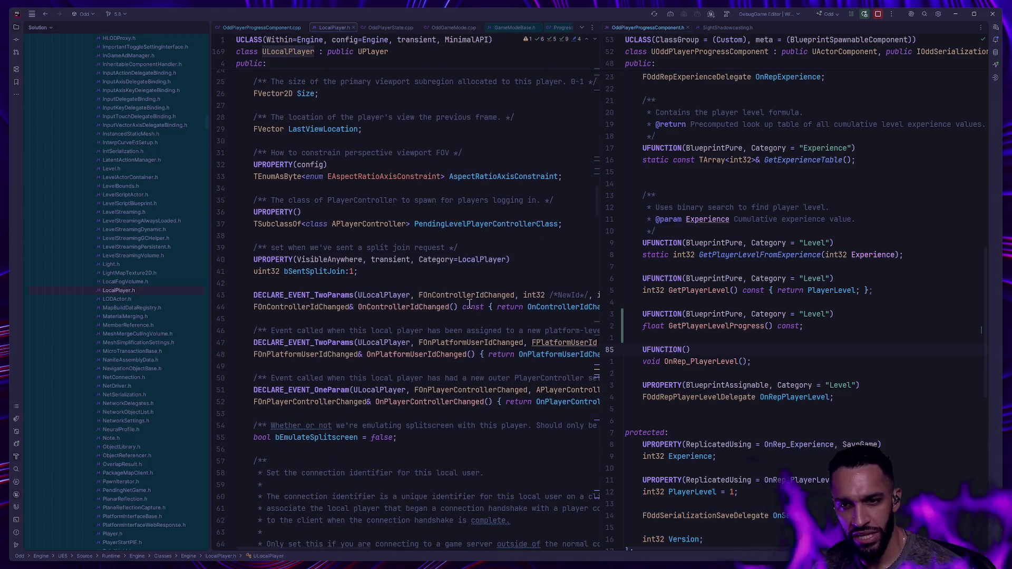
{"action": "scroll", "coordinate": [462, 317], "scroll_direction": "right", "scroll_amount": 1}
{"action": "scroll", "coordinate": [469, 330], "scroll_direction": "right", "scroll_amount": 2}
{"action": "scroll", "coordinate": [477, 343], "scroll_direction": "right", "scroll_amount": 2}
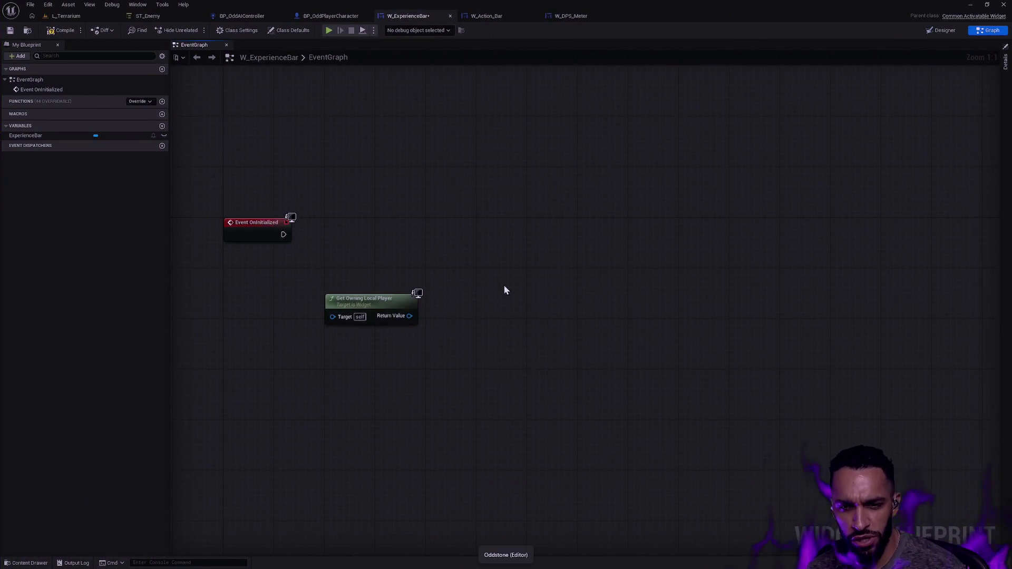
{"action": "right_click", "coordinate": [448, 265]}
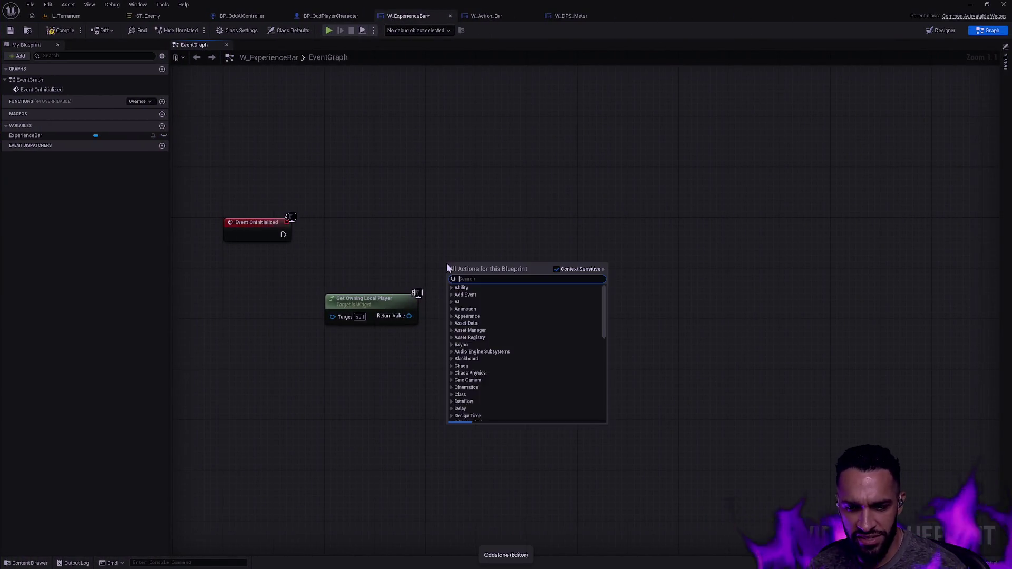
Step: Add a Get Owning Player Pawn node and delete Get Owning Local Player
{"action": "type", "text": "OwningPlay"}
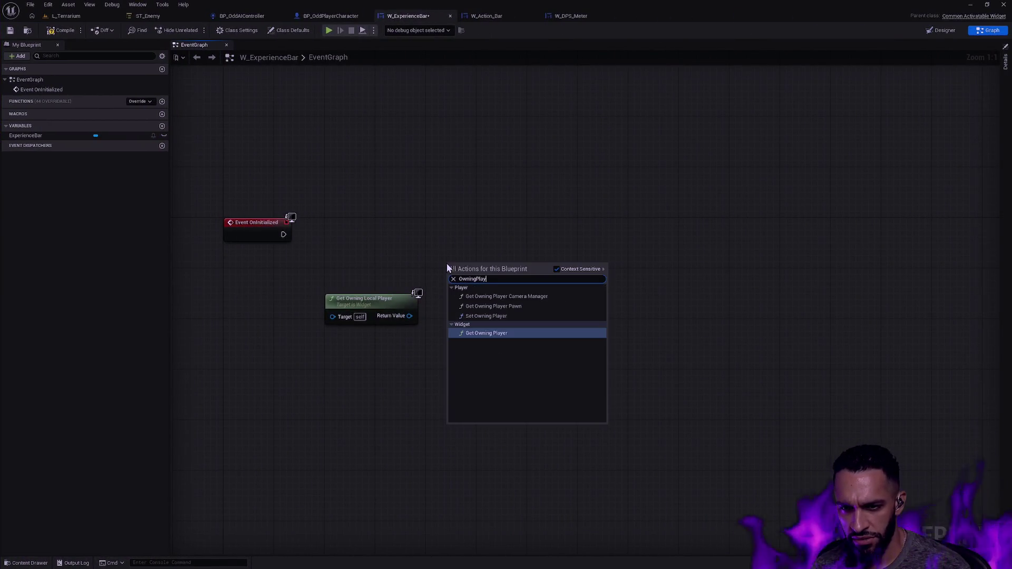
{"action": "left_click", "coordinate": [527, 307]}
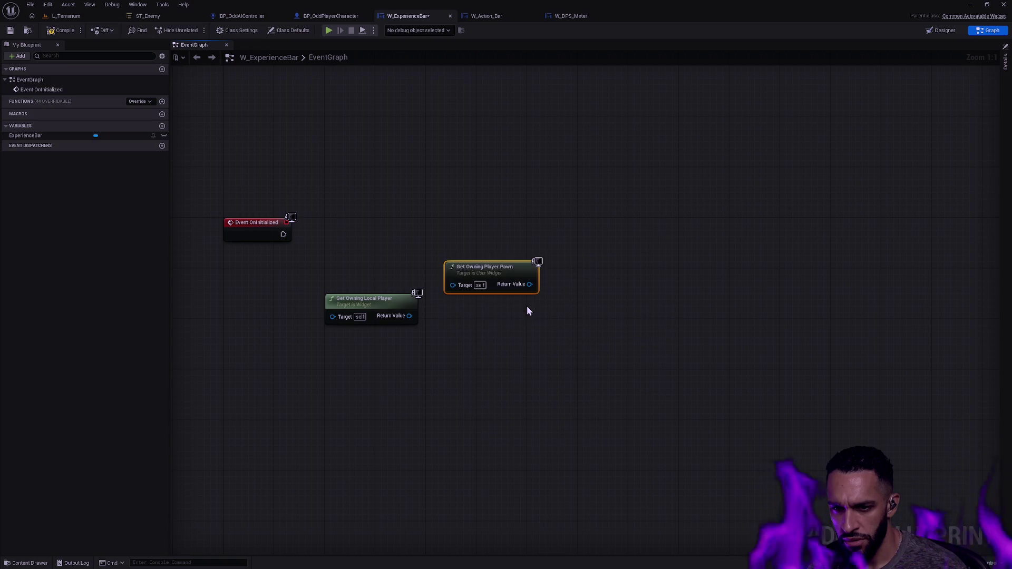
{"action": "left_click", "coordinate": [364, 269]}
{"action": "left_click", "coordinate": [369, 299]}
{"action": "key", "text": "Delete"}
Step: Add a Player State getter wired to the pawn's Return Value
{"action": "mouse_move", "coordinate": [483, 267]}
{"action": "left_mouse_down"}
{"action": "mouse_move", "coordinate": [349, 280]}
{"action": "mouse_move", "coordinate": [450, 292]}
{"action": "left_mouse_up"}
{"action": "type", "text": "player state"}
{"action": "key", "text": "Return"}
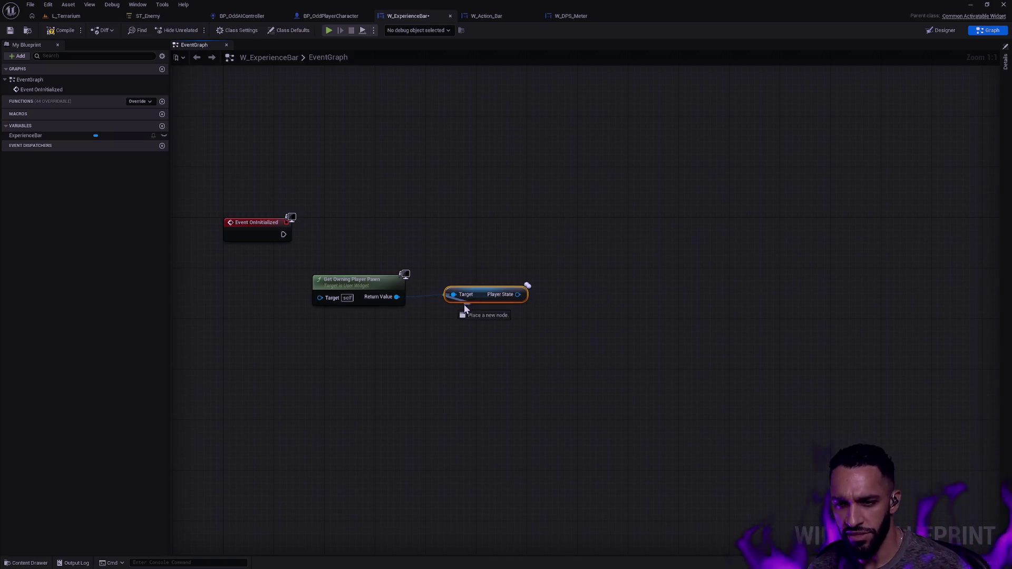
{"action": "left_click_drag", "start_coordinate": [481, 296], "coordinate": [473, 305]}
{"action": "left_click", "coordinate": [476, 280]}
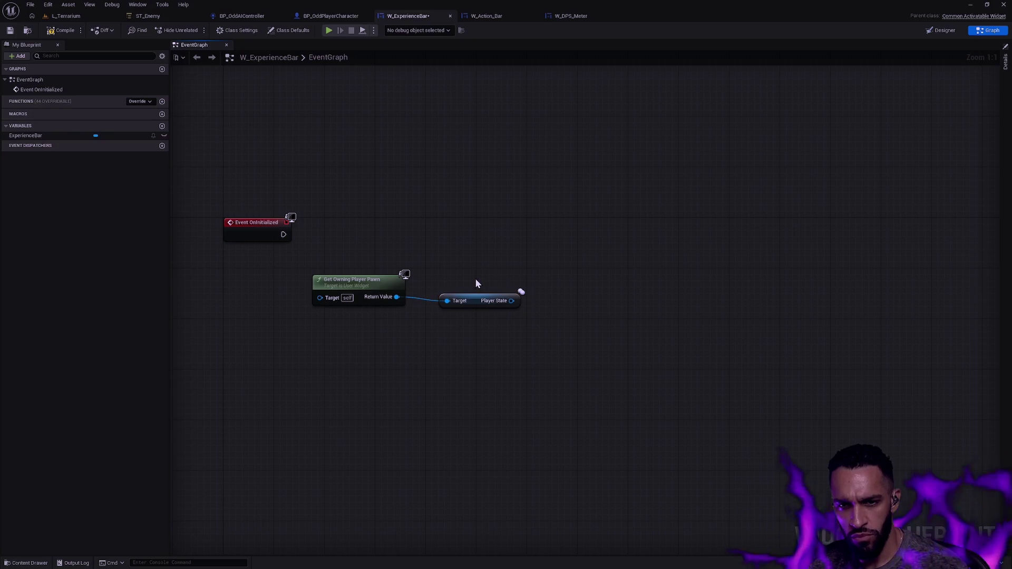
Step: Add Wait Player State, wire the pawn into In Pawn, and delete the Player State node
{"action": "right_click", "coordinate": [468, 250]}
{"action": "type", "text": "wait pl"}
{"action": "key", "text": "Return"}
{"action": "left_click_drag", "start_coordinate": [506, 261], "coordinate": [610, 242]}
{"action": "left_click_drag", "start_coordinate": [447, 301], "coordinate": [479, 362]}
{"action": "left_click", "coordinate": [472, 305]}
{"action": "left_click_drag", "start_coordinate": [472, 304], "coordinate": [472, 362]}
{"action": "mouse_move", "coordinate": [397, 296]}
{"action": "left_mouse_down"}
{"action": "mouse_move", "coordinate": [582, 278]}
{"action": "mouse_move", "coordinate": [574, 261]}
{"action": "mouse_move", "coordinate": [474, 232]}
{"action": "left_mouse_up"}
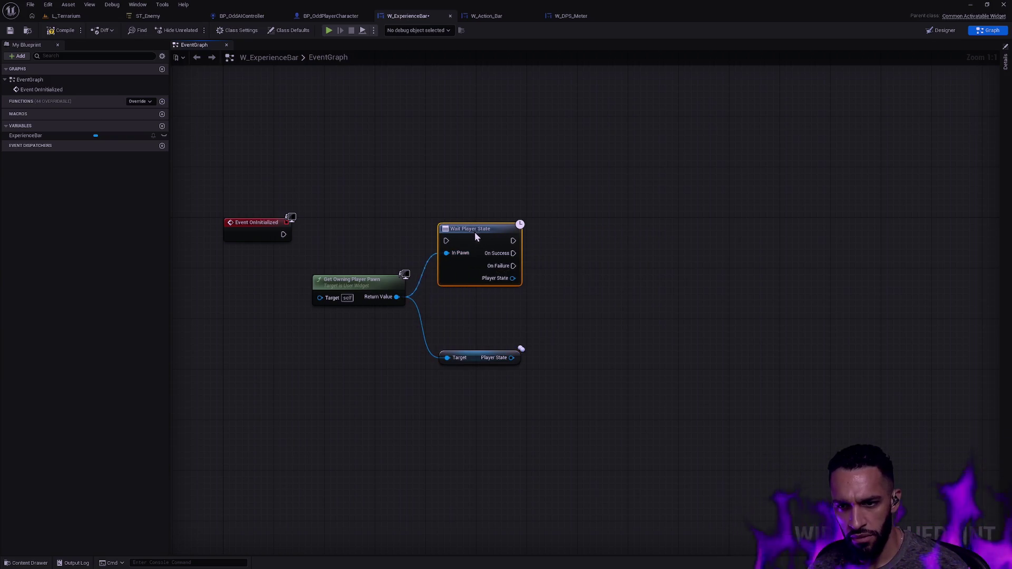
{"action": "left_click_drag", "start_coordinate": [472, 328], "coordinate": [581, 431]}
{"action": "key", "text": "Delete"}
Step: Wire OnInitialized's exec to Wait Player State, straighten with Q, arrange, and compile
{"action": "left_click_drag", "start_coordinate": [283, 234], "coordinate": [447, 242]}
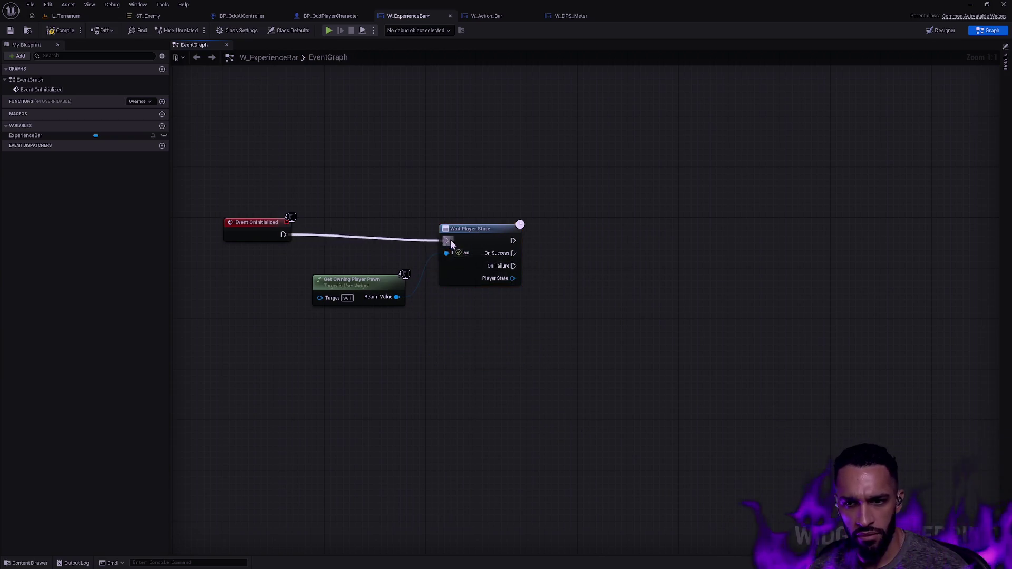
{"action": "key", "text": "q"}
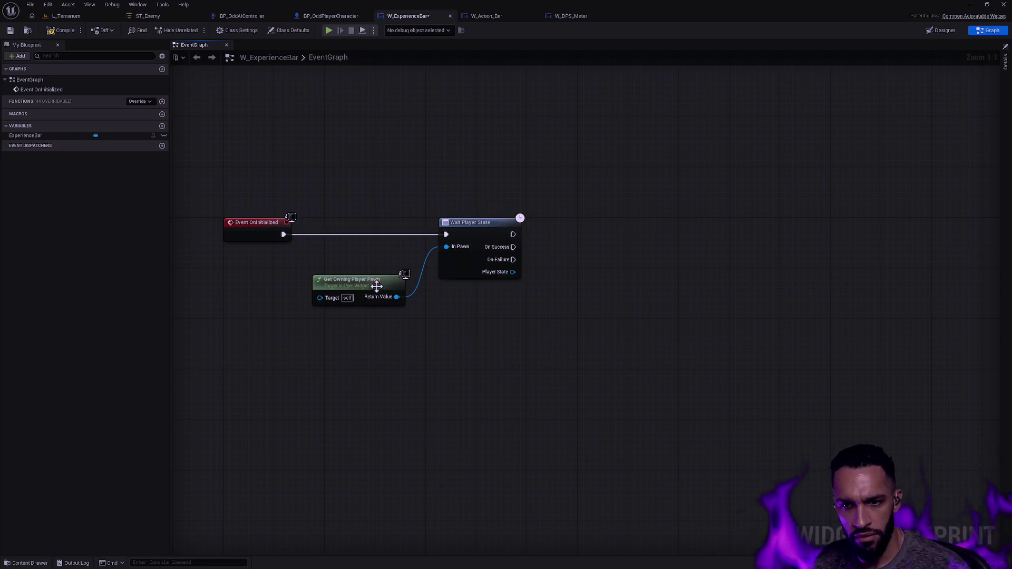
{"action": "left_click_drag", "start_coordinate": [378, 287], "coordinate": [390, 236]}
{"action": "left_click", "coordinate": [447, 300]}
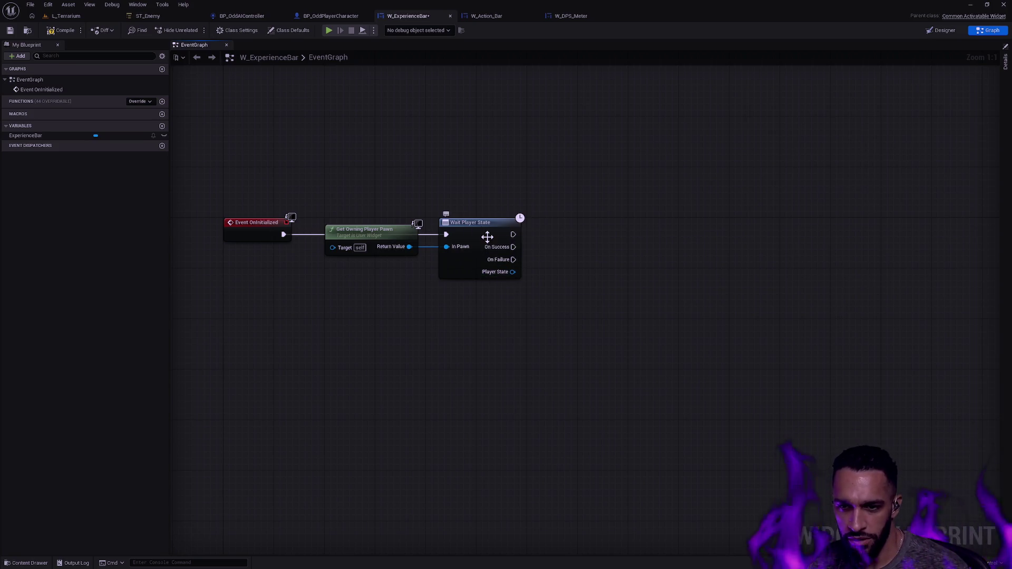
{"action": "left_click", "coordinate": [66, 31]}
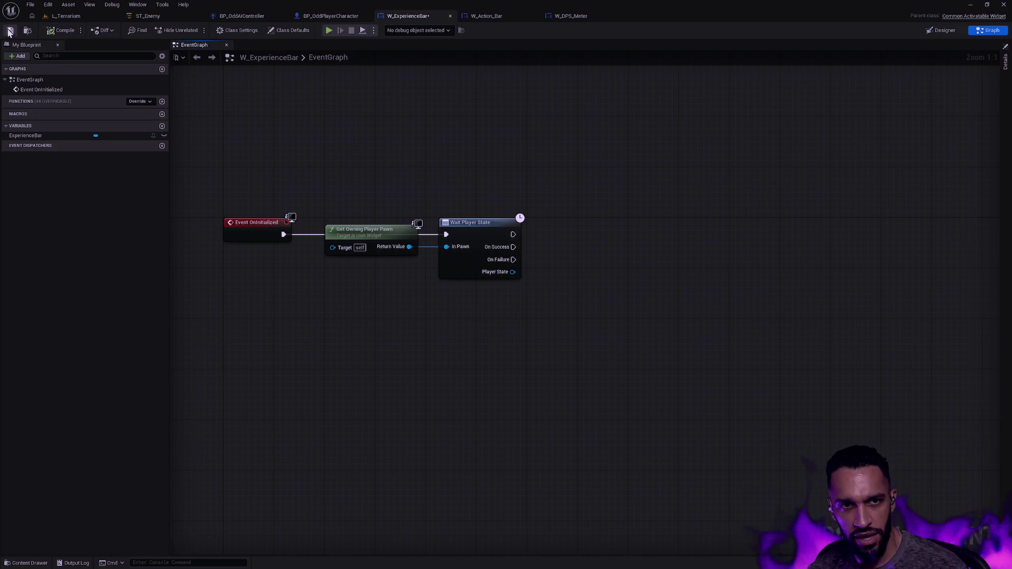
{"action": "left_click_drag", "start_coordinate": [612, 316], "coordinate": [378, 184]}
{"action": "left_click", "coordinate": [610, 270]}
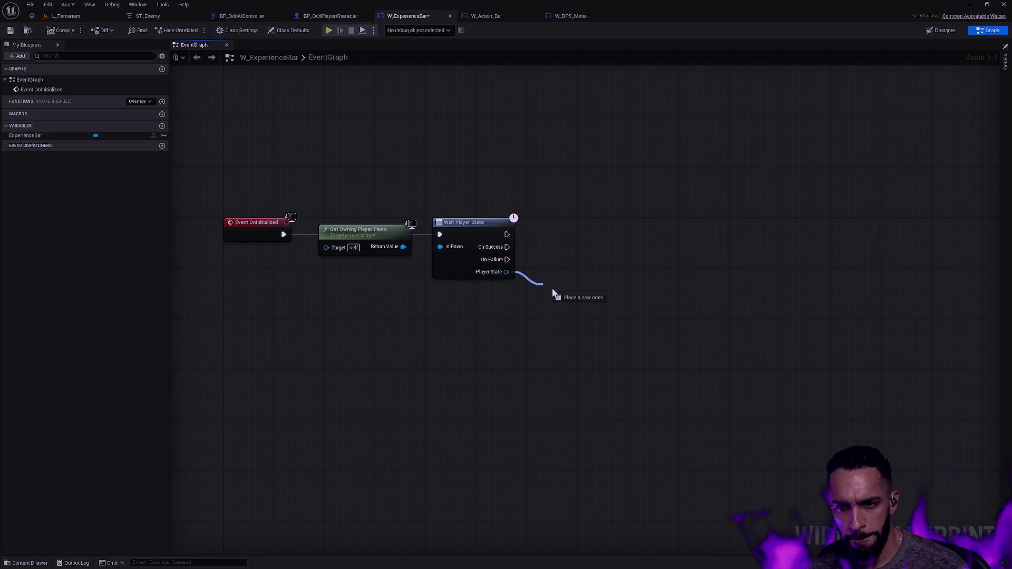
Step: Add Get Component by Class on the Player State output, set to Odd Player Progress Component
{"action": "left_click_drag", "start_coordinate": [539, 288], "coordinate": [577, 277]}
{"action": "type", "text": "cast"}
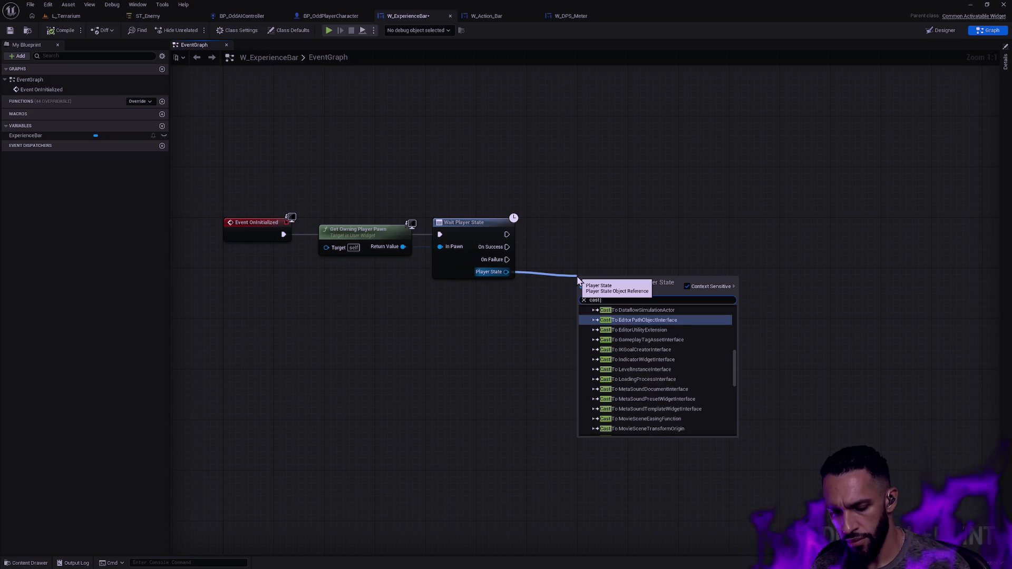
{"action": "key", "text": "ctrl+a"}
{"action": "type", "text": "find"}
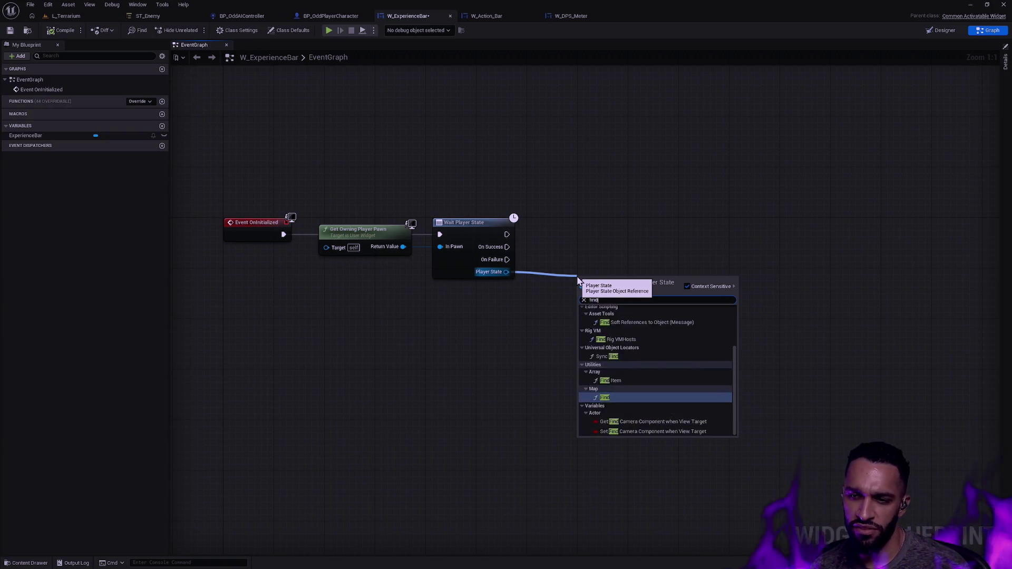
{"action": "type", "text": " component"}
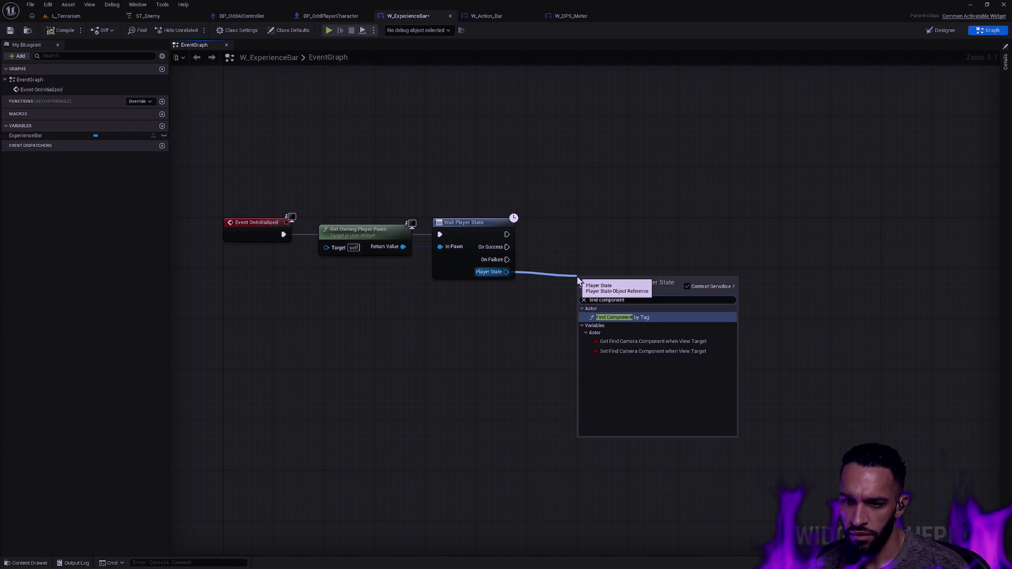
{"action": "left_click", "coordinate": [590, 238]}
{"action": "left_click_drag", "start_coordinate": [506, 272], "coordinate": [559, 278]}
{"action": "type", "text": "get componen"}
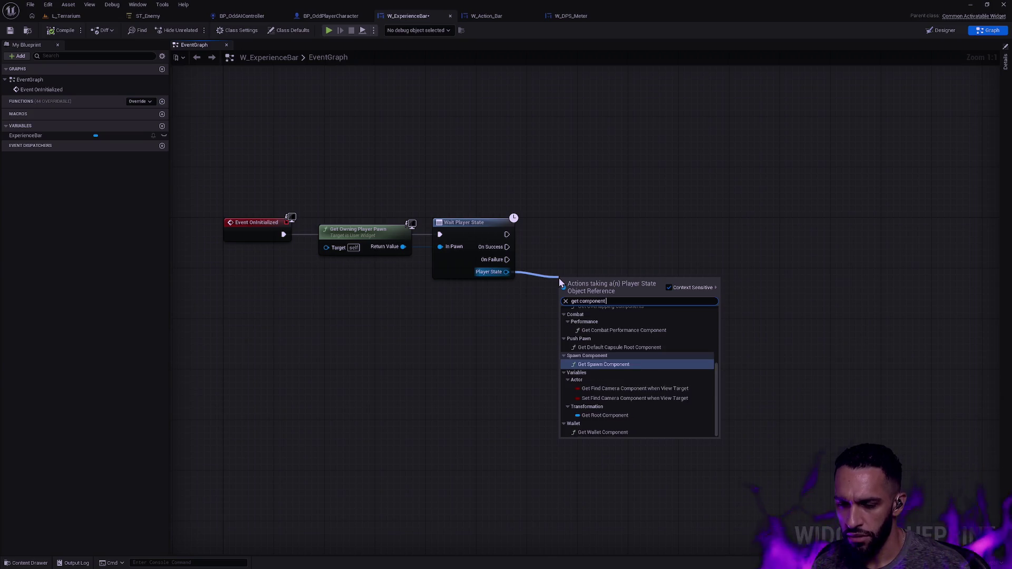
{"action": "type", "text": "t class"}
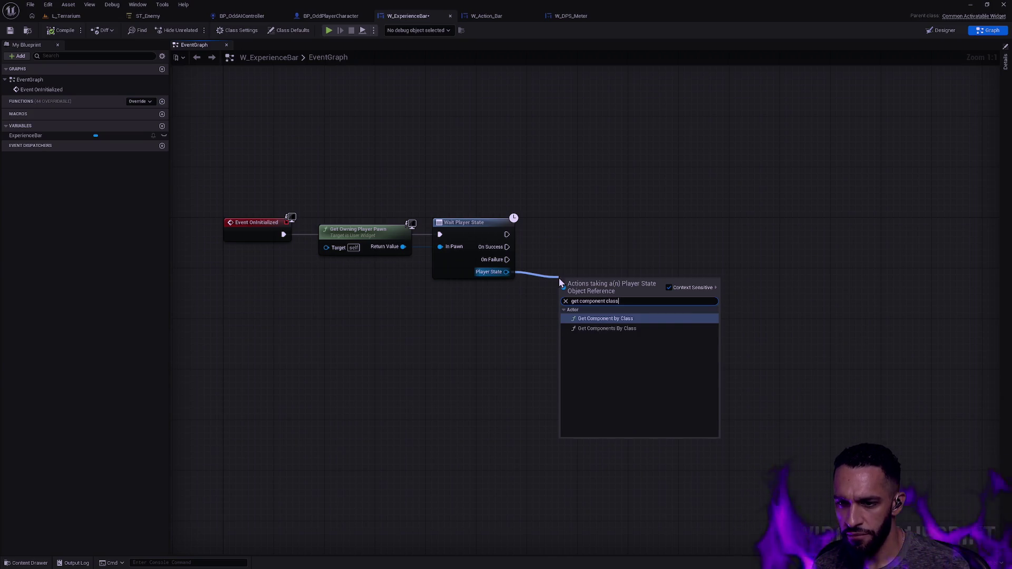
{"action": "key", "text": "Return"}
{"action": "left_click", "coordinate": [594, 317]}
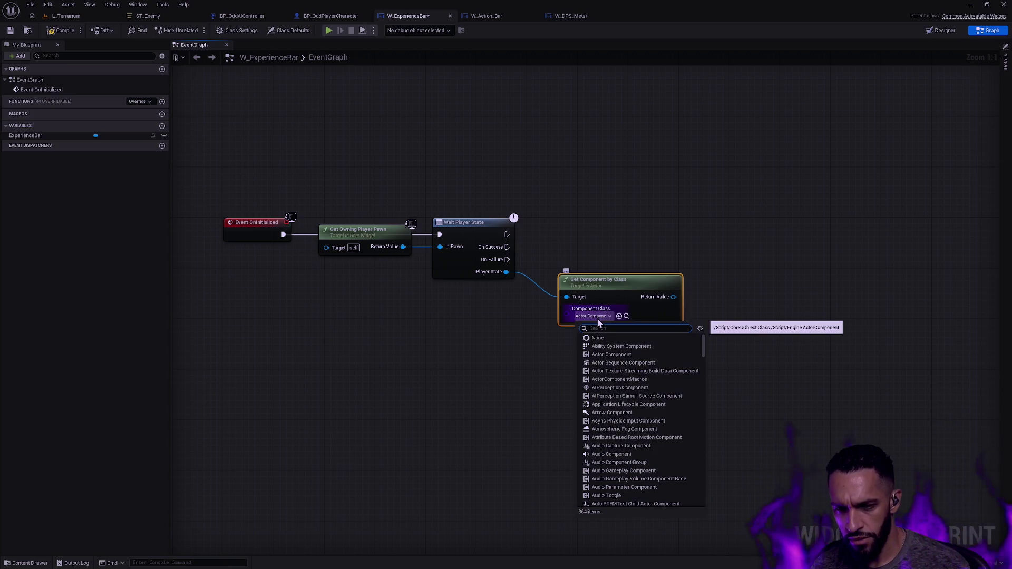
{"action": "type", "text": "Progress"}
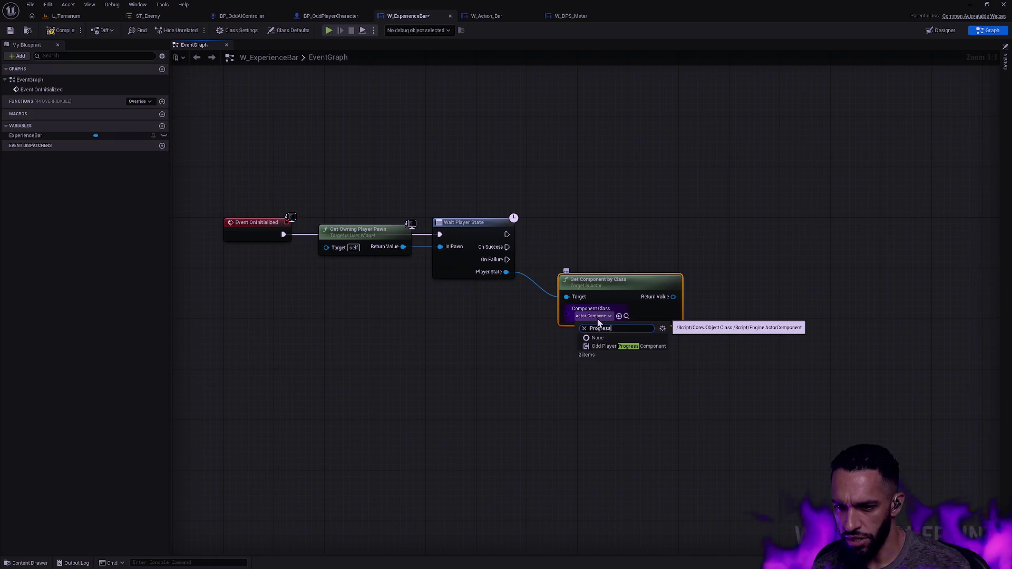
{"action": "left_click", "coordinate": [610, 346]}
Step: Add Is Valid on the component, wire On Success into it, and straighten with Q
{"action": "mouse_move", "coordinate": [544, 309]}
{"action": "left_mouse_down"}
{"action": "mouse_move", "coordinate": [588, 302]}
{"action": "mouse_move", "coordinate": [564, 261]}
{"action": "left_mouse_up"}
{"action": "type", "text": "is valid"}
{"action": "left_click", "coordinate": [611, 383]}
{"action": "left_click_drag", "start_coordinate": [377, 259], "coordinate": [582, 265]}
{"action": "left_click", "coordinate": [416, 239]}
{"action": "key", "text": "q"}
{"action": "left_click_drag", "start_coordinate": [528, 344], "coordinate": [638, 235]}
Step: Add a Get Player Level Progress node from the component's Return Value
{"action": "key", "text": "f"}
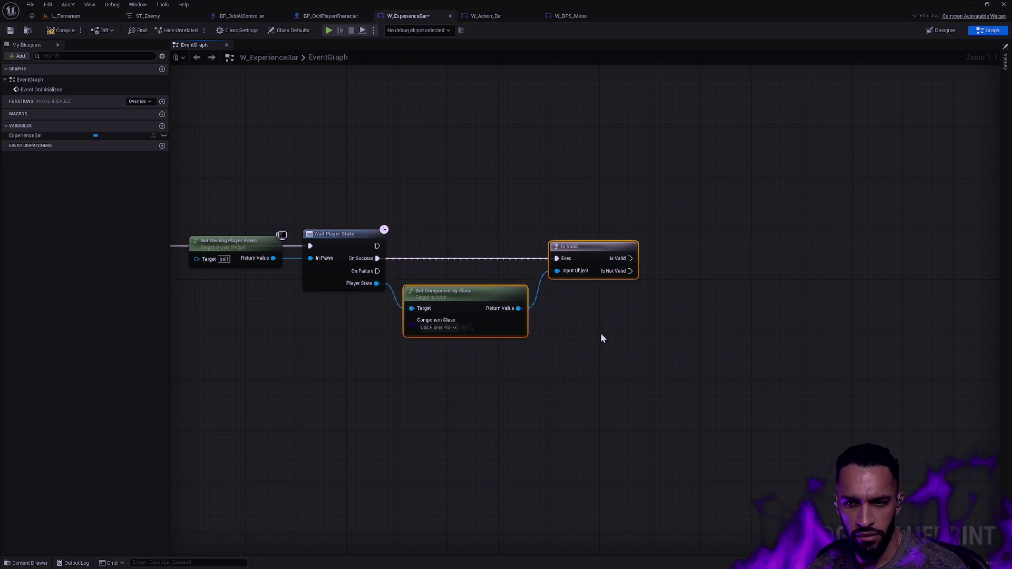
{"action": "left_click", "coordinate": [599, 310]}
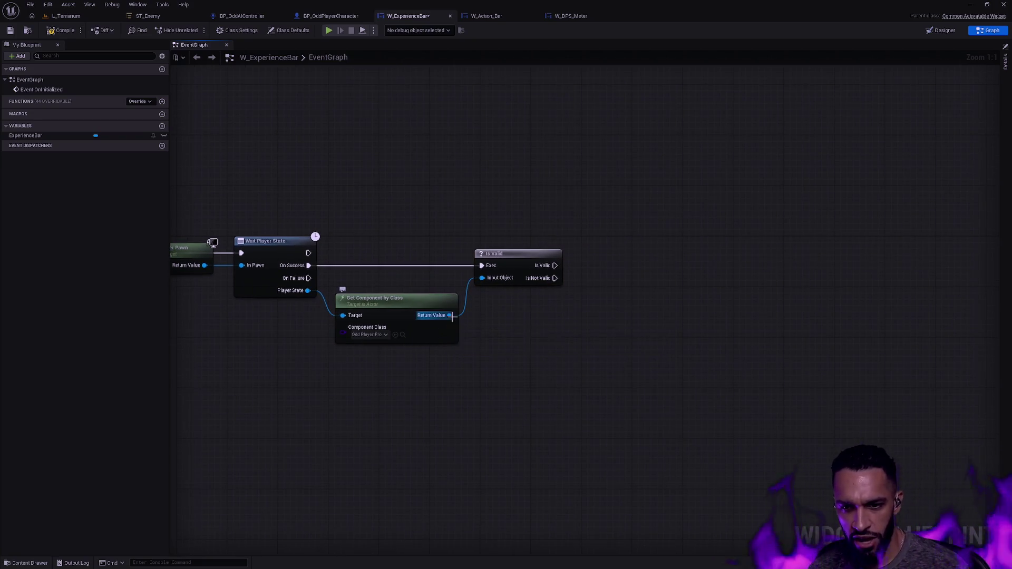
{"action": "left_click_drag", "start_coordinate": [450, 315], "coordinate": [547, 340]}
{"action": "type", "text": "bind"}
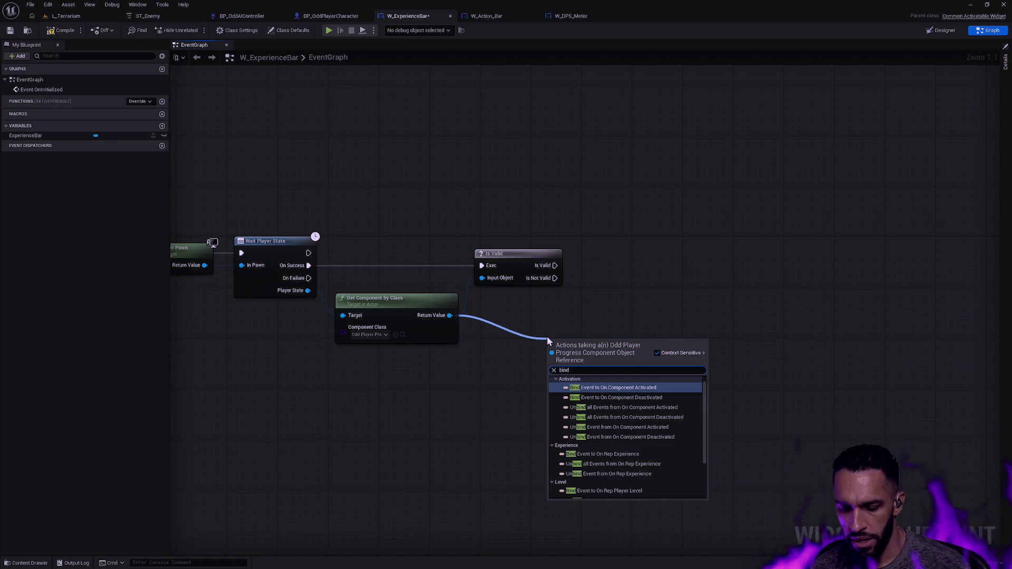
{"action": "key", "text": "Escape"}
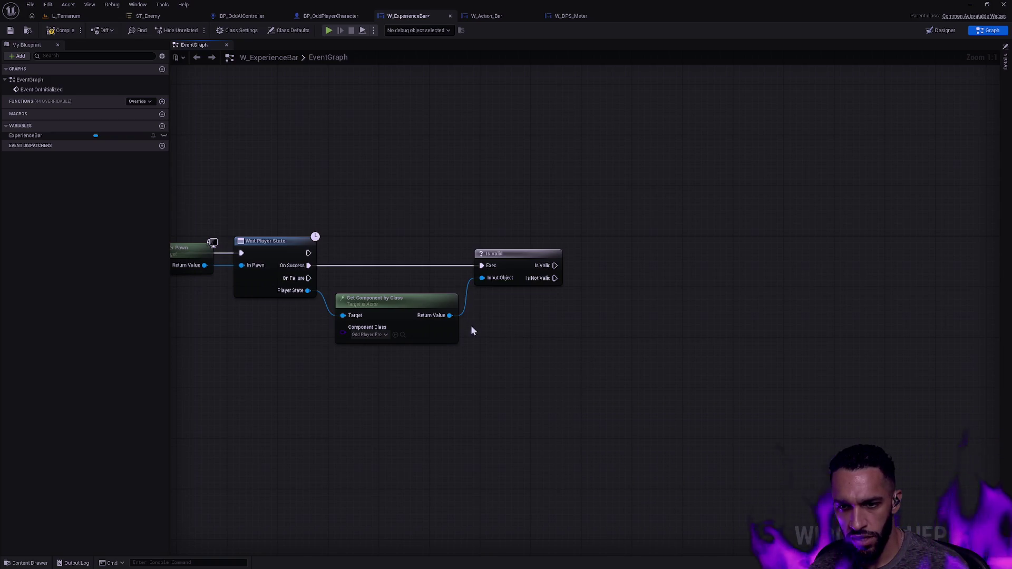
{"action": "left_click_drag", "start_coordinate": [450, 316], "coordinate": [595, 340]}
{"action": "type", "text": "level progress"}
{"action": "key", "text": "Return"}
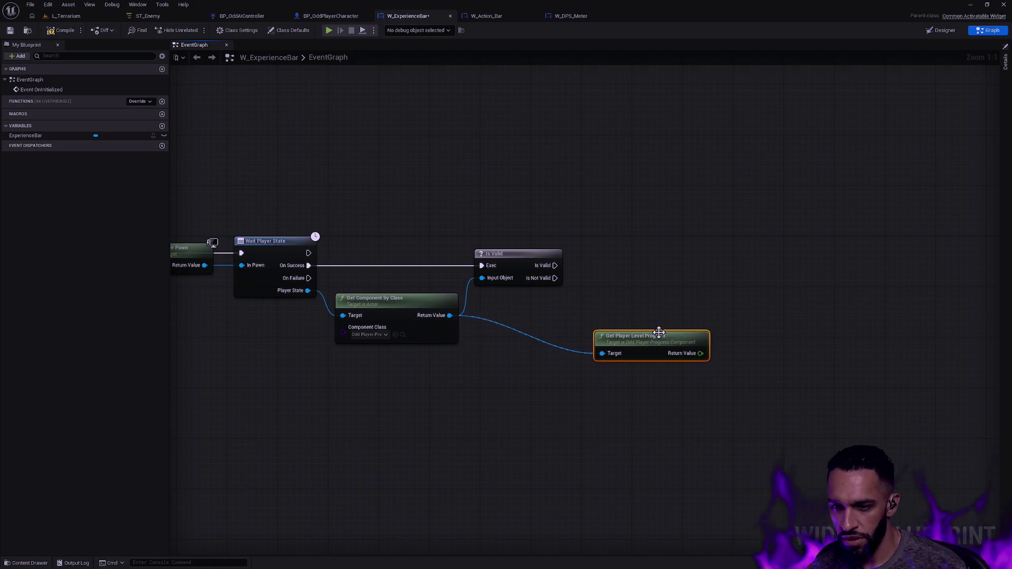
{"action": "left_click_drag", "start_coordinate": [658, 336], "coordinate": [608, 342]}
Step: Add Set Percent on an ExperienceBar getter with level progress wired into In Percent
{"action": "mouse_move", "coordinate": [24, 136]}
{"action": "left_mouse_down"}
{"action": "mouse_move", "coordinate": [615, 279]}
{"action": "mouse_move", "coordinate": [692, 268]}
{"action": "left_mouse_up"}
{"action": "type", "text": "set progress"}
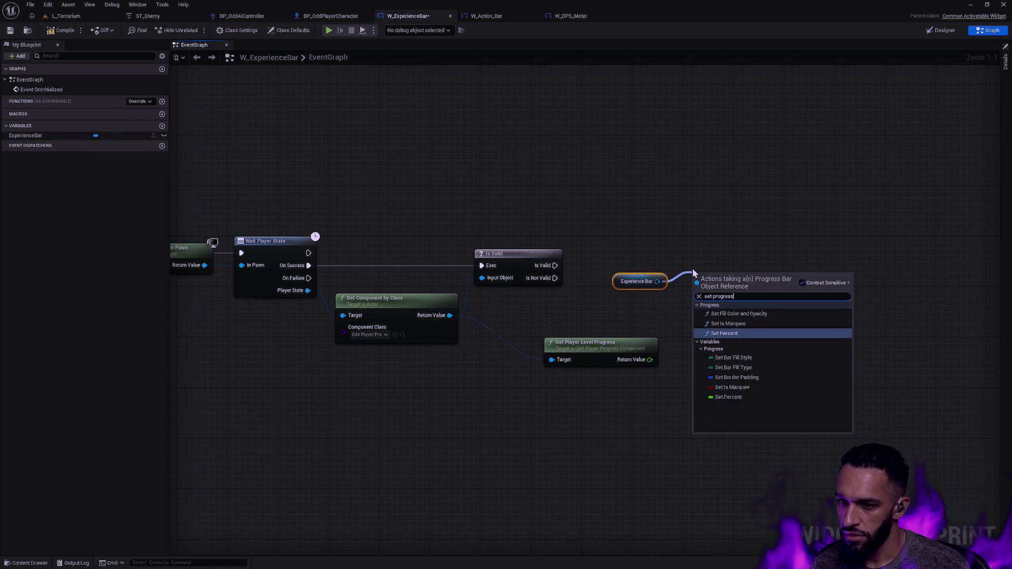
{"action": "key", "text": "Return"}
{"action": "left_click_drag", "start_coordinate": [635, 286], "coordinate": [712, 341]}
{"action": "left_click_drag", "start_coordinate": [650, 359], "coordinate": [697, 315]}
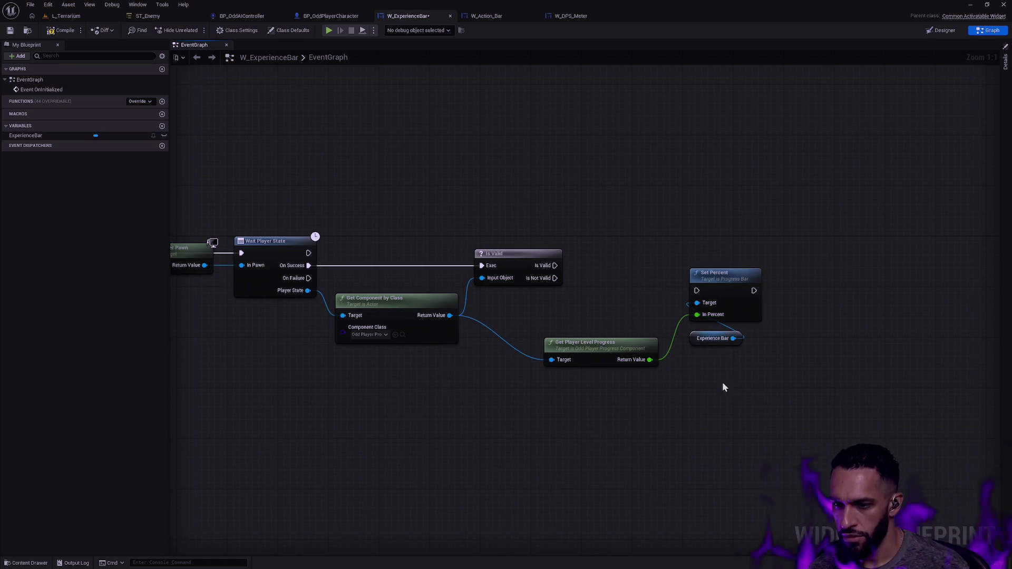
Step: Connect Is Valid's exec output to Set Percent and tidy the node layout
{"action": "mouse_move", "coordinate": [737, 343]}
{"action": "left_mouse_down"}
{"action": "mouse_move", "coordinate": [722, 369]}
{"action": "mouse_move", "coordinate": [764, 267]}
{"action": "left_mouse_up"}
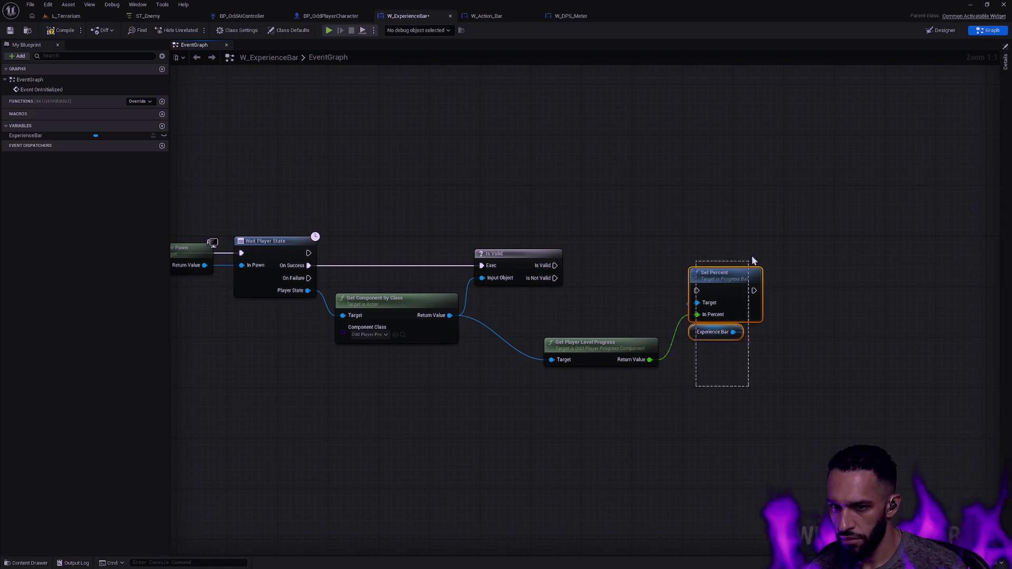
{"action": "mouse_move", "coordinate": [555, 265]}
{"action": "left_mouse_down"}
{"action": "mouse_move", "coordinate": [697, 290]}
{"action": "mouse_move", "coordinate": [725, 249]}
{"action": "left_mouse_up"}
{"action": "left_click", "coordinate": [725, 274]}
{"action": "left_click", "coordinate": [753, 373]}
{"action": "left_click_drag", "start_coordinate": [723, 332], "coordinate": [722, 307]}
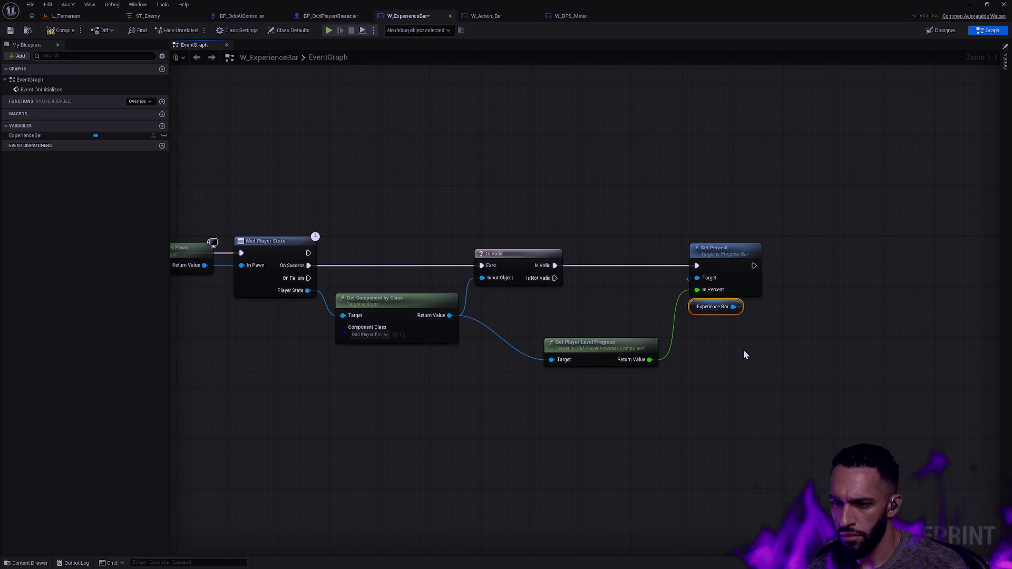
{"action": "left_click", "coordinate": [744, 350]}
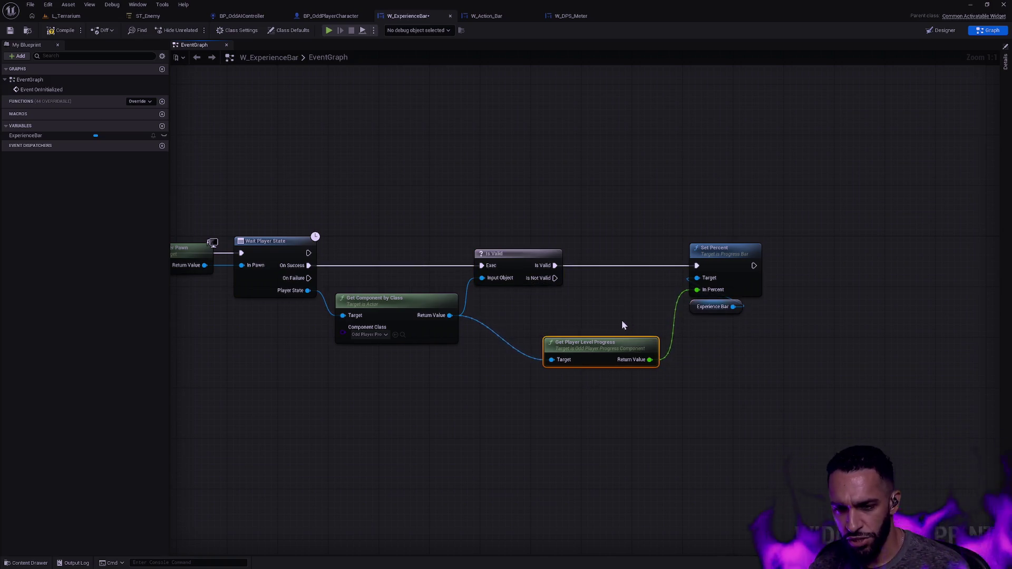
{"action": "left_click_drag", "start_coordinate": [531, 373], "coordinate": [549, 266]}
Step: Stack Is Valid over Get Player Level Progress and top-align it with Get Component by Class
{"action": "key", "text": "shift+a"}
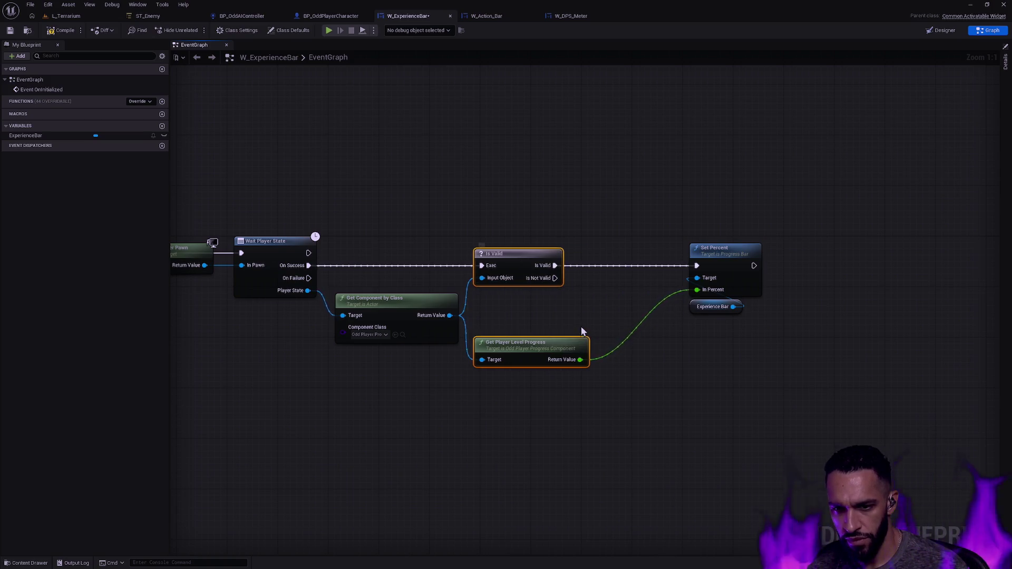
{"action": "left_click", "coordinate": [671, 364]}
{"action": "left_click_drag", "start_coordinate": [580, 240], "coordinate": [589, 378]}
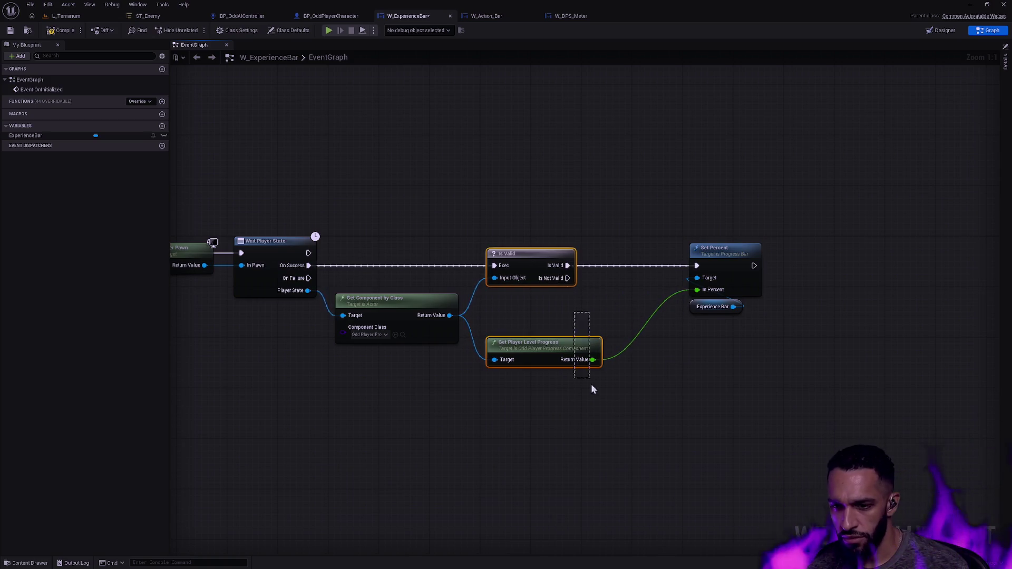
{"action": "key", "text": "shift+d"}
{"action": "left_click", "coordinate": [662, 378]}
{"action": "left_click", "coordinate": [556, 344]}
{"action": "left_click", "coordinate": [400, 319], "text": "ctrl"}
{"action": "key", "text": "shift+w"}
{"action": "left_click", "coordinate": [592, 339]}
Step: Nudge the reroute knot before Is Valid slightly left
{"action": "left_click", "coordinate": [560, 252]}
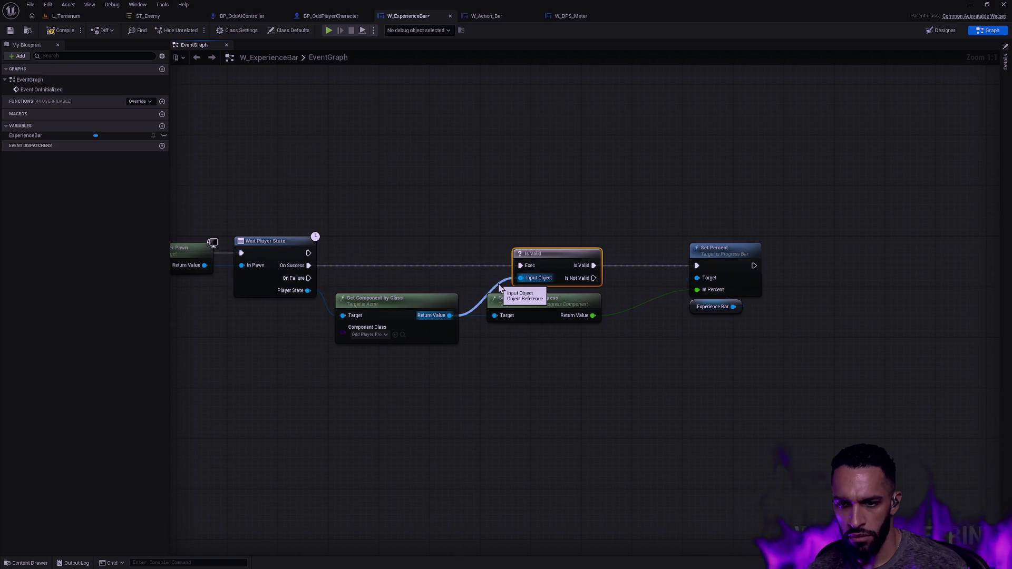
{"action": "left_click", "coordinate": [527, 302]}
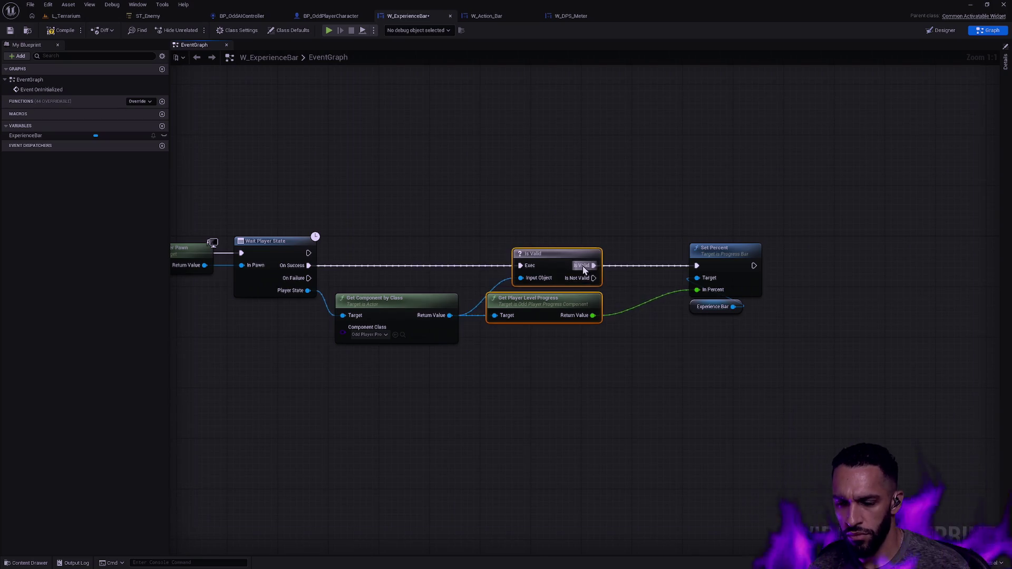
{"action": "left_click", "coordinate": [562, 233]}
{"action": "left_click_drag", "start_coordinate": [564, 229], "coordinate": [598, 215]}
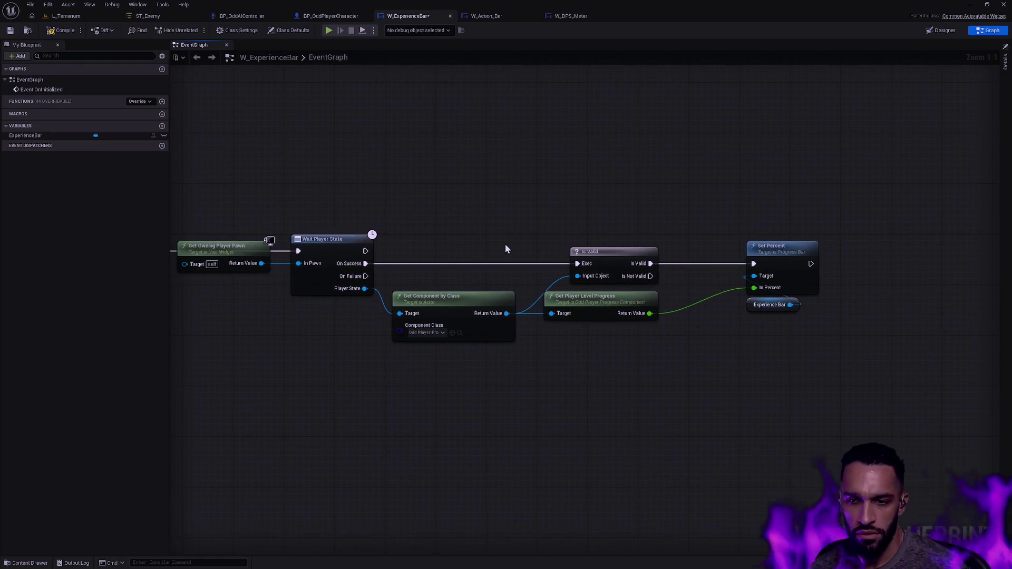
{"action": "left_click_drag", "start_coordinate": [545, 245], "coordinate": [554, 272]}
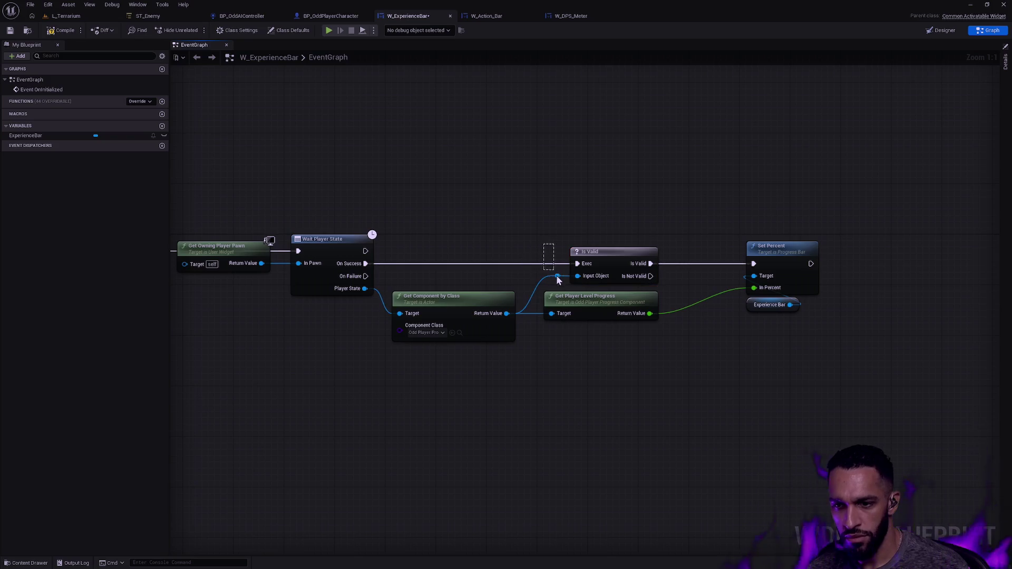
{"action": "left_click", "coordinate": [564, 241]}
{"action": "left_click_drag", "start_coordinate": [557, 276], "coordinate": [551, 276]}
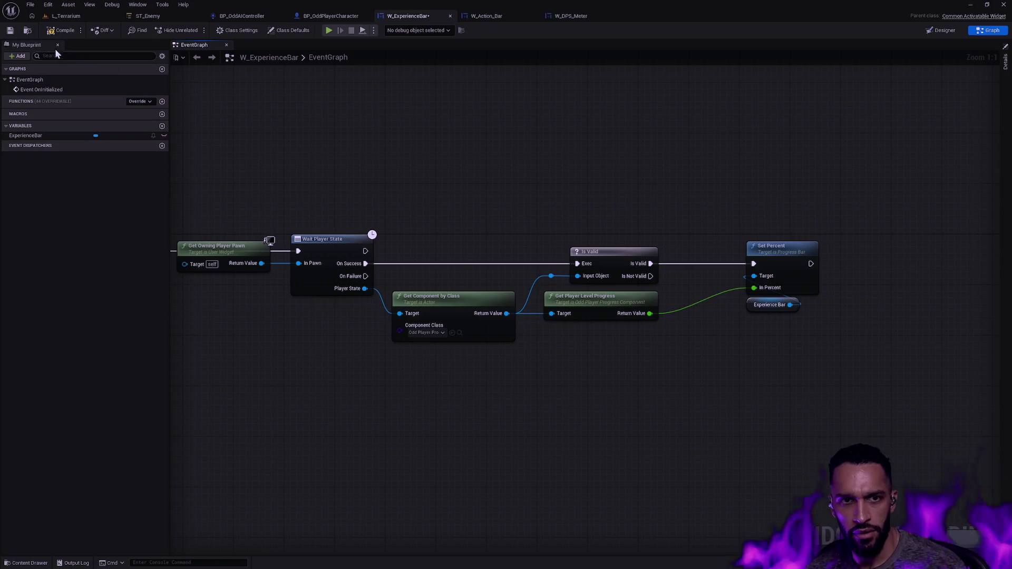
Step: Move Set Percent and the Experience Bar getter left toward Is Valid, then frame the graph
{"action": "left_click_drag", "start_coordinate": [795, 366], "coordinate": [841, 204]}
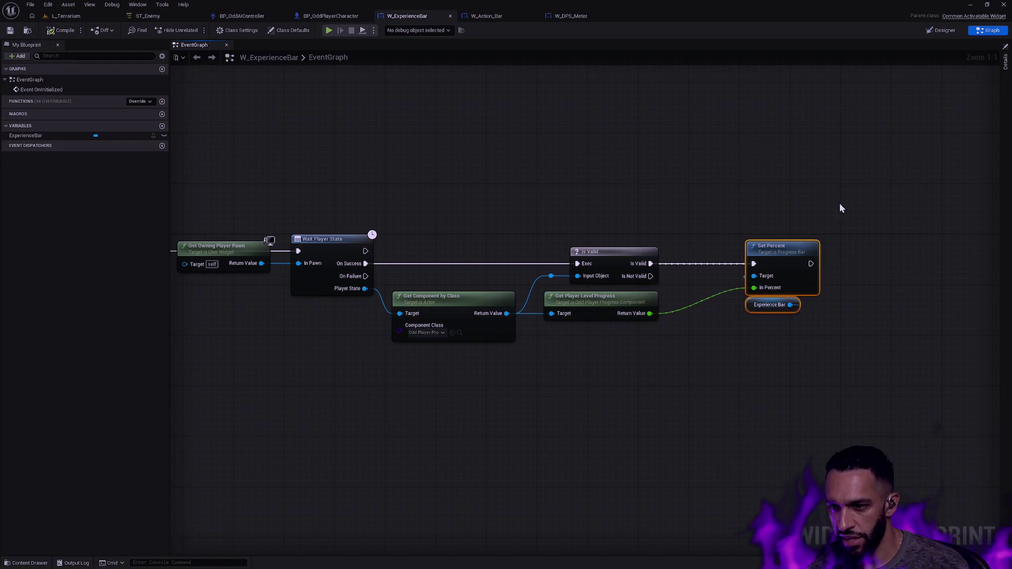
{"action": "left_click_drag", "start_coordinate": [765, 246], "coordinate": [720, 247]}
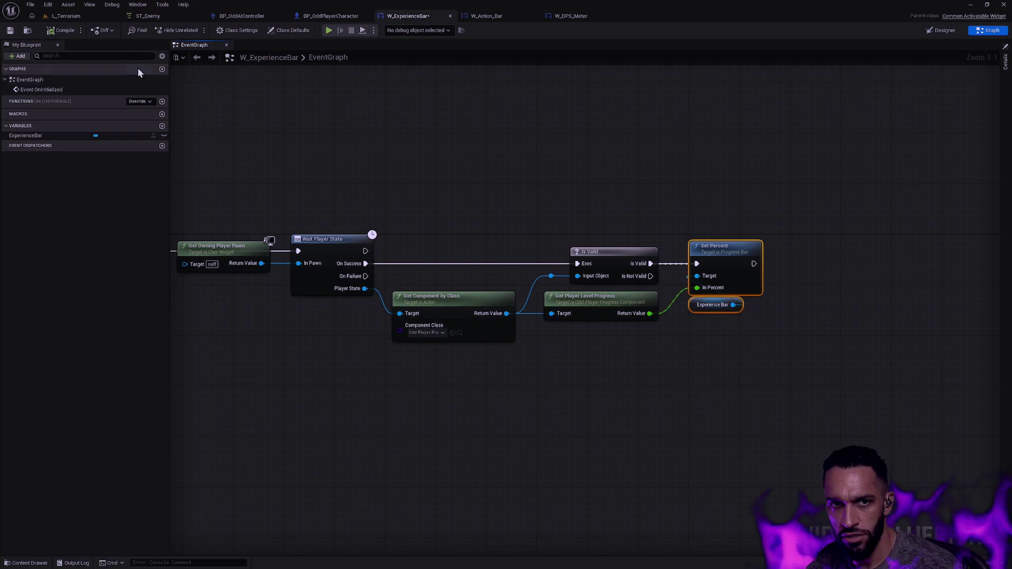
{"action": "left_click", "coordinate": [500, 168]}
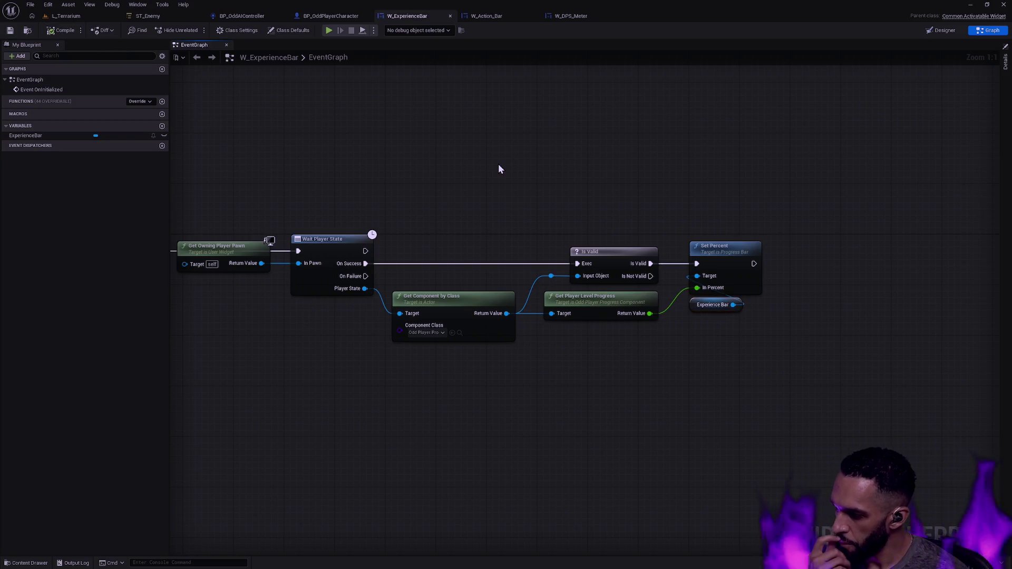
{"action": "key", "text": "Home"}
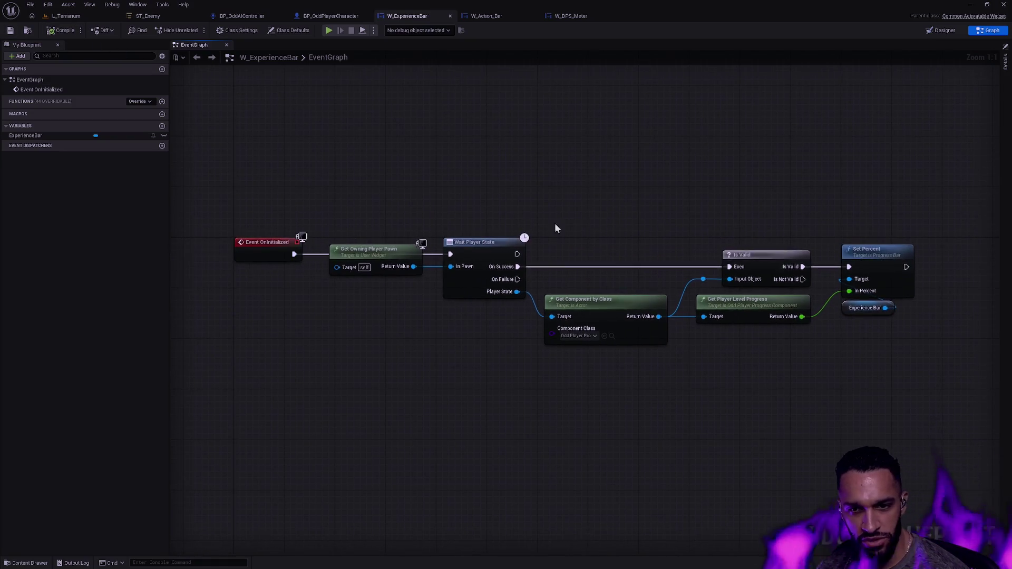
{"action": "left_click", "coordinate": [354, 245]}
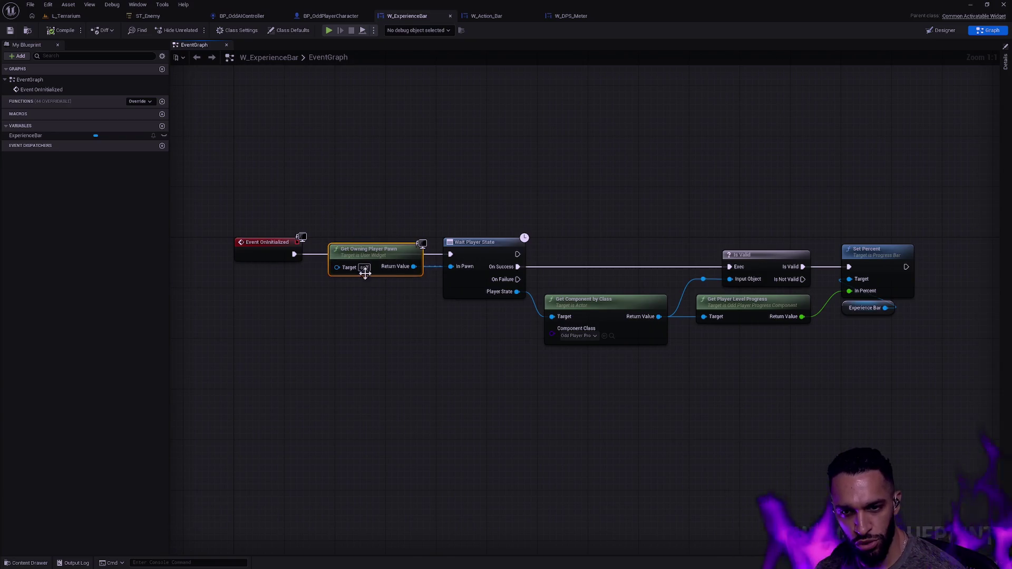
{"action": "left_click", "coordinate": [387, 210]}
{"action": "left_click_drag", "start_coordinate": [651, 219], "coordinate": [769, 368]}
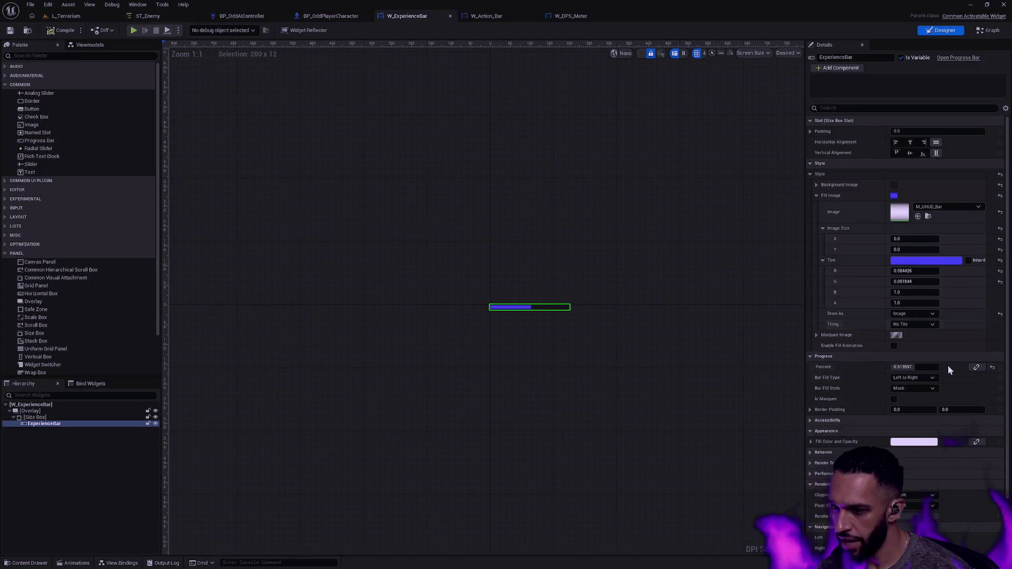
Step: In the Designer, set the ExperienceBar's Progress Percent default to 0
{"action": "left_click", "coordinate": [922, 358]}
{"action": "left_click", "coordinate": [922, 357]}
{"action": "left_click", "coordinate": [921, 367]}
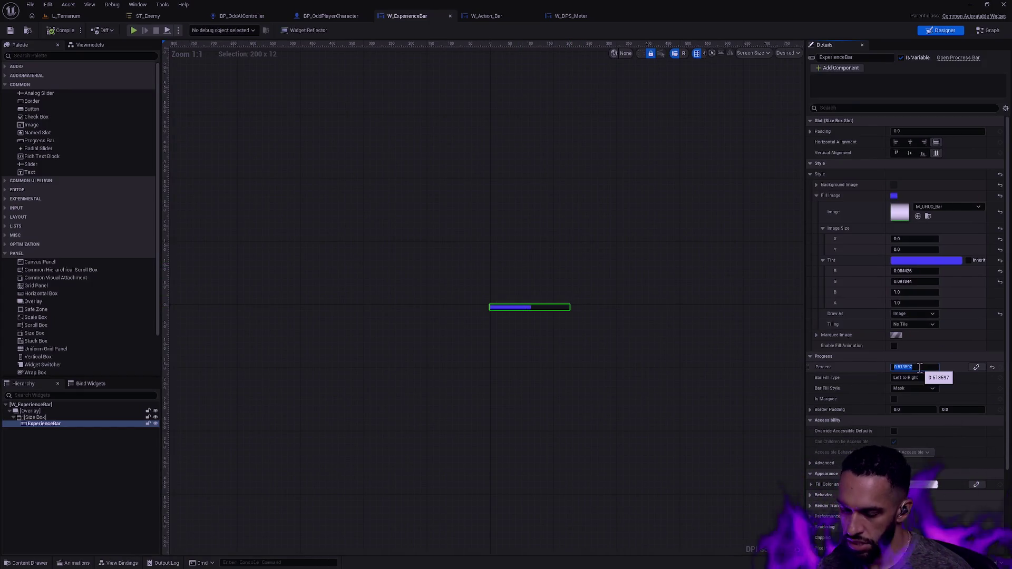
{"action": "type", "text": "0"}
{"action": "key", "text": "Return"}
Step: Save W_ExperienceBar and switch to the W_Action_Bar designer
{"action": "left_click", "coordinate": [649, 288]}
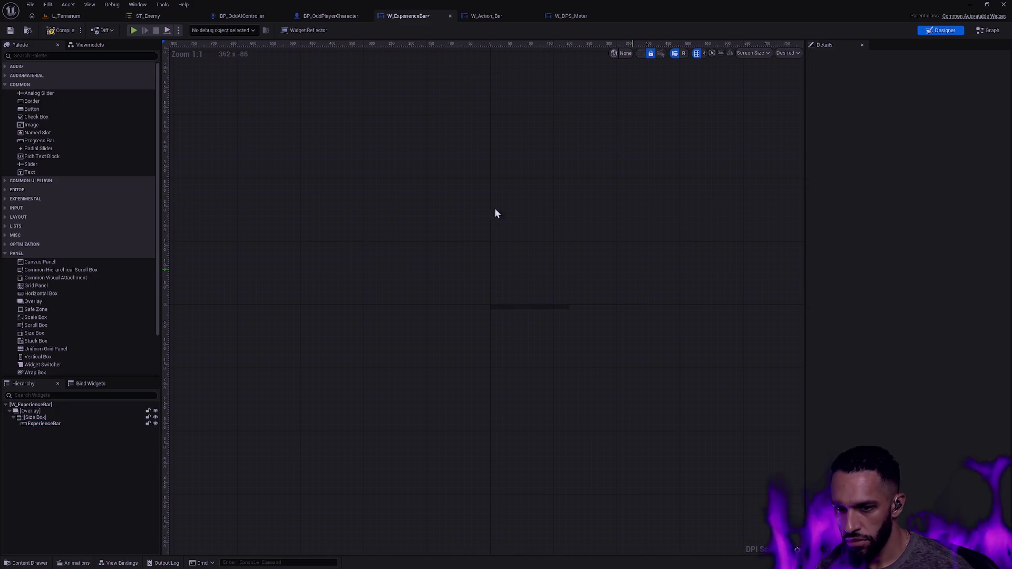
{"action": "key", "text": "ctrl+s"}
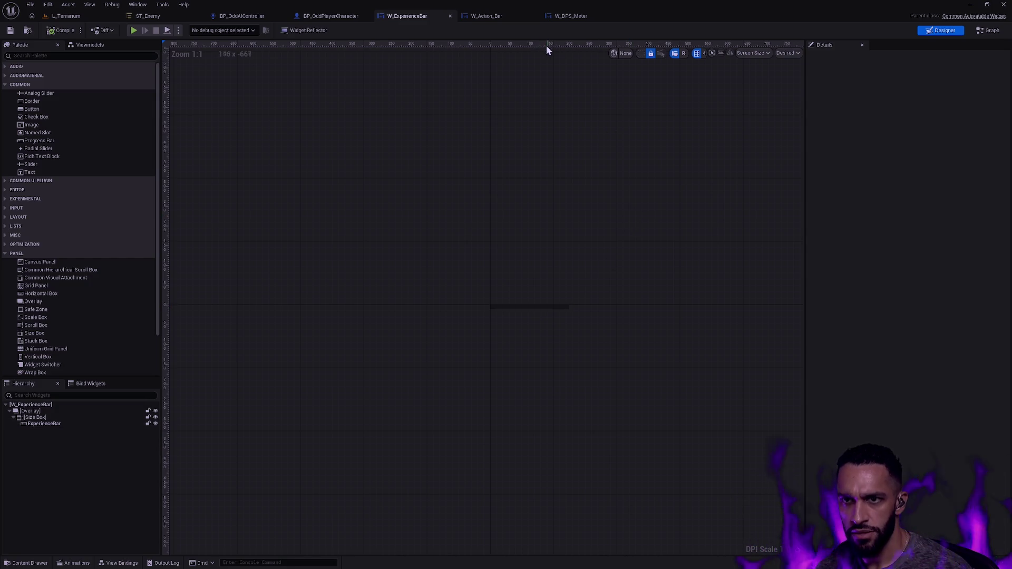
{"action": "left_click", "coordinate": [495, 18]}
{"action": "left_click", "coordinate": [538, 469]}
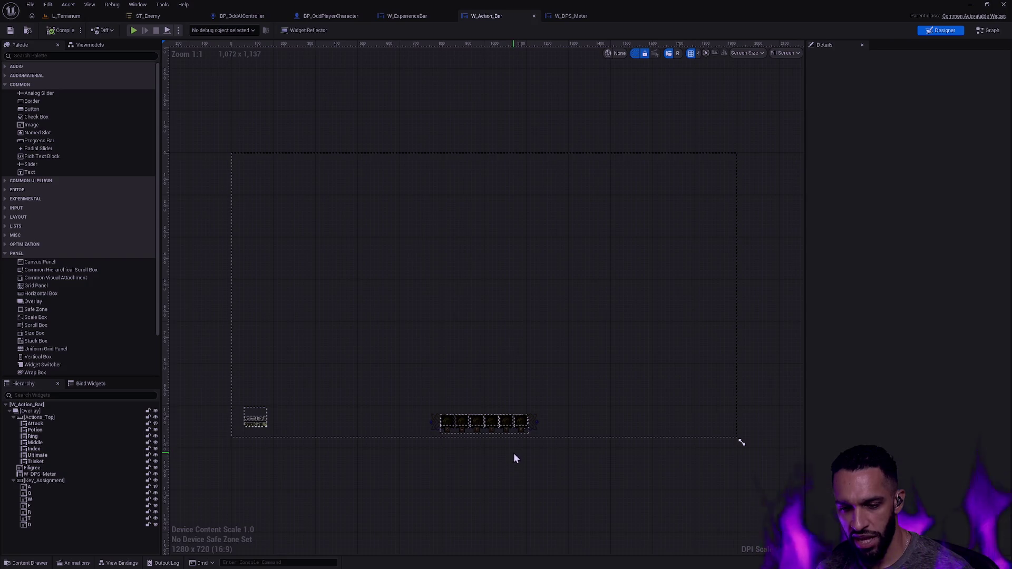
Step: Frame the canvas on the six Q W E R T D action slots and collapse Key_Assignment
{"action": "scroll", "coordinate": [501, 439], "scroll_direction": "up", "scroll_amount": 1}
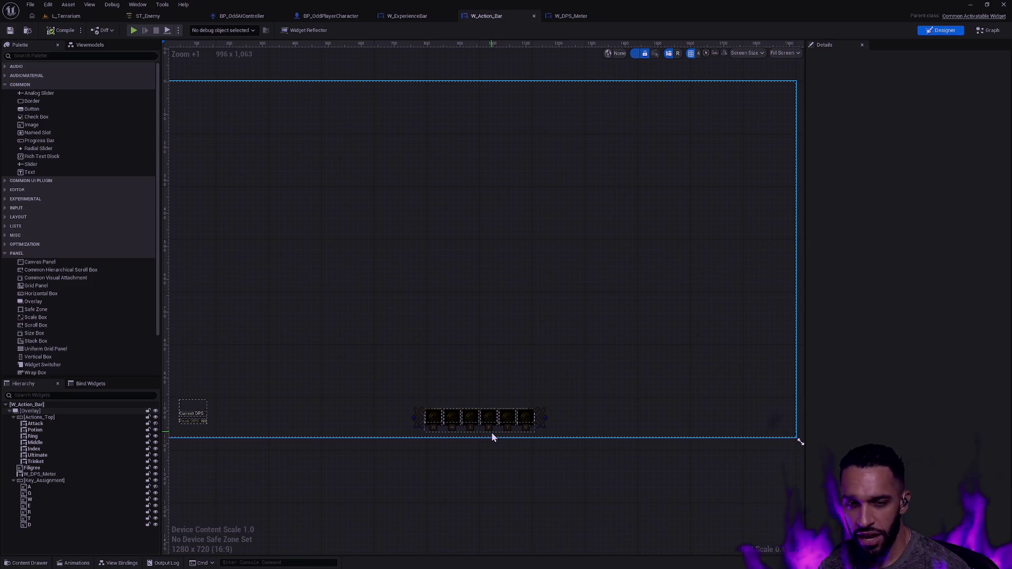
{"action": "left_click", "coordinate": [491, 432]}
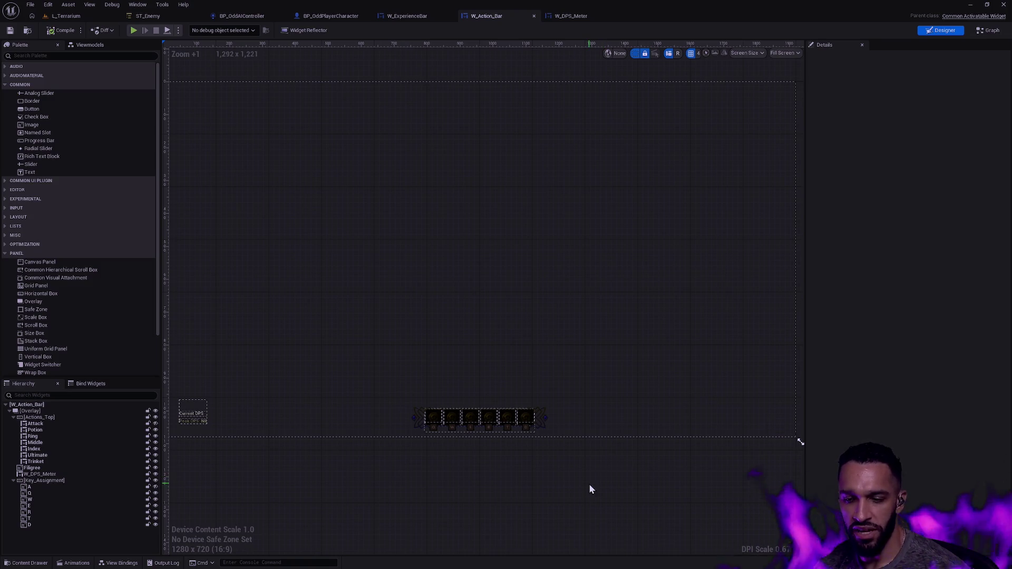
{"action": "scroll", "coordinate": [580, 477], "scroll_direction": "down", "scroll_amount": 1}
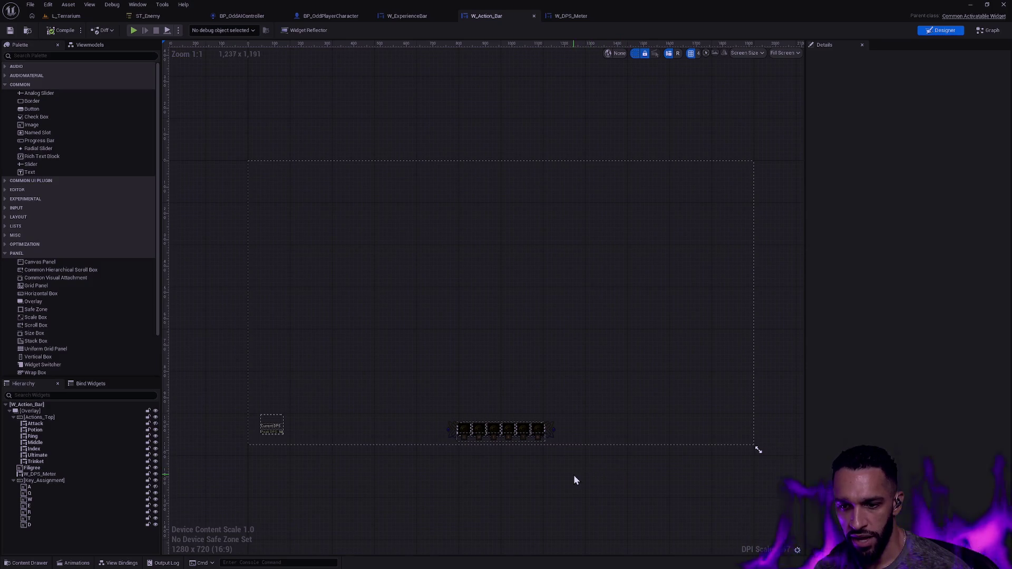
{"action": "left_click_drag", "start_coordinate": [552, 470], "coordinate": [530, 468]}
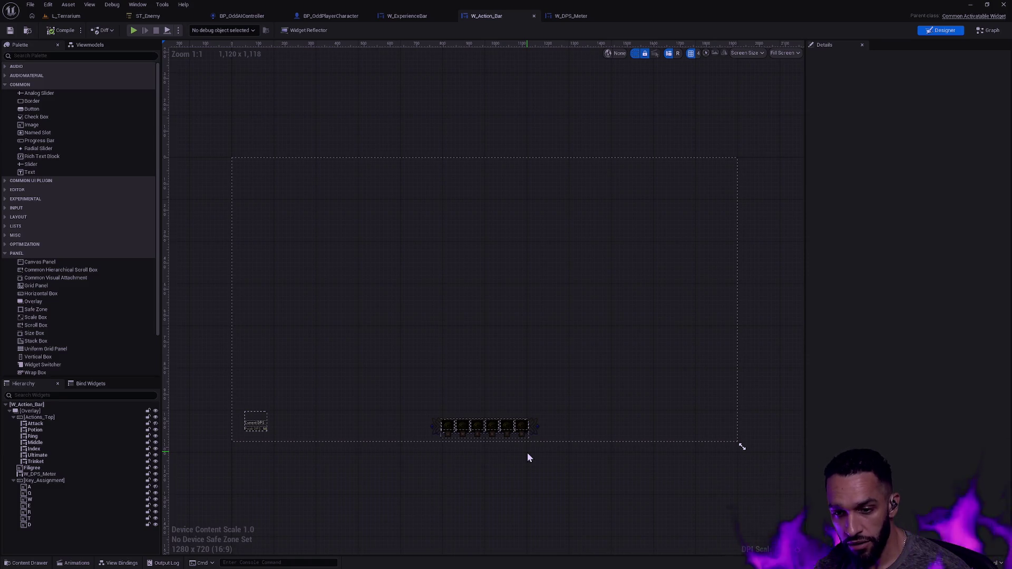
{"action": "scroll", "coordinate": [507, 461], "scroll_direction": "up", "scroll_amount": 5}
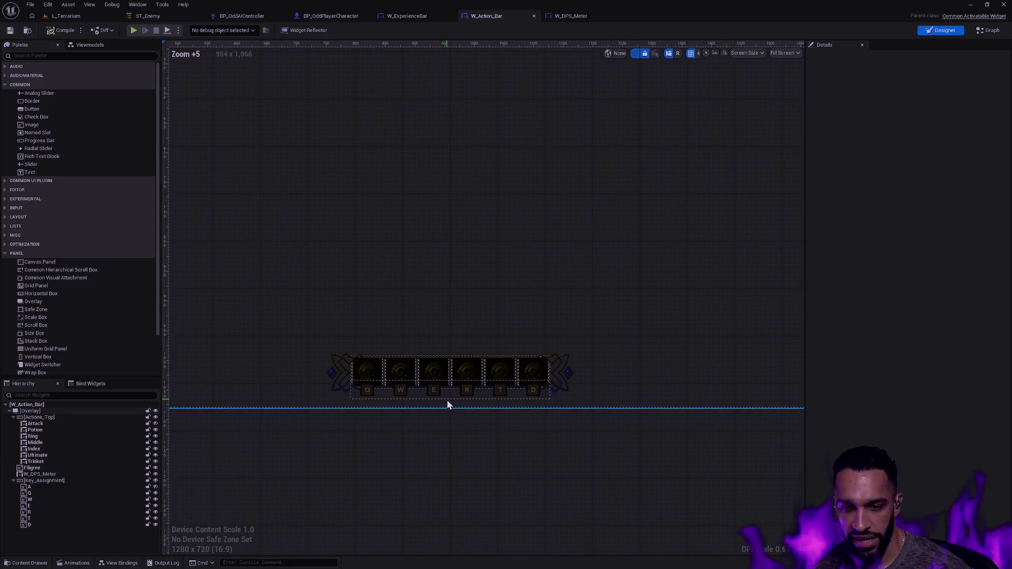
{"action": "left_click", "coordinate": [13, 481]}
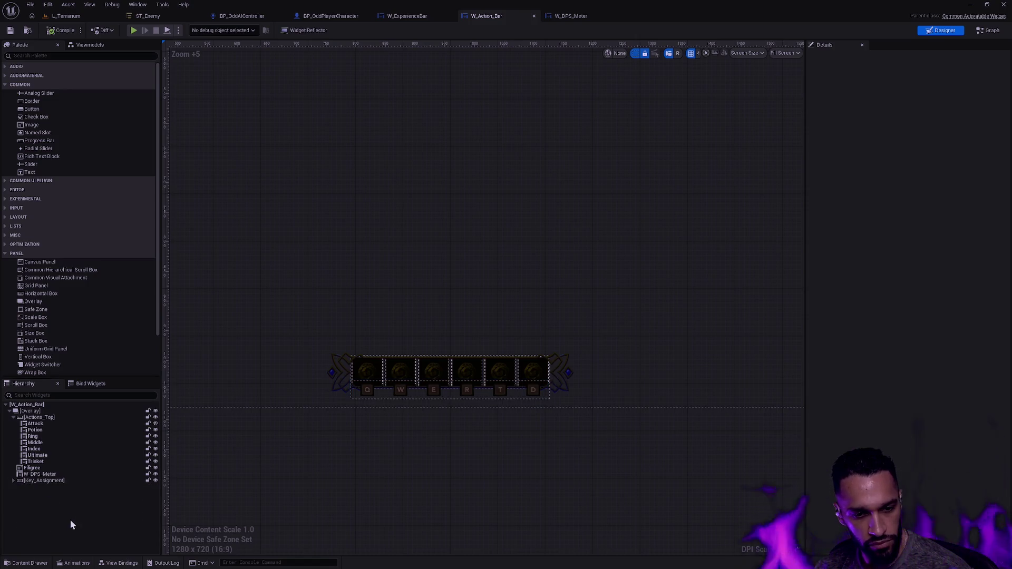
Step: Drag W_ExperienceBar from the Content Drawer into the W_Action_Bar hierarchy
{"action": "key", "text": "ctrl+space"}
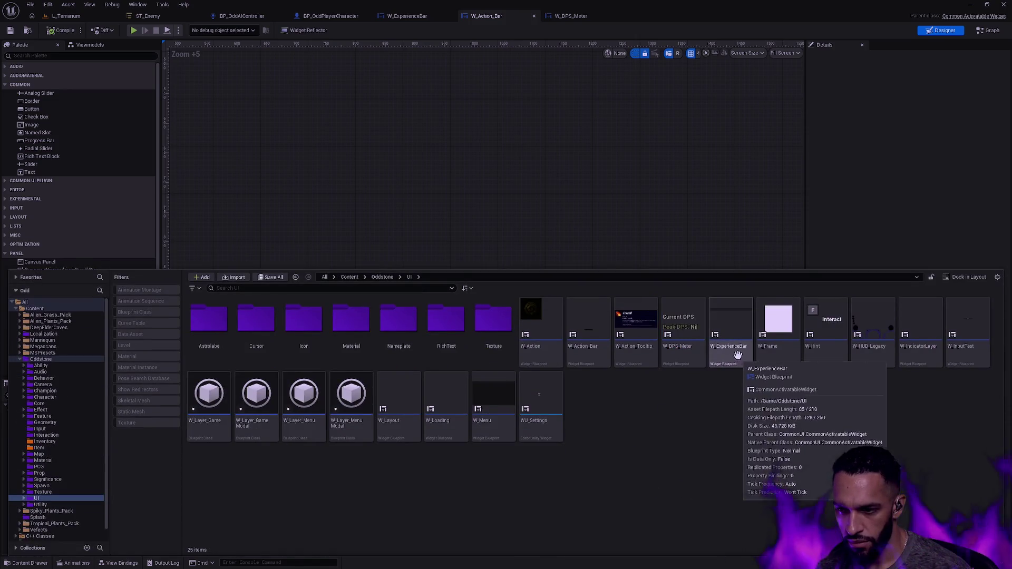
{"action": "left_click_drag", "start_coordinate": [709, 364], "coordinate": [477, 240]}
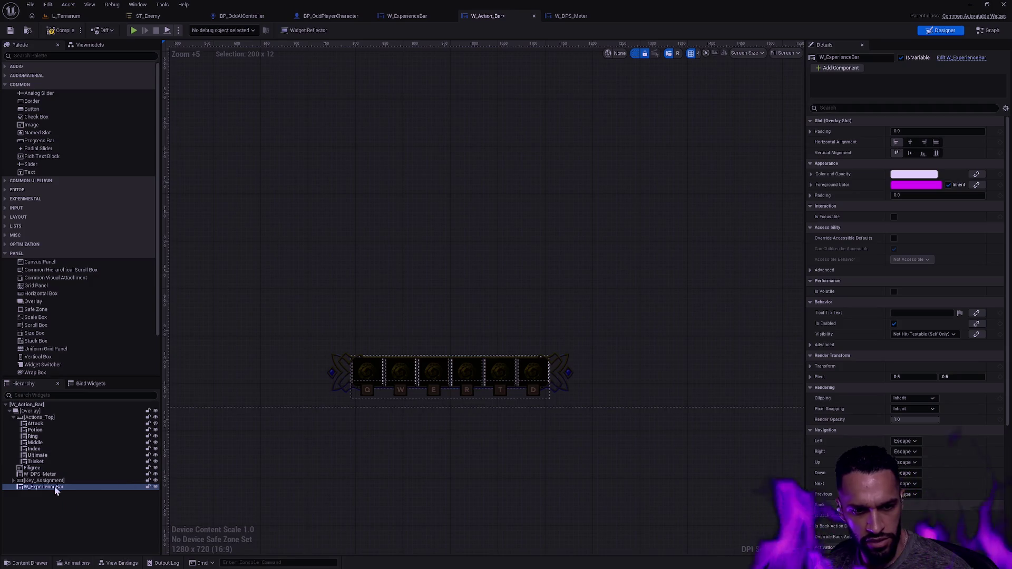
{"action": "left_click", "coordinate": [57, 488]}
{"action": "scroll", "coordinate": [422, 364], "scroll_direction": "down", "scroll_amount": 2}
{"action": "scroll", "coordinate": [436, 335], "scroll_direction": "down", "scroll_amount": 4}
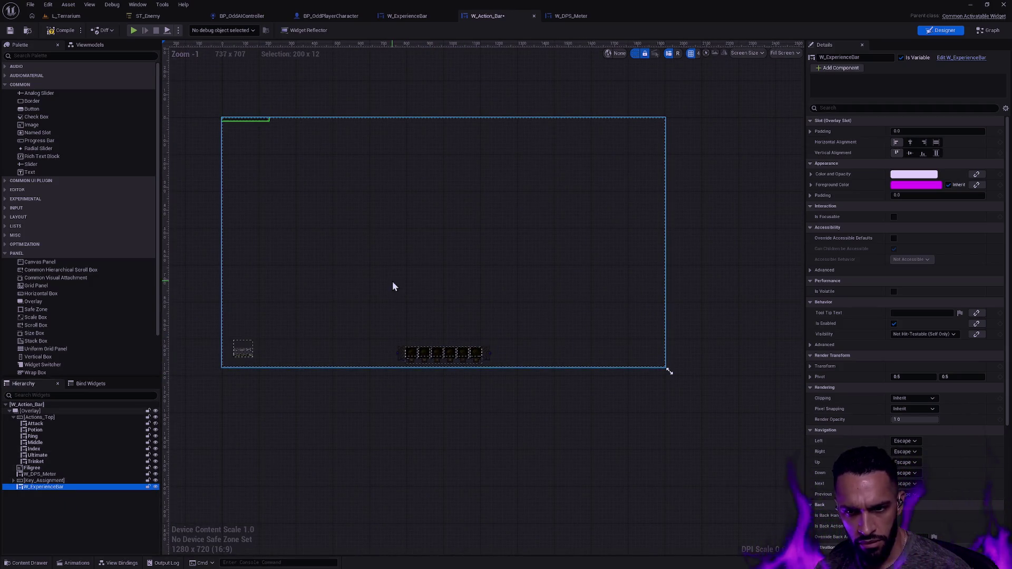
Step: Set W_ExperienceBar to Center horizontal and Bottom vertical alignment beneath the action slots
{"action": "left_click", "coordinate": [13, 417]}
{"action": "left_click", "coordinate": [55, 418]}
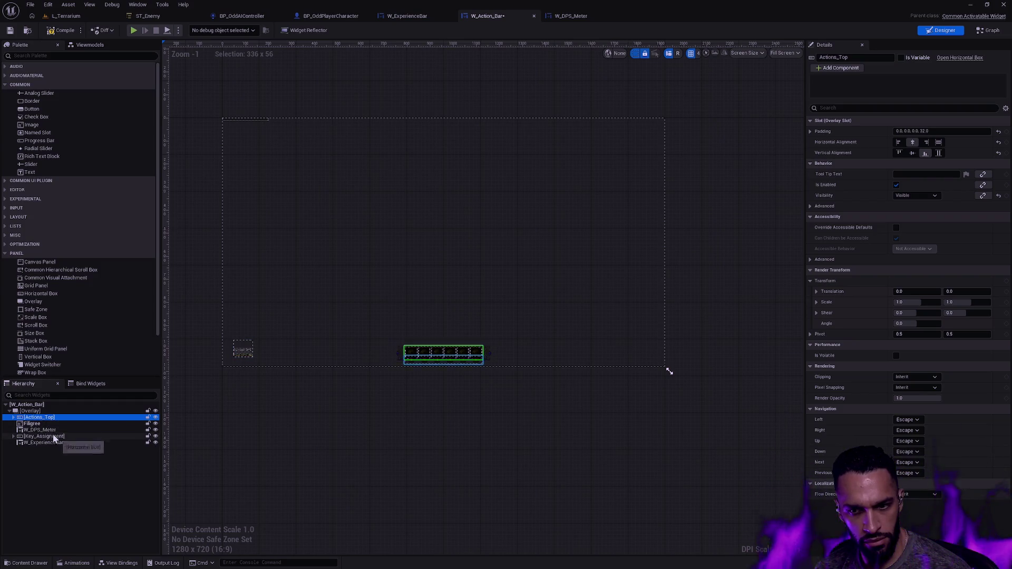
{"action": "left_click", "coordinate": [47, 430]}
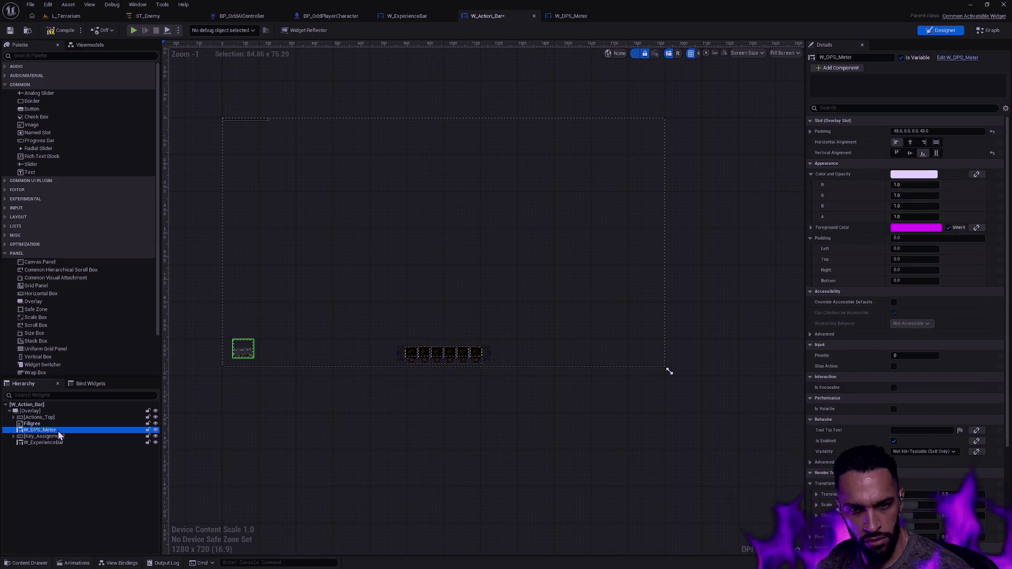
{"action": "left_click", "coordinate": [50, 443]}
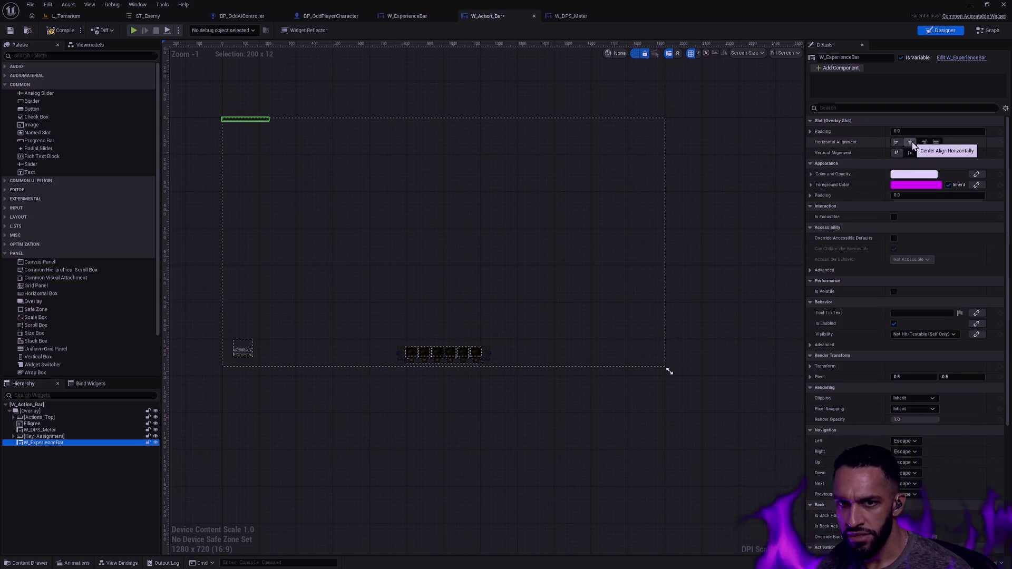
{"action": "left_click", "coordinate": [910, 143]}
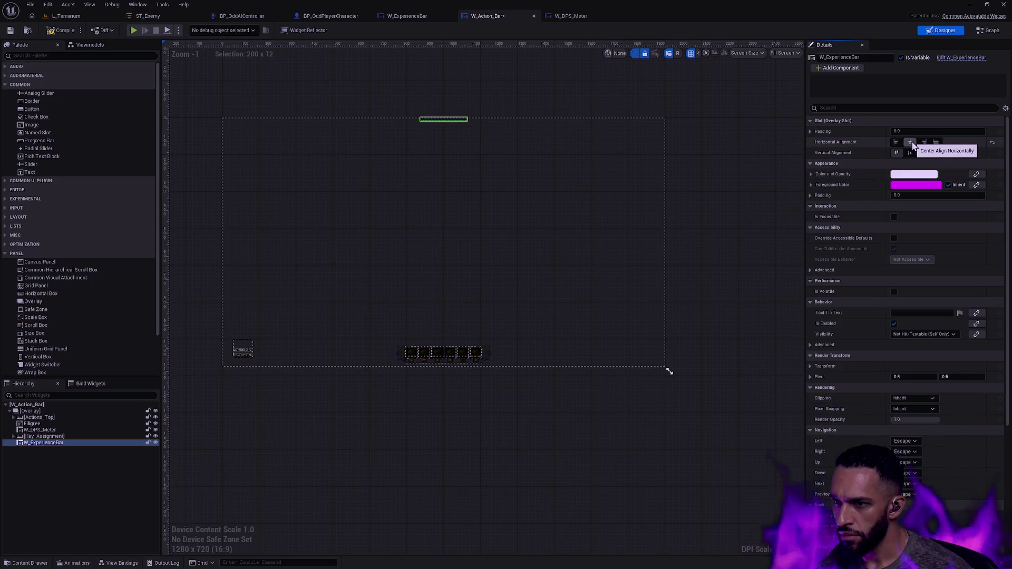
{"action": "left_click", "coordinate": [924, 153]}
Step: Save the W_Action_Bar widget
{"action": "scroll", "coordinate": [422, 365], "scroll_direction": "up", "scroll_amount": 7}
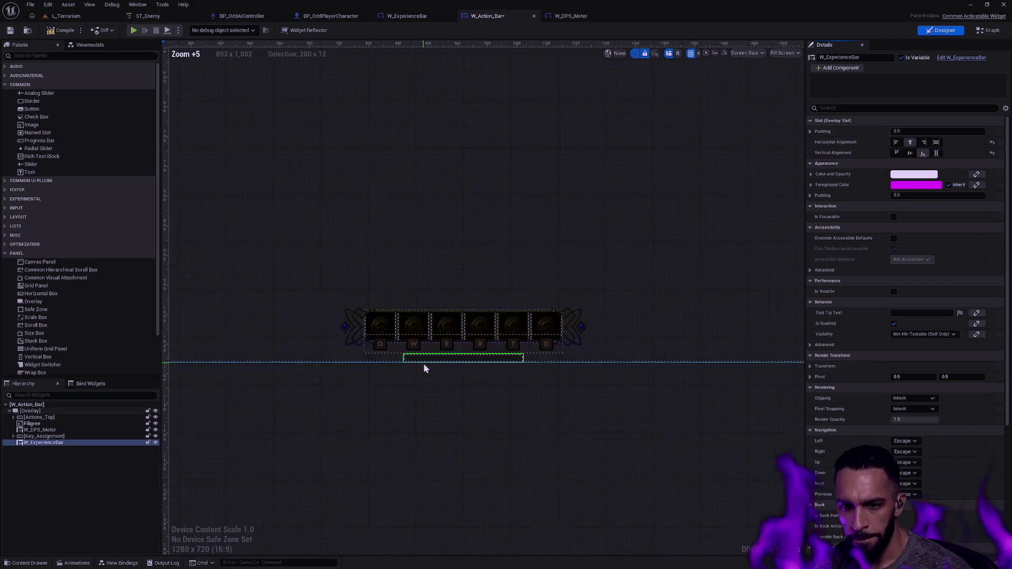
{"action": "scroll", "coordinate": [489, 345], "scroll_direction": "up", "scroll_amount": 3}
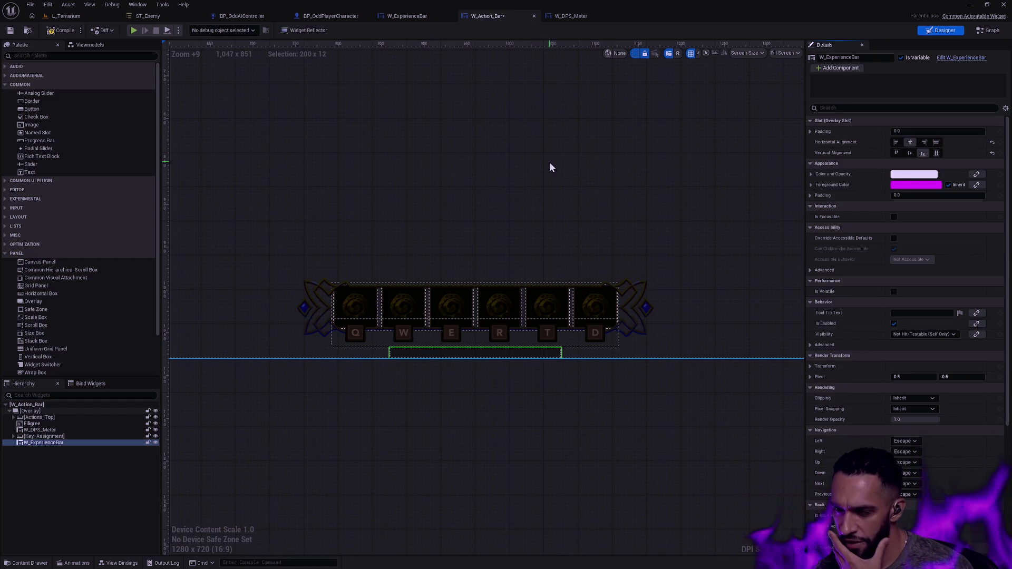
{"action": "left_click", "coordinate": [624, 427]}
{"action": "key", "text": "ctrl+s"}
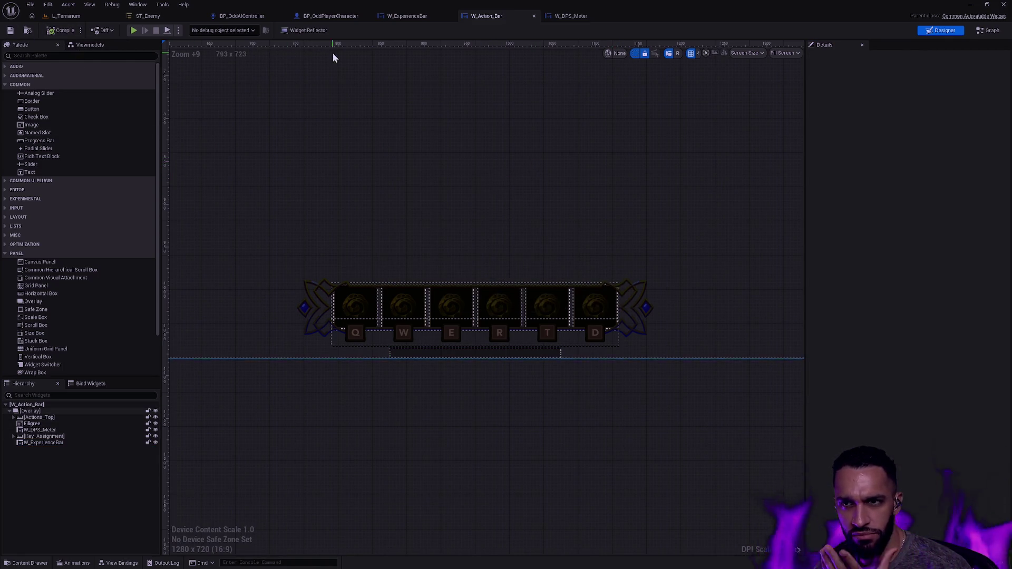
Step: Play-test L_Terrarium, walking the character around under the action bar HUD, then stop
{"action": "left_click", "coordinate": [87, 18]}
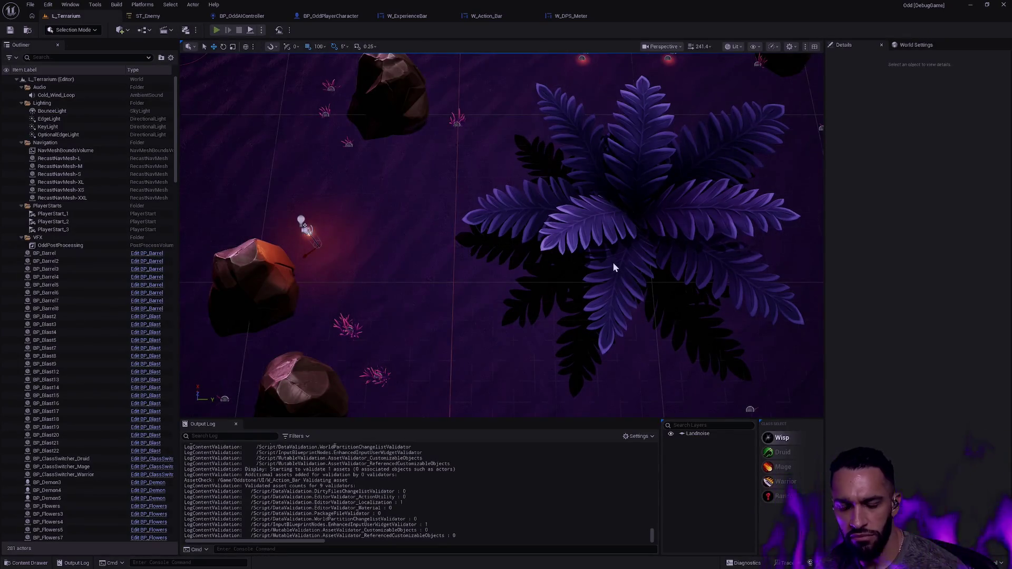
{"action": "key", "text": "alt+p"}
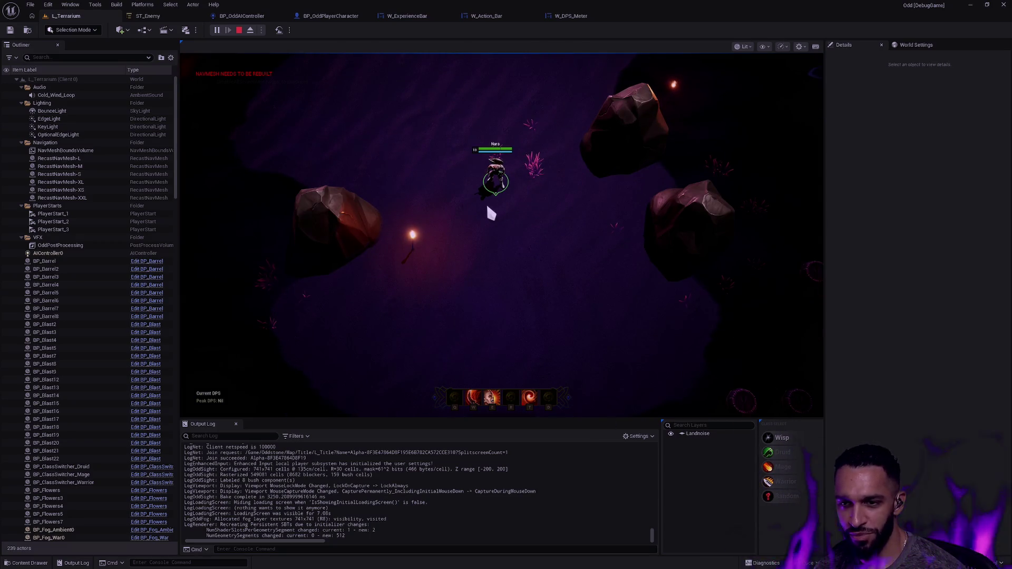
{"action": "left_click", "coordinate": [491, 214]}
{"action": "left_click", "coordinate": [500, 249]}
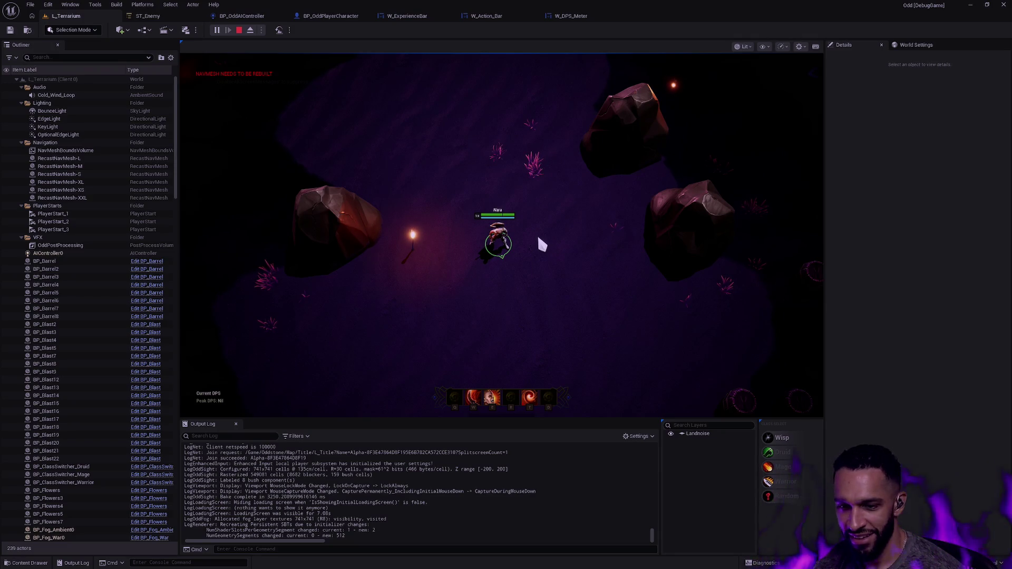
{"action": "left_click", "coordinate": [524, 274]}
{"action": "left_click", "coordinate": [539, 56]}
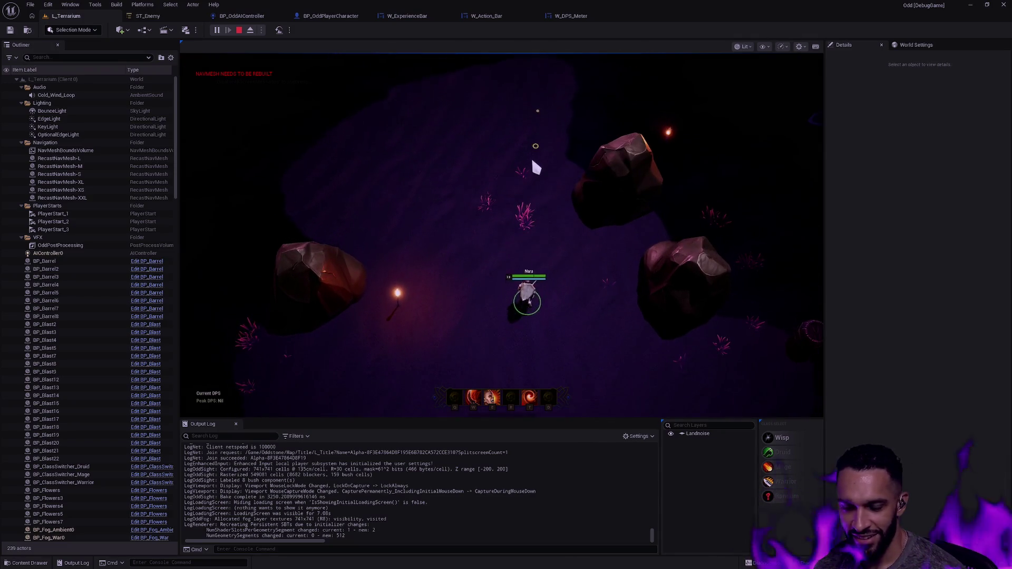
{"action": "left_click", "coordinate": [513, 214]}
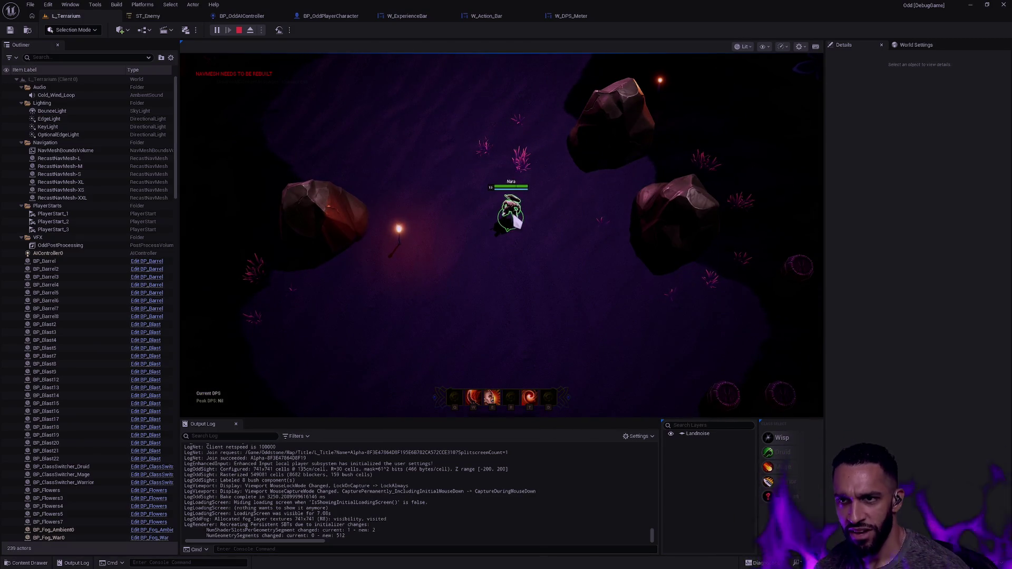
{"action": "key", "text": "Escape"}
{"action": "left_click", "coordinate": [578, 17]}
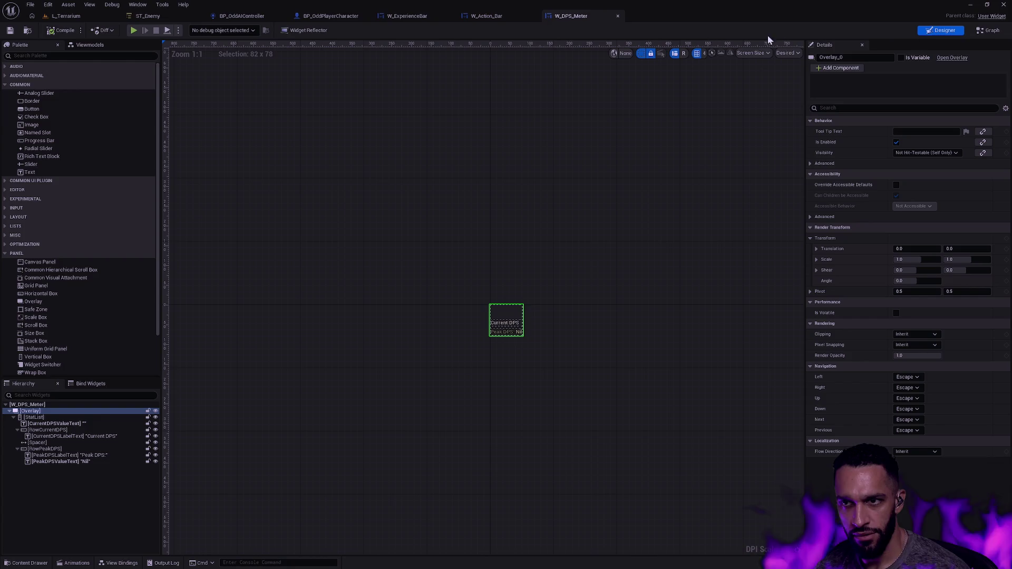
Step: Check the experience bar in W_Action_Bar, then bring up W_ExperienceBar's event graph
{"action": "left_click", "coordinate": [490, 16]}
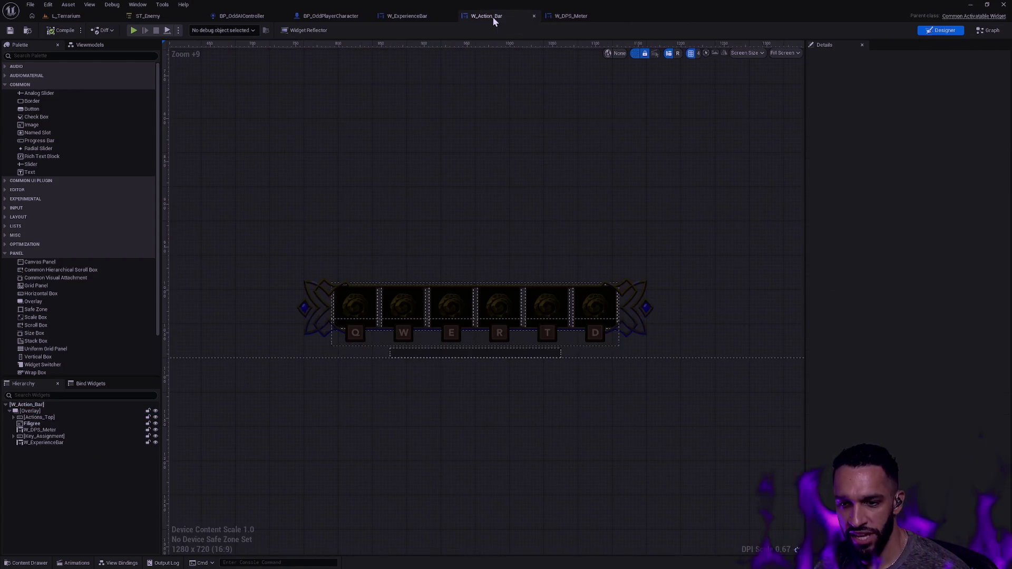
{"action": "left_click", "coordinate": [542, 351]}
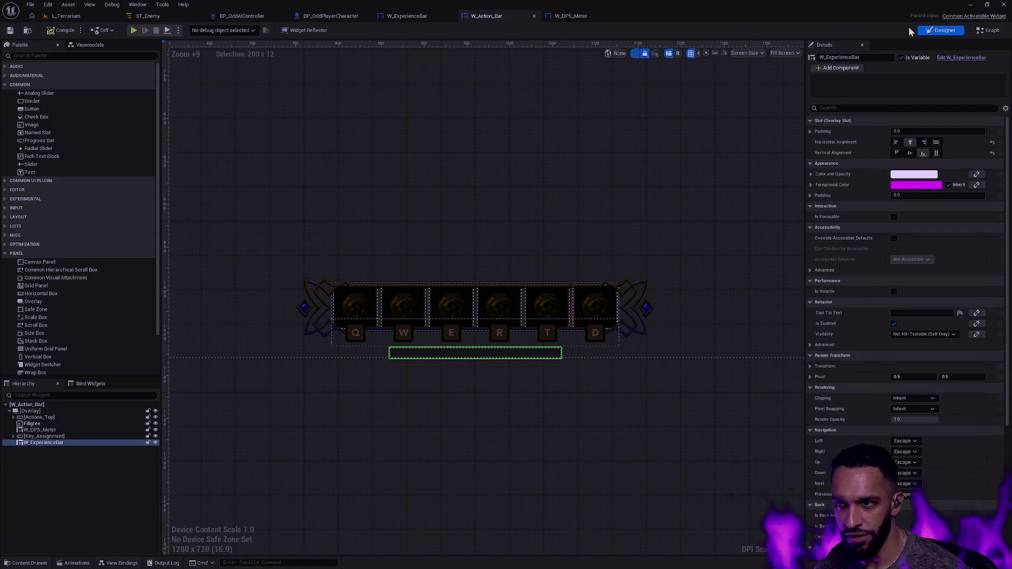
{"action": "left_click", "coordinate": [407, 15]}
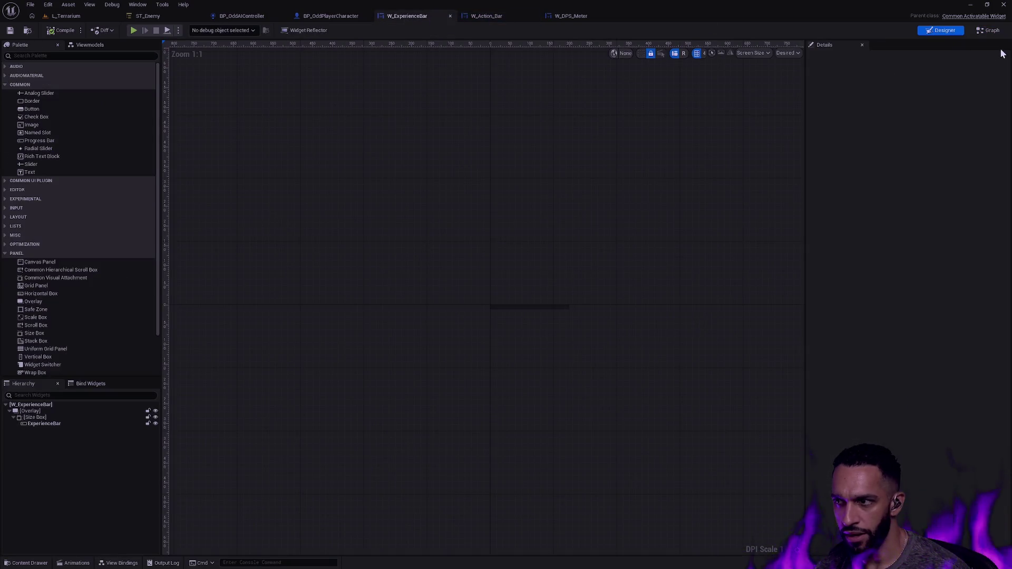
{"action": "left_click", "coordinate": [989, 30]}
{"action": "left_click", "coordinate": [489, 17]}
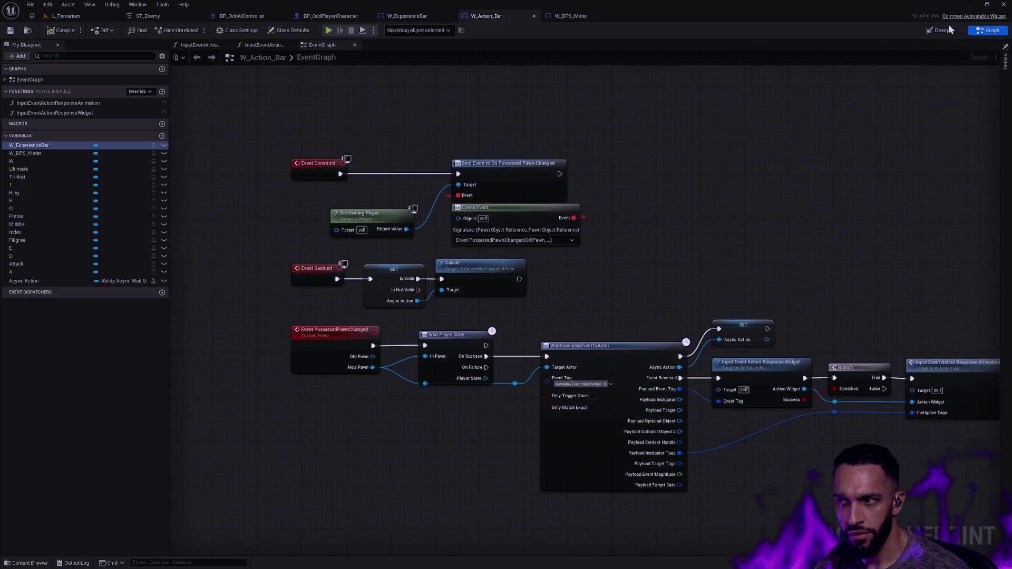
{"action": "left_click", "coordinate": [406, 16]}
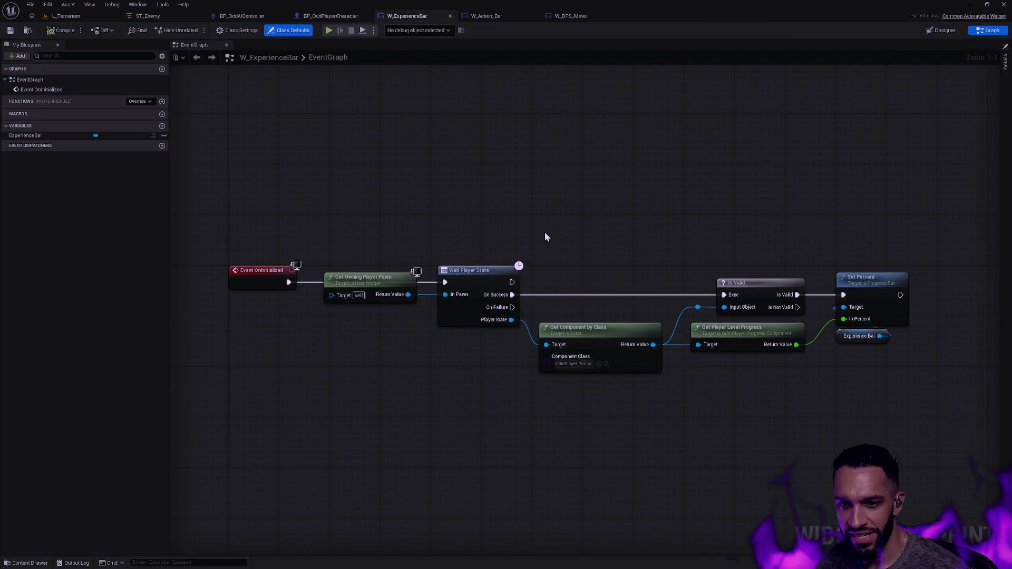
Step: Line up the nodes from Event OnInitialized through Wait Player State to Set Percent
{"action": "left_click_drag", "start_coordinate": [578, 232], "coordinate": [547, 251]}
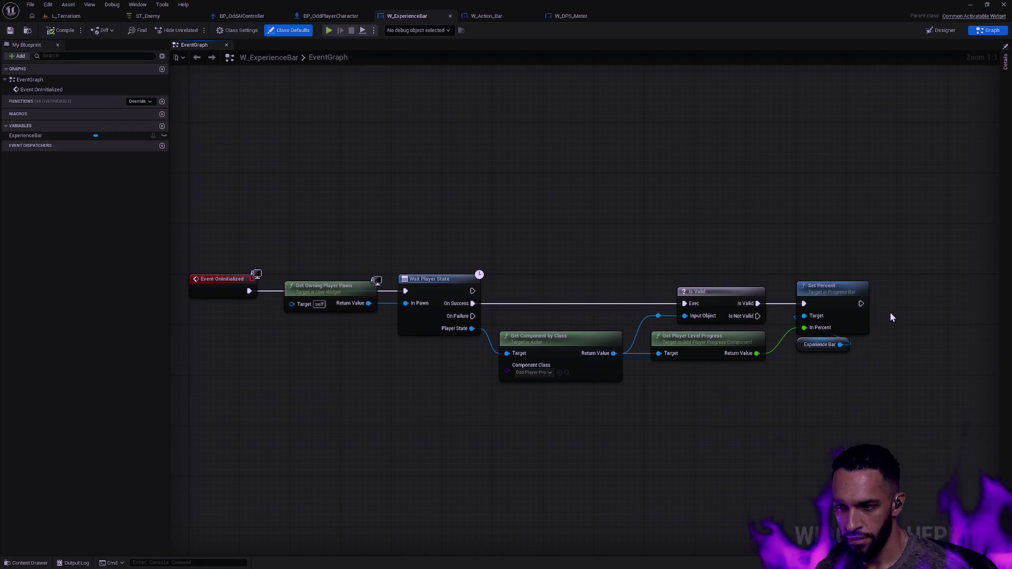
{"action": "left_click", "coordinate": [831, 290]}
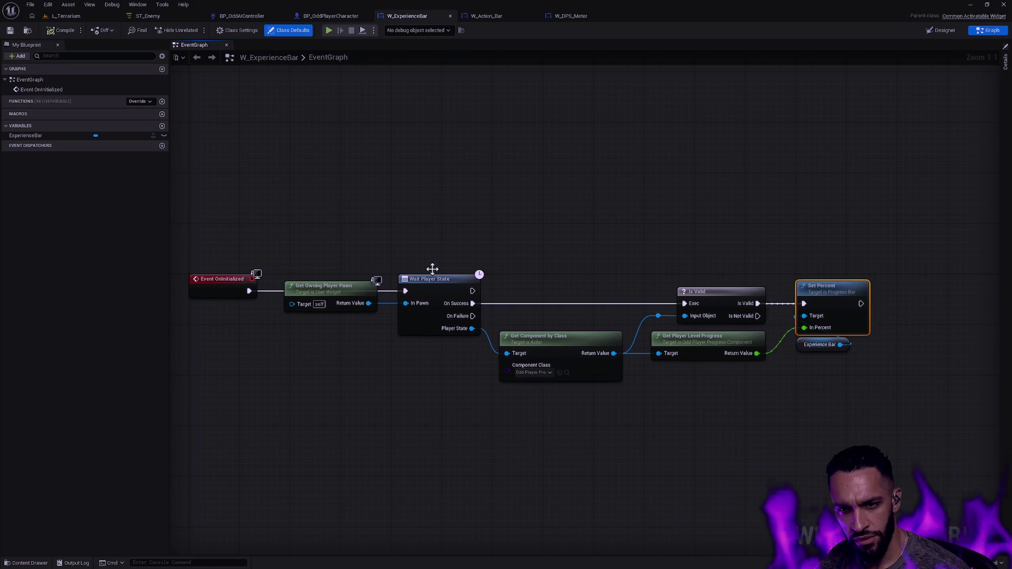
{"action": "left_click", "coordinate": [338, 289]}
{"action": "left_click_drag", "start_coordinate": [373, 263], "coordinate": [472, 324]}
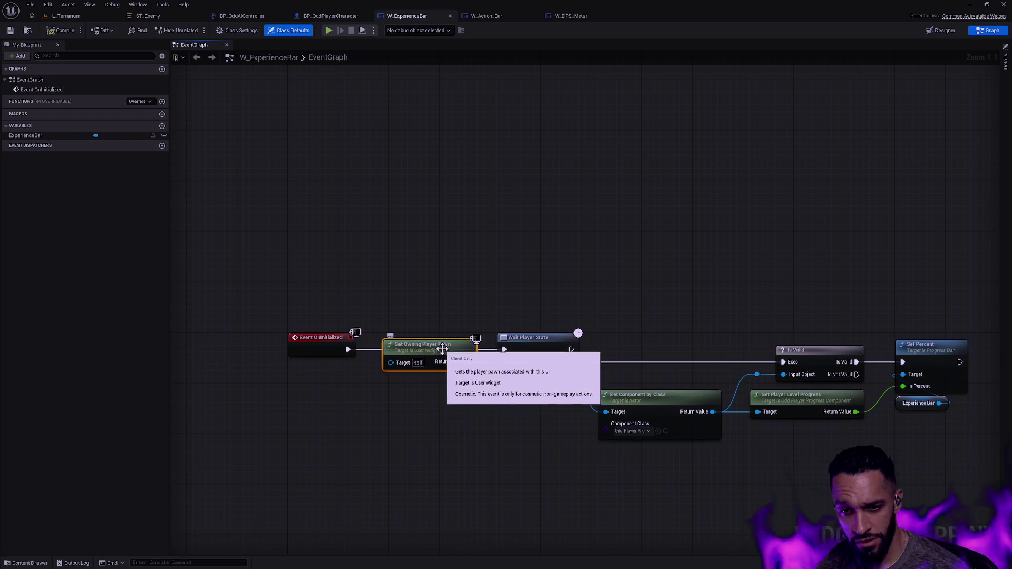
{"action": "left_click_drag", "start_coordinate": [249, 280], "coordinate": [313, 394]}
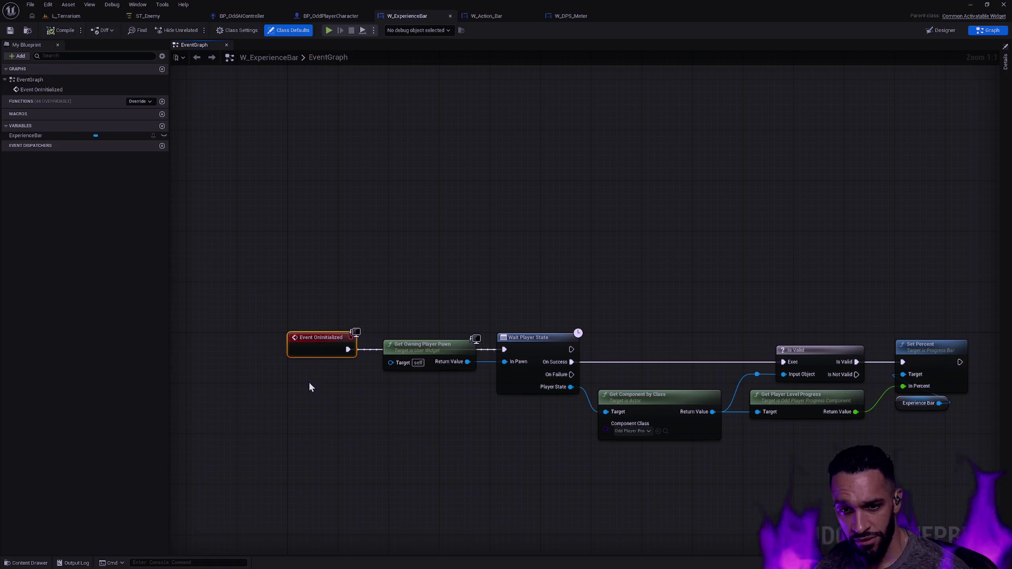
{"action": "left_click", "coordinate": [611, 308]}
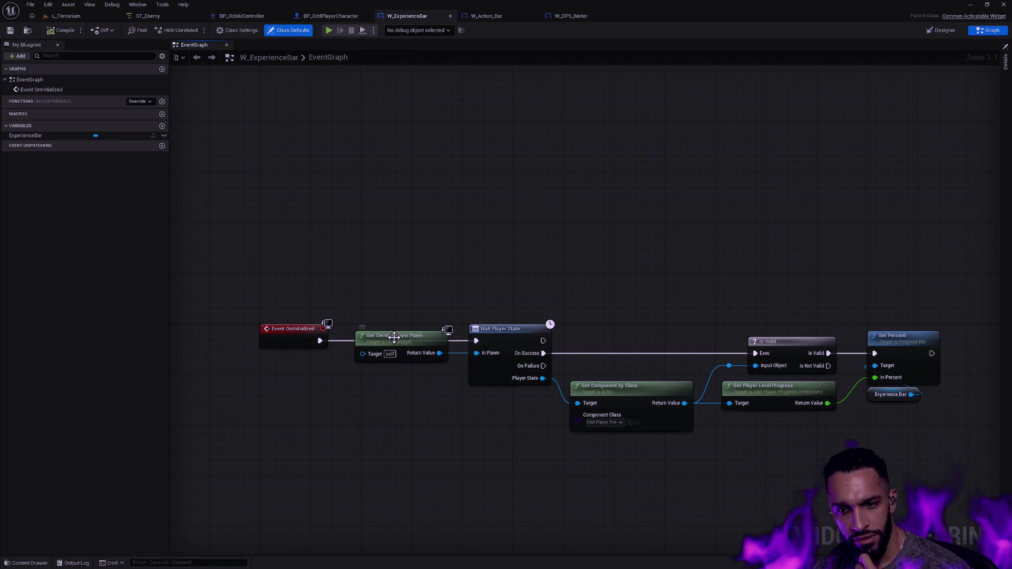
{"action": "left_click", "coordinate": [489, 331]}
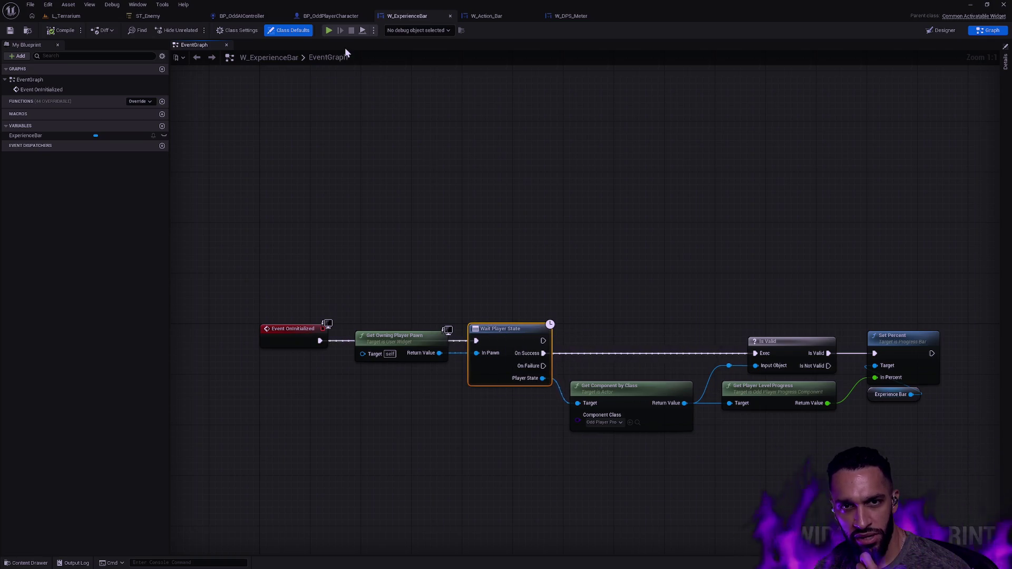
Step: Branch a Print String off Event OnInitialized that prints the owning pawn's display name
{"action": "left_click", "coordinate": [441, 272]}
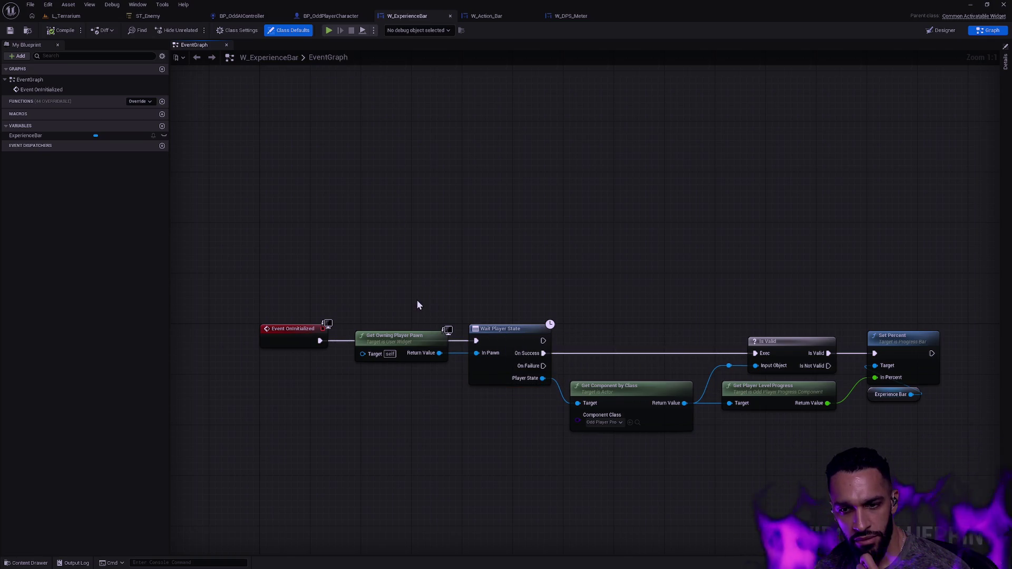
{"action": "left_click_drag", "start_coordinate": [321, 341], "coordinate": [508, 234]}
{"action": "type", "text": "print"}
{"action": "key", "text": "Return"}
{"action": "left_click_drag", "start_coordinate": [440, 353], "coordinate": [514, 258]}
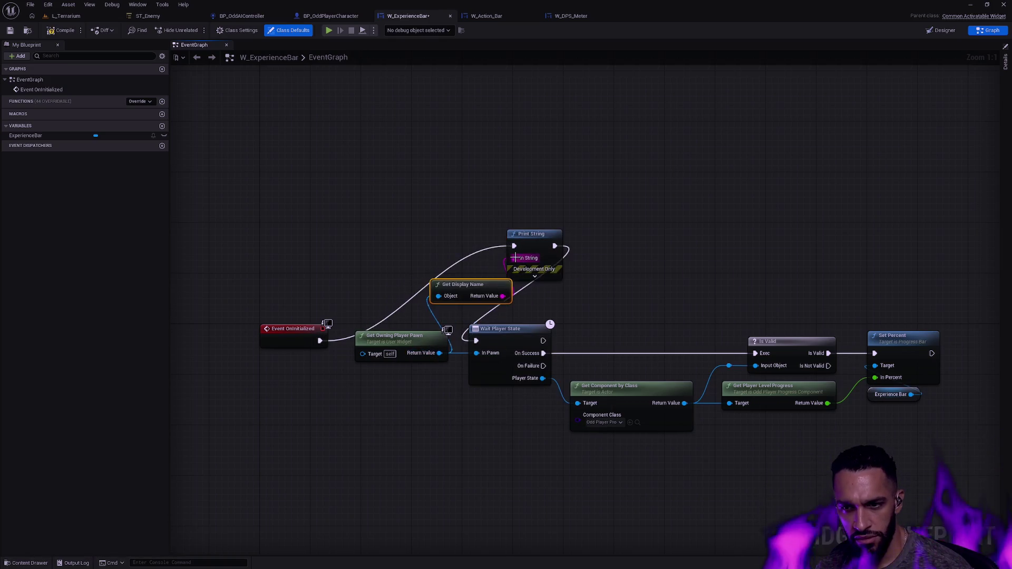
Step: Compile and save W_ExperienceBar, then play-test the L_Terrarium level
{"action": "left_click", "coordinate": [62, 30]}
{"action": "left_click", "coordinate": [10, 30]}
{"action": "left_click", "coordinate": [66, 16]}
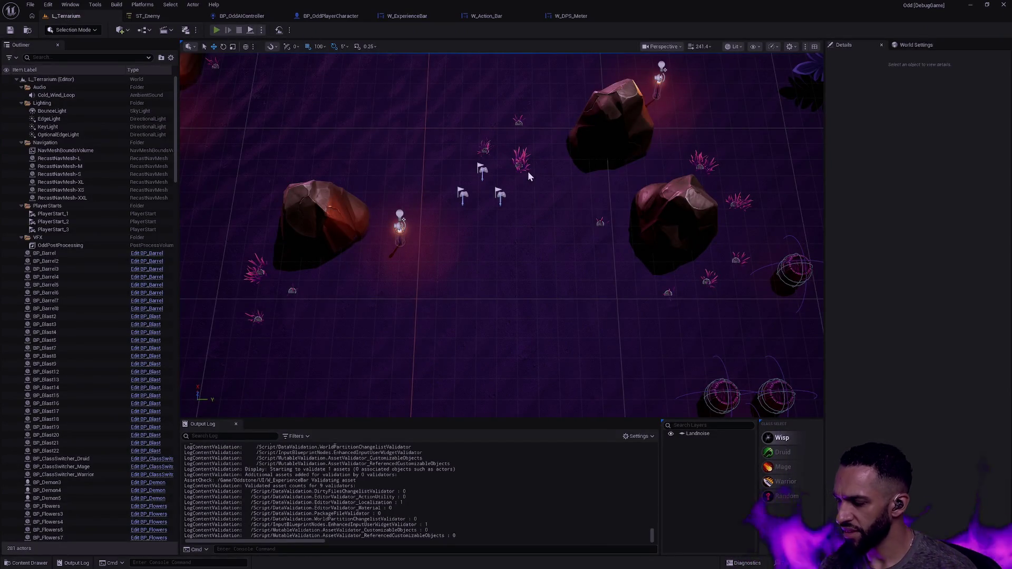
{"action": "key", "text": "alt+p"}
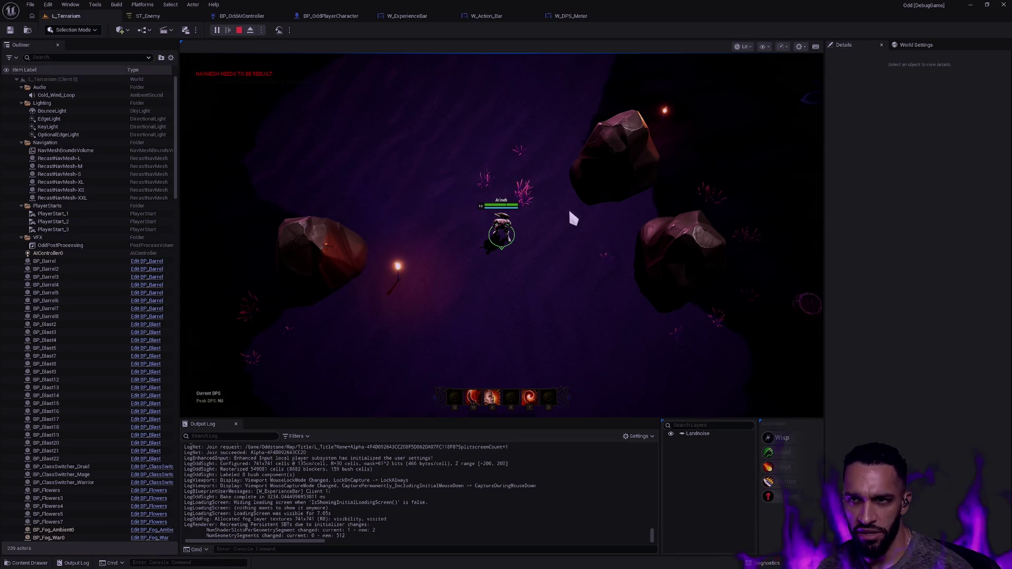
Step: Stop the play test and return to W_ExperienceBar's event graph by way of W_Action_Bar
{"action": "key", "text": "Escape"}
{"action": "left_click", "coordinate": [485, 14]}
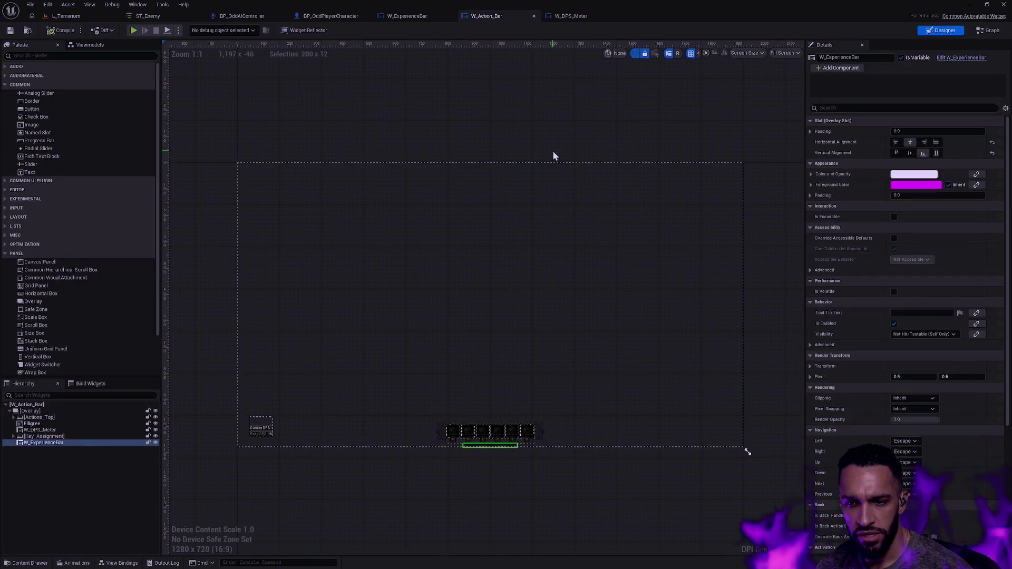
{"action": "left_click", "coordinate": [522, 111]}
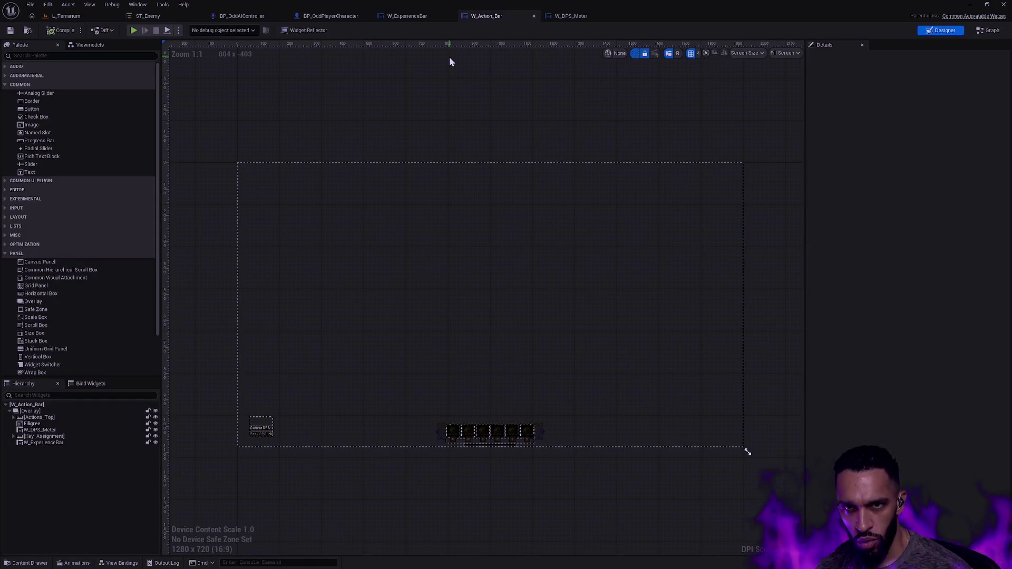
{"action": "left_click", "coordinate": [991, 30]}
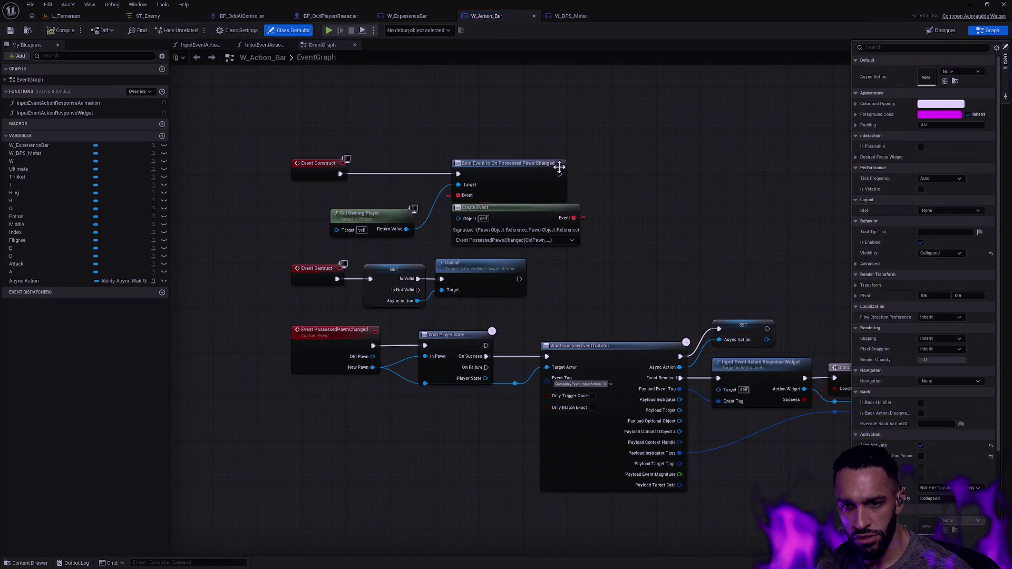
{"action": "left_click", "coordinate": [429, 16]}
{"action": "left_click", "coordinate": [456, 234]}
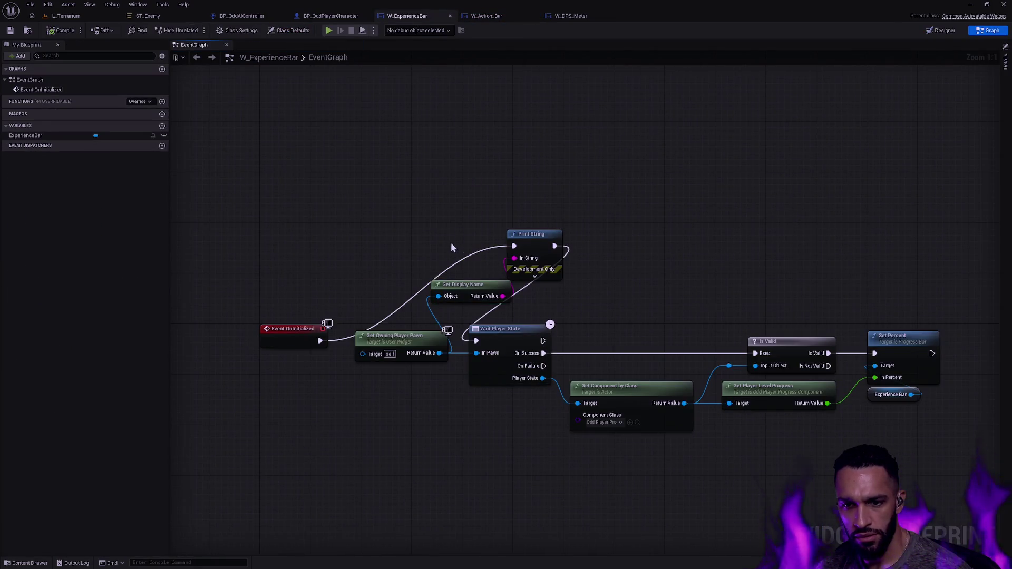
Step: Delete the Print String and Get Display Name nodes and move Get Owning Player Pawn down-left
{"action": "double_click", "coordinate": [404, 344]}
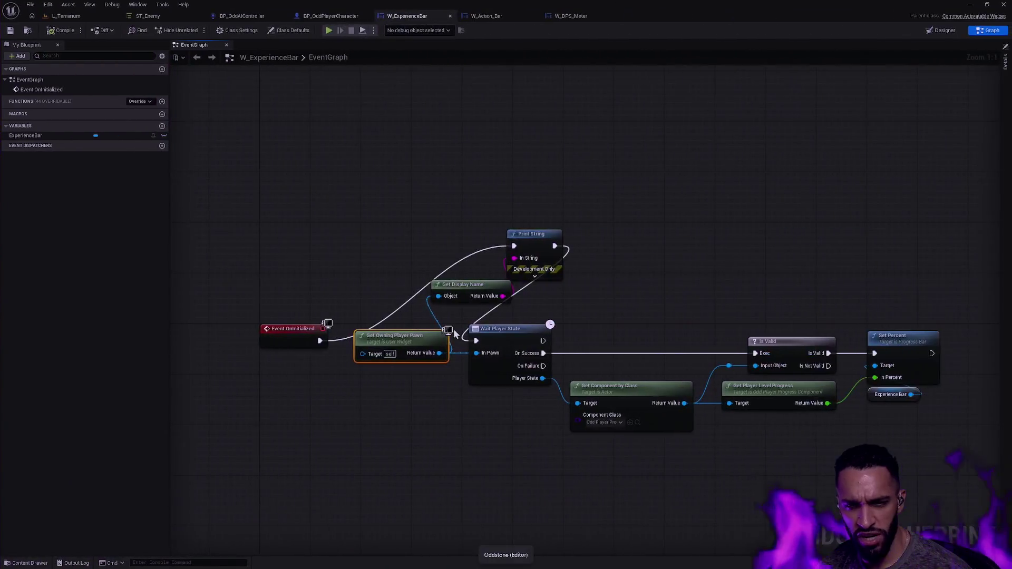
{"action": "left_click_drag", "start_coordinate": [422, 194], "coordinate": [603, 301]}
{"action": "key", "text": "Delete"}
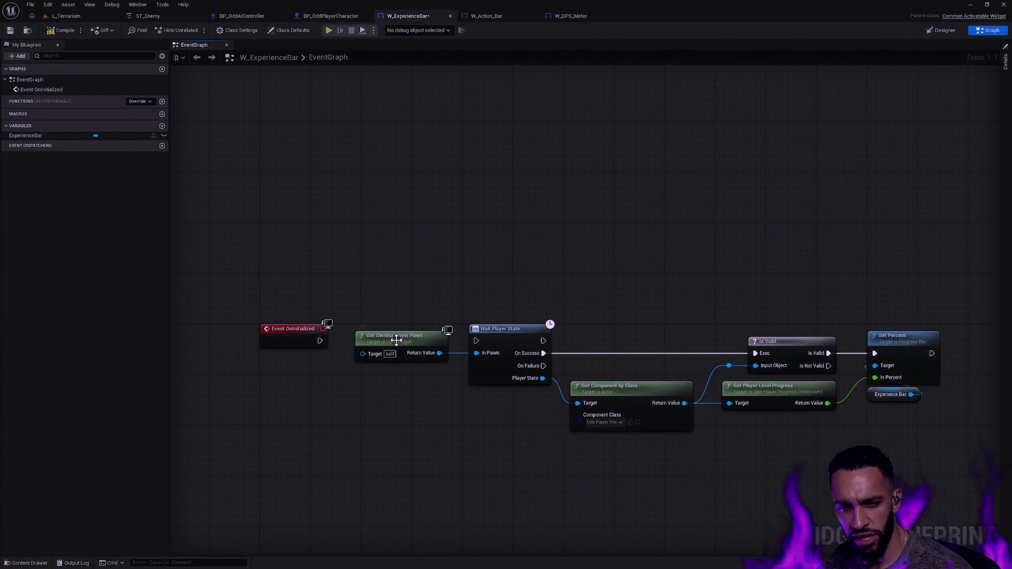
{"action": "left_click_drag", "start_coordinate": [396, 338], "coordinate": [351, 426]}
Step: Search the node menu for 'Get' and 'GetLocalPlay' from the pawn's Return Value, then cancel
{"action": "type", "text": "Get"}
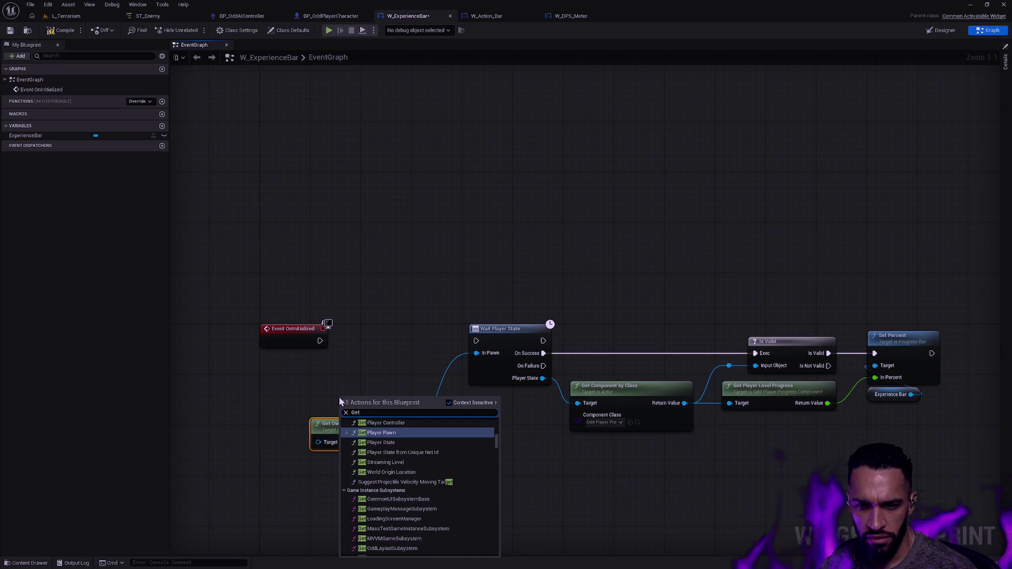
{"action": "scroll", "coordinate": [390, 438], "scroll_direction": "up", "scroll_amount": 2}
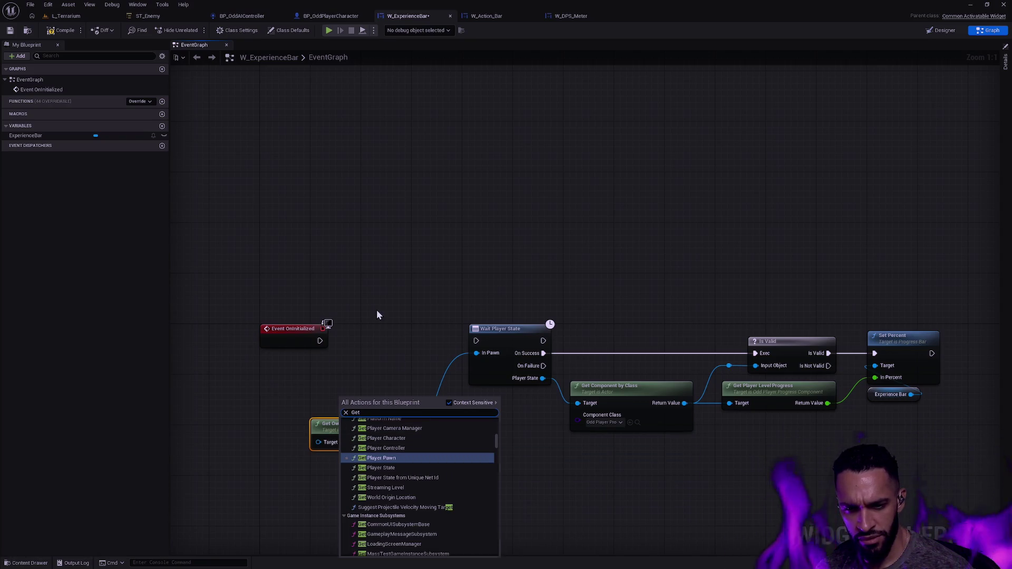
{"action": "key", "text": "Escape"}
{"action": "left_click_drag", "start_coordinate": [394, 442], "coordinate": [372, 258]}
{"action": "type", "text": "GetLocalPlay"}
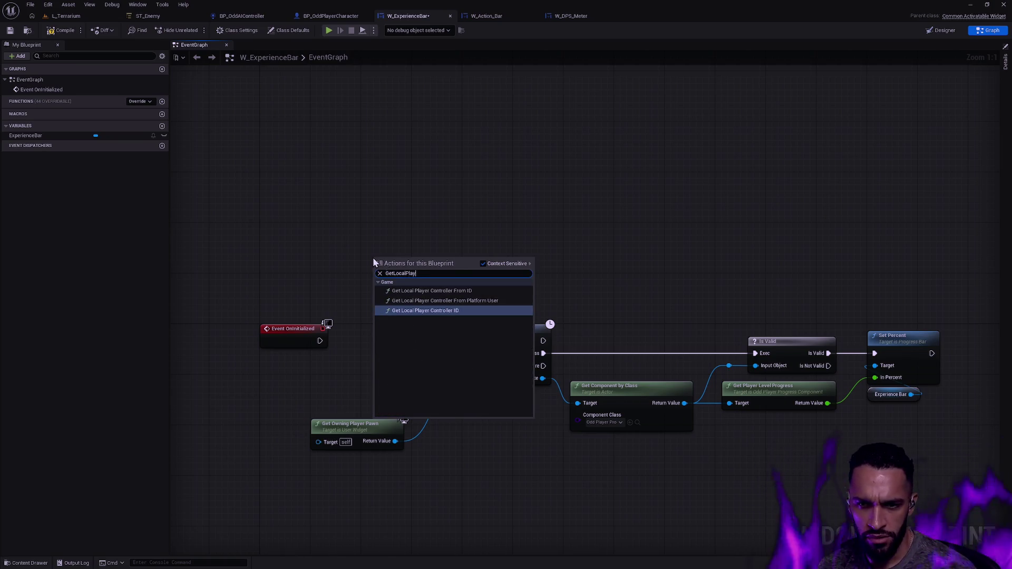
{"action": "key", "text": "Escape"}
{"action": "key", "text": "alt+Tab"}
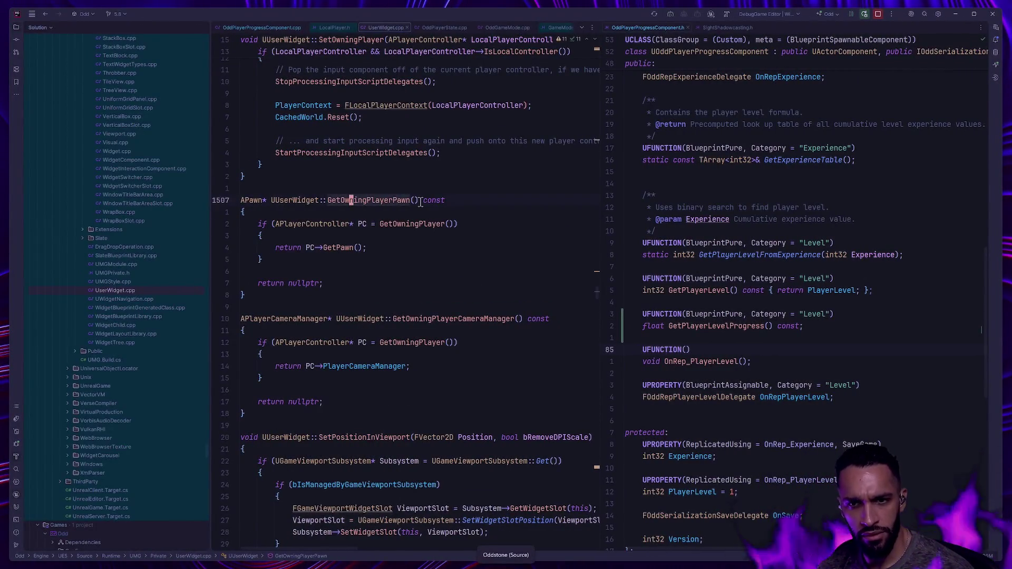
Step: Jump between the GetOwningPlayerPawn and GetOwningPlayer declarations and definitions in UserWidget
{"action": "left_click", "coordinate": [329, 200], "text": "ctrl"}
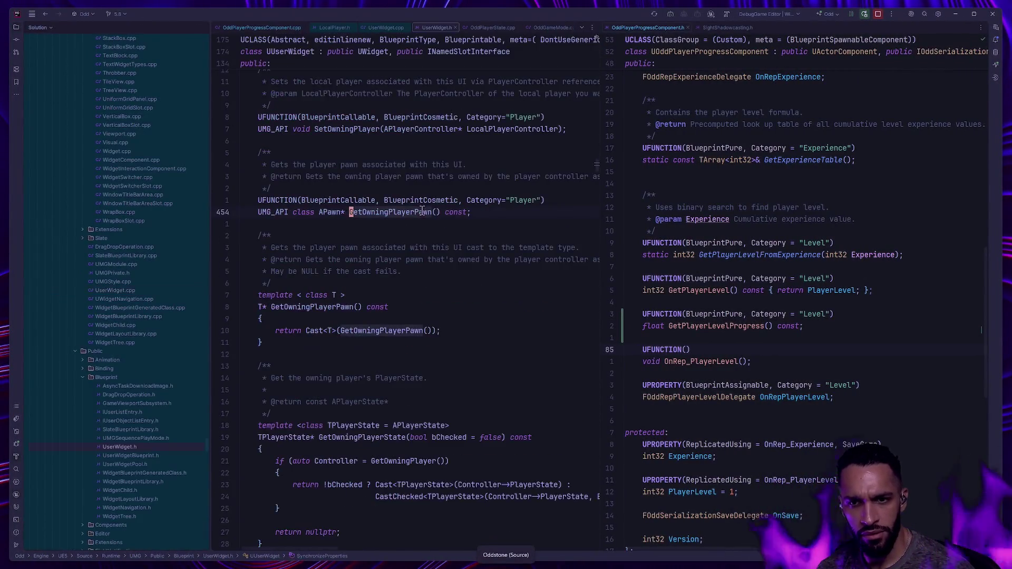
{"action": "left_click", "coordinate": [377, 213], "text": "ctrl"}
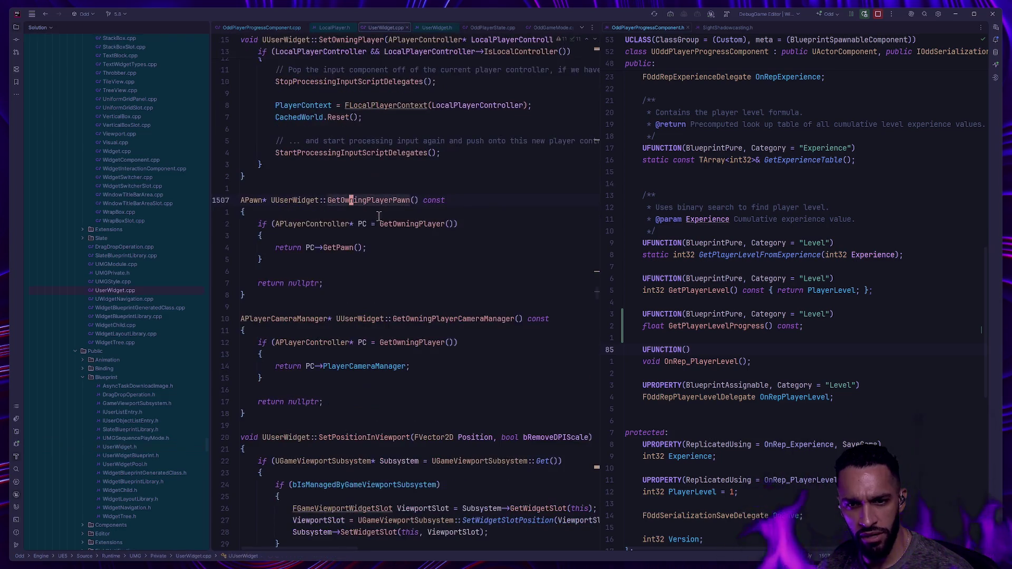
{"action": "left_click", "coordinate": [406, 226]}
{"action": "left_click", "coordinate": [402, 227], "text": "ctrl"}
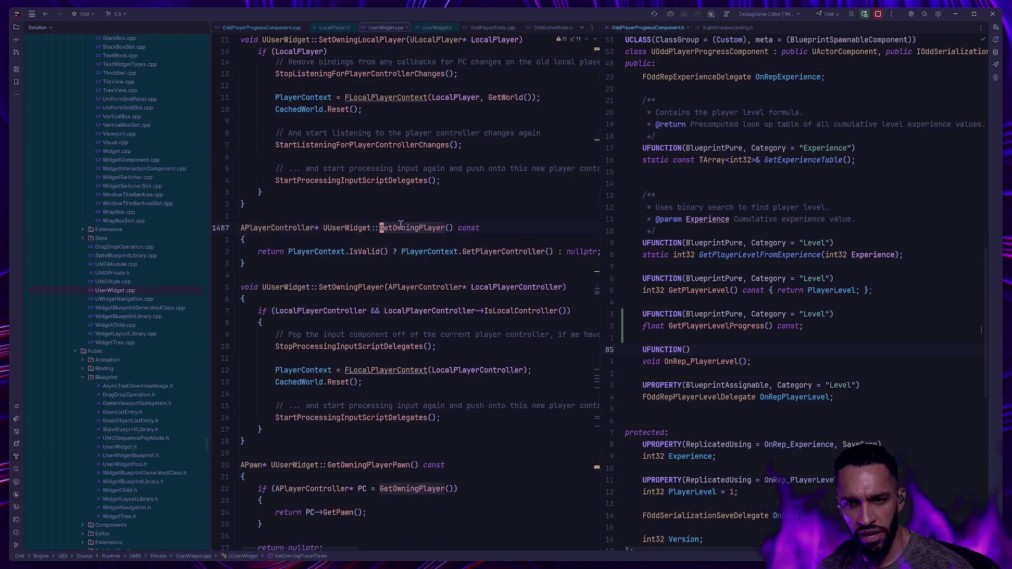
{"action": "left_click", "coordinate": [414, 227], "text": "ctrl"}
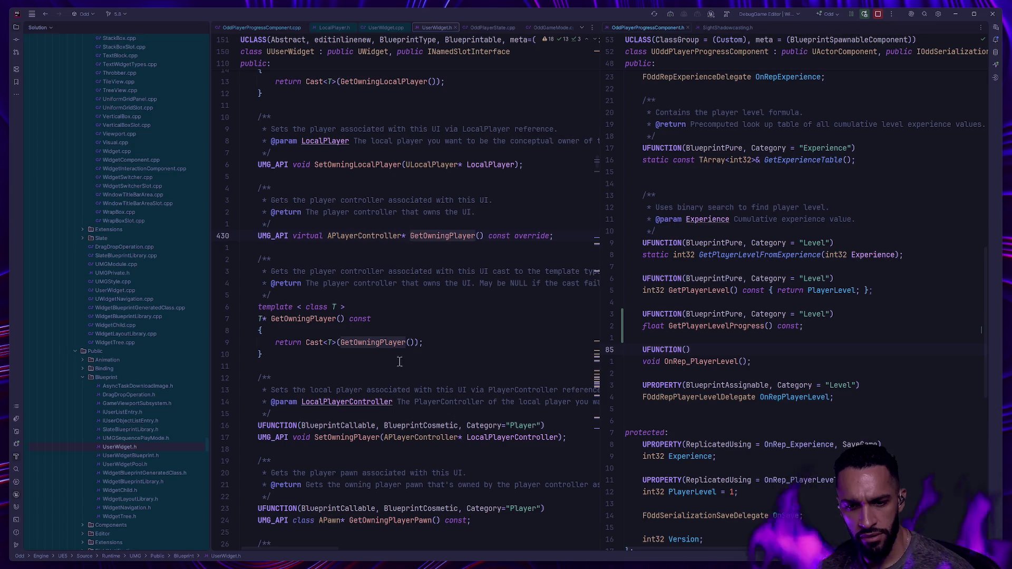
Step: Scroll through the UserWidget code, then switch to the terminal workspace
{"action": "scroll", "coordinate": [391, 384], "scroll_direction": "down", "scroll_amount": 3}
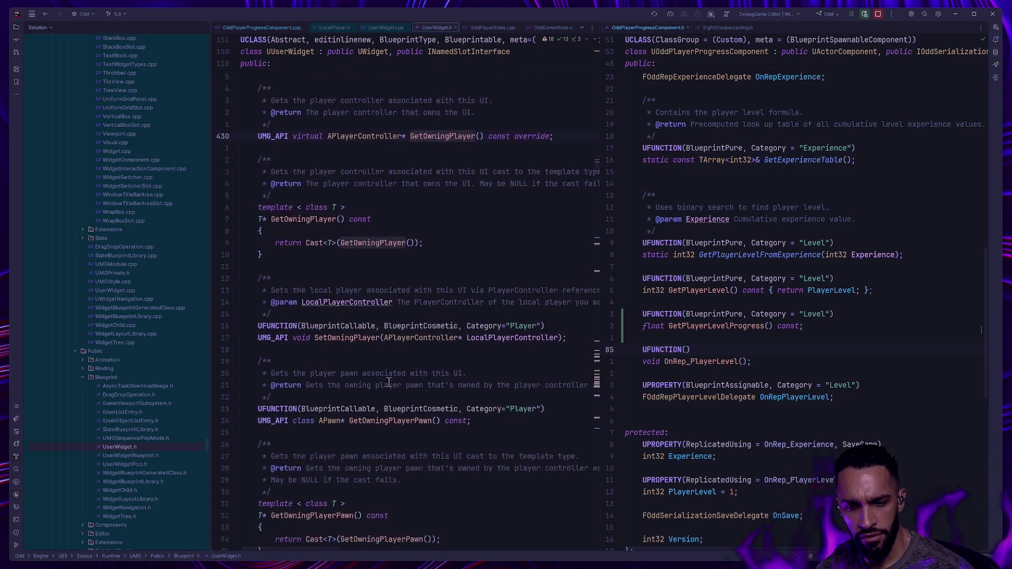
{"action": "scroll", "coordinate": [384, 380], "scroll_direction": "down", "scroll_amount": 1}
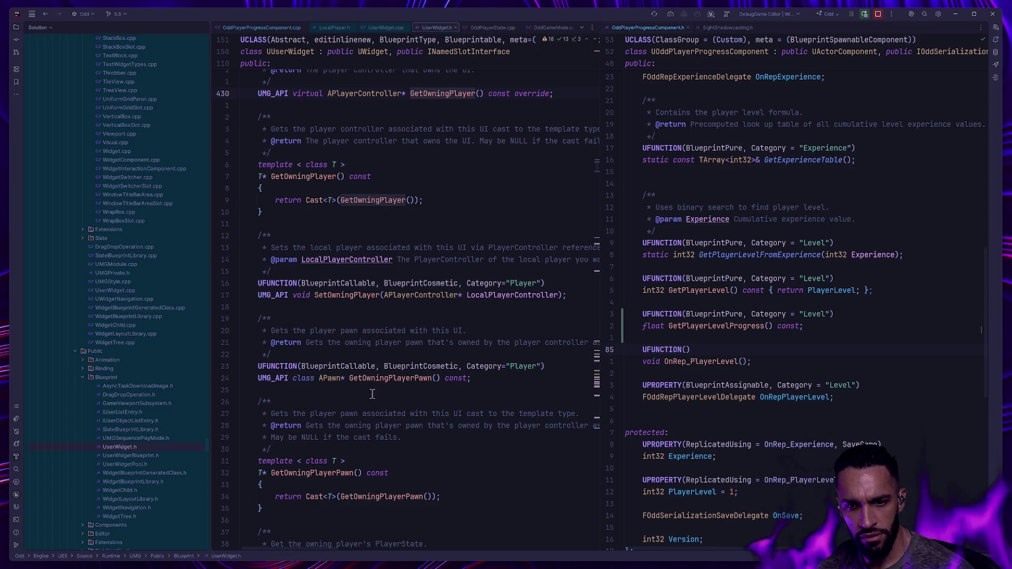
{"action": "scroll", "coordinate": [371, 389], "scroll_direction": "down", "scroll_amount": 3}
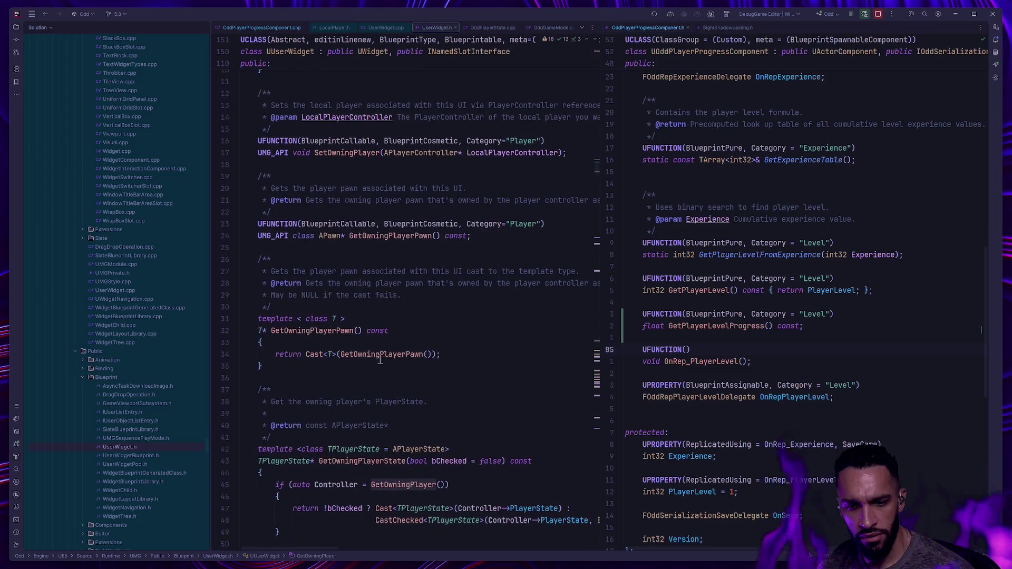
{"action": "scroll", "coordinate": [392, 358], "scroll_direction": "down", "scroll_amount": 1}
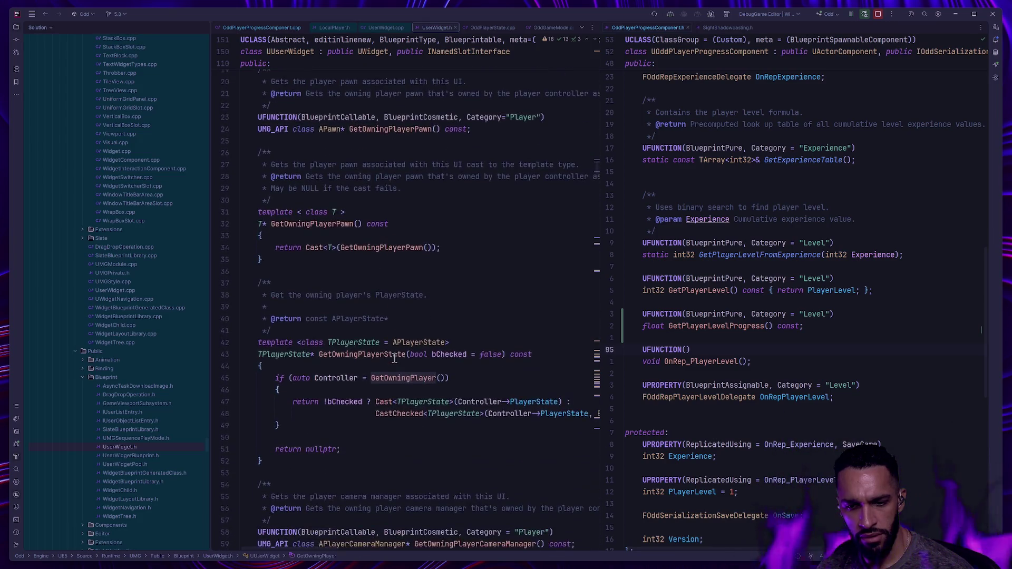
{"action": "scroll", "coordinate": [395, 357], "scroll_direction": "down", "scroll_amount": 3}
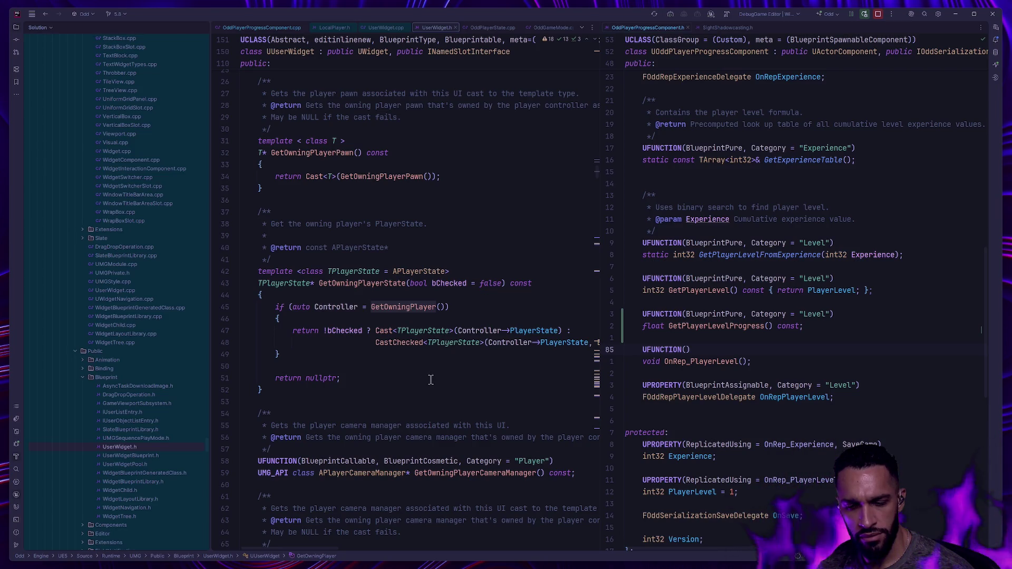
{"action": "scroll", "coordinate": [431, 379], "scroll_direction": "up", "scroll_amount": 5}
{"action": "scroll", "coordinate": [432, 374], "scroll_direction": "up", "scroll_amount": 6}
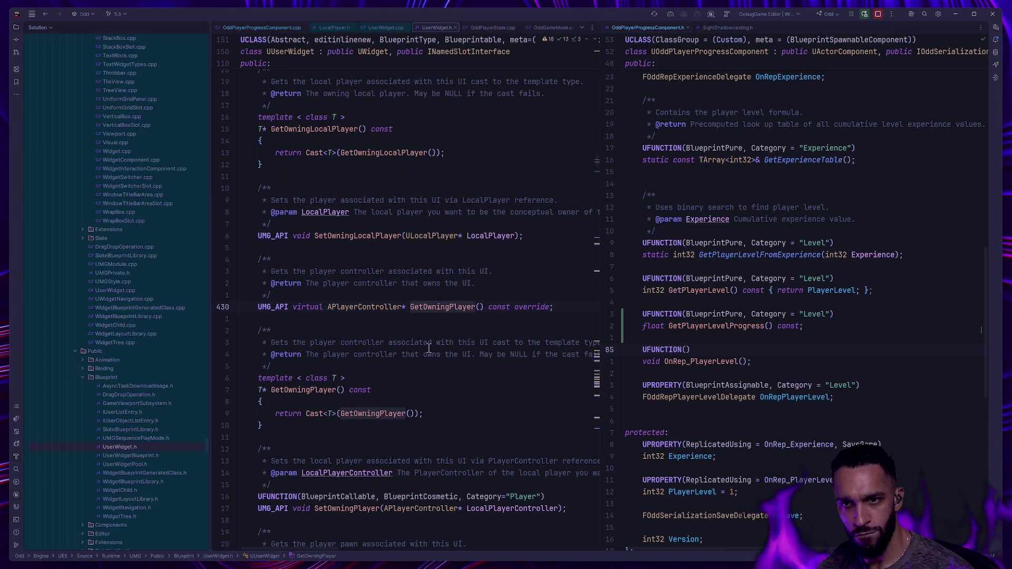
{"action": "key", "text": "ctrl+super+Right"}
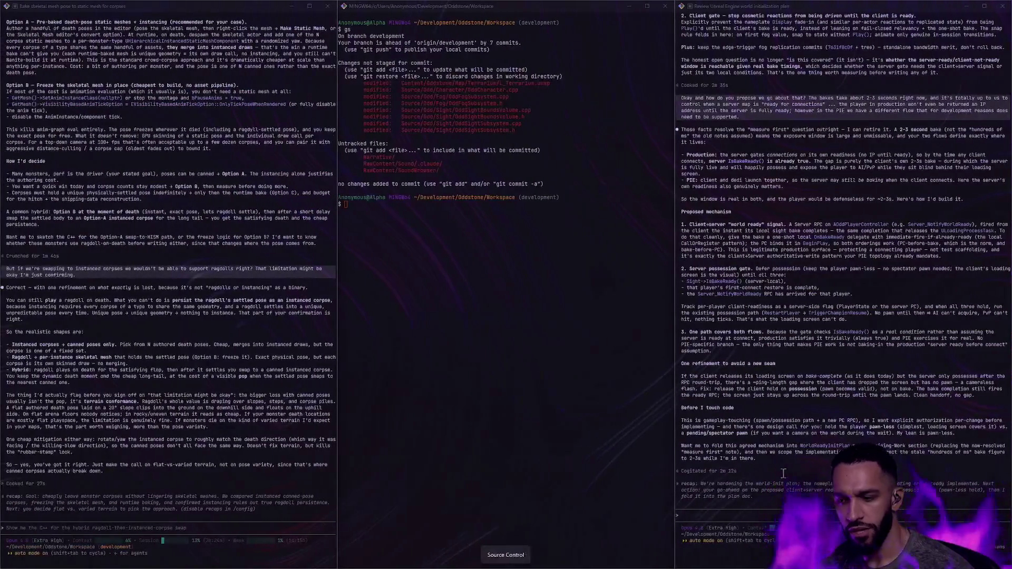
Step: Ask the terminal assistant how to get the pawn from OnInitialized when the widget exists before the pawn
{"action": "type", "text": "Is there a delegate to"}
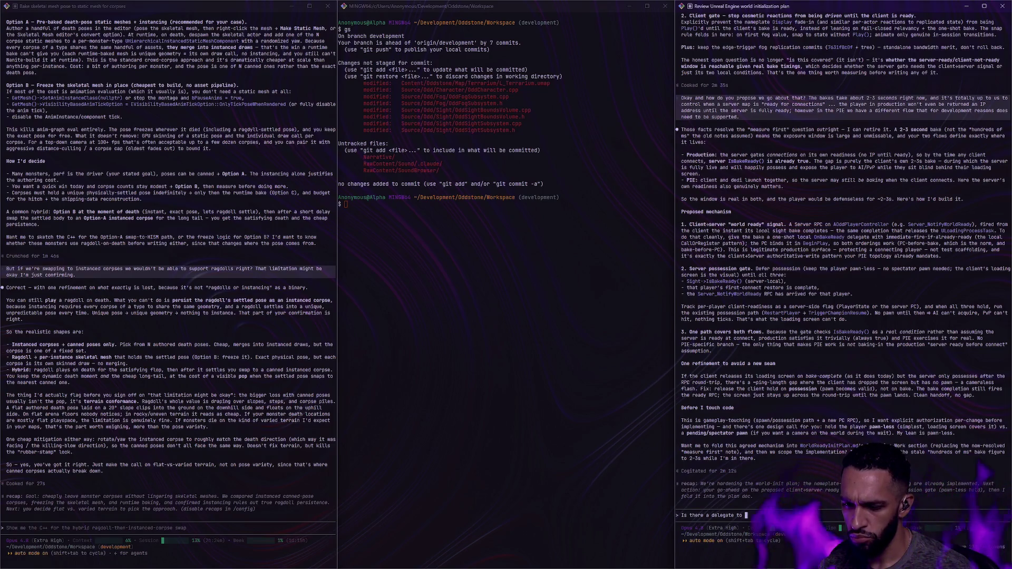
{"action": "left_click", "coordinate": [205, 513]}
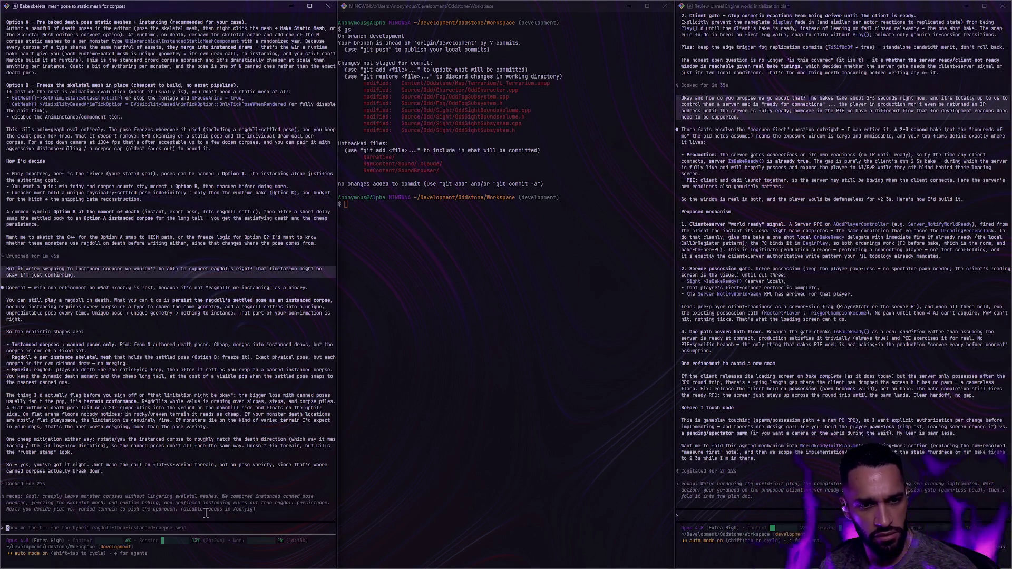
{"action": "type", "text": "How "}
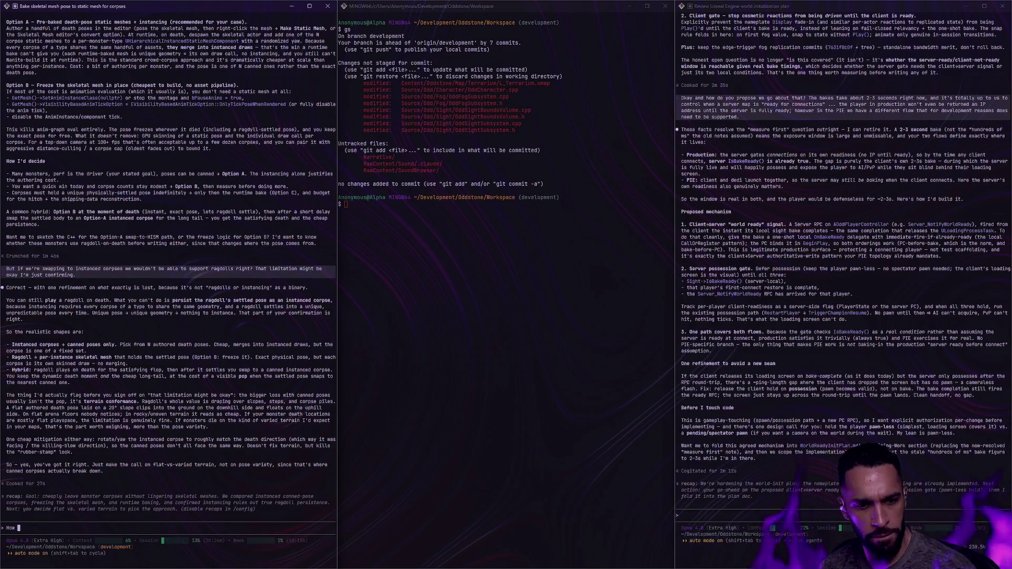
{"action": "type", "text": "might I get the p"}
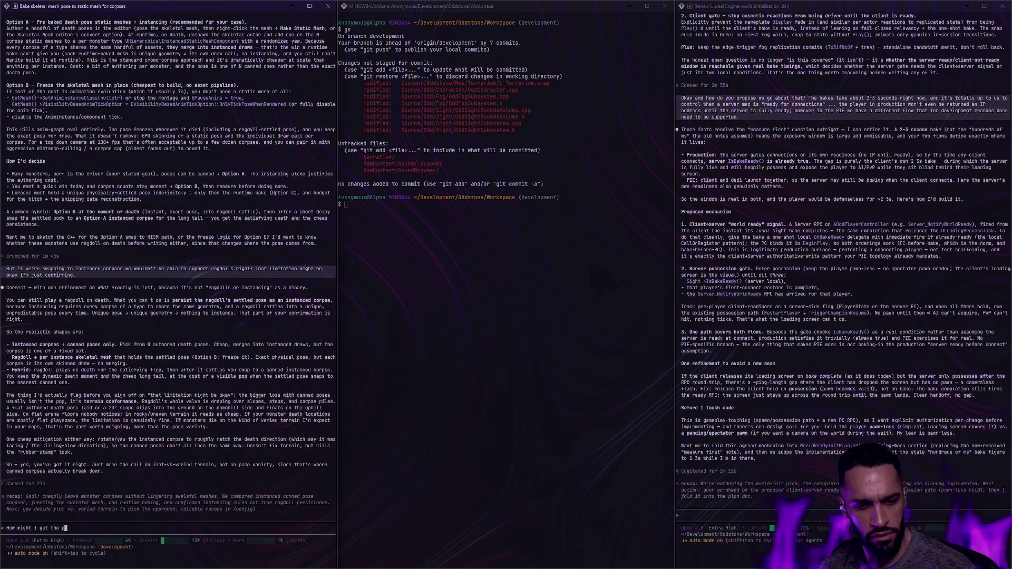
{"action": "type", "text": "idget OnInitialized event, since the widget e"}
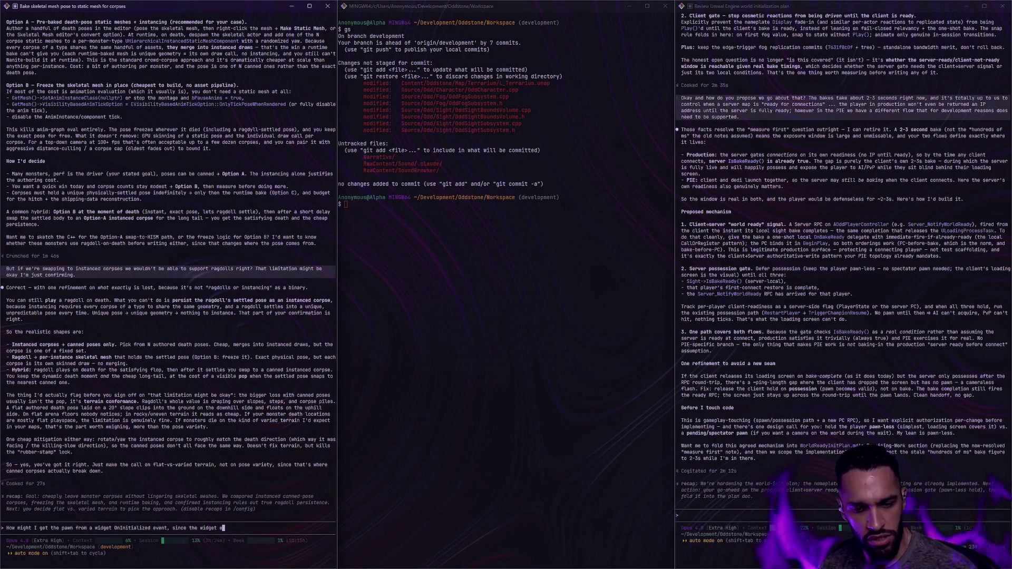
{"action": "type", "text": "pawn does?"}
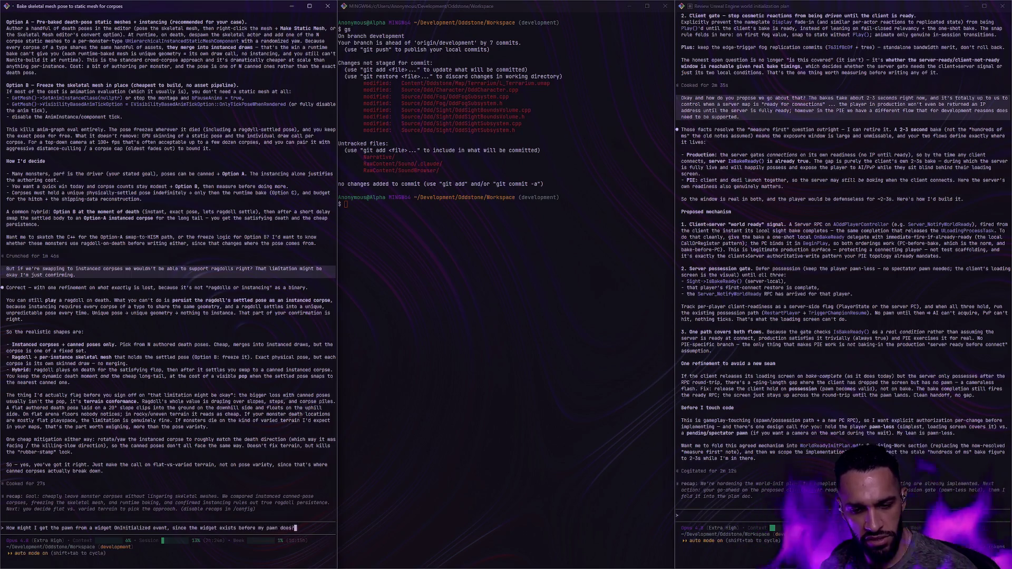
{"action": "key", "text": "Return"}
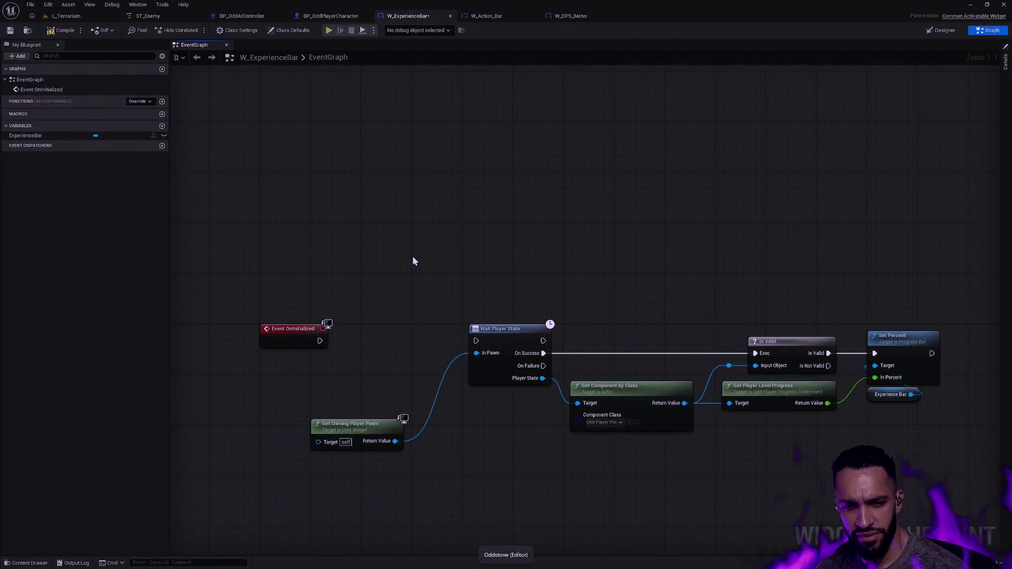
Step: Replace the Get Owning Player Pawn node with a Get Owning Player node
{"action": "right_click", "coordinate": [413, 261]}
{"action": "type", "text": "GetOwningPl"}
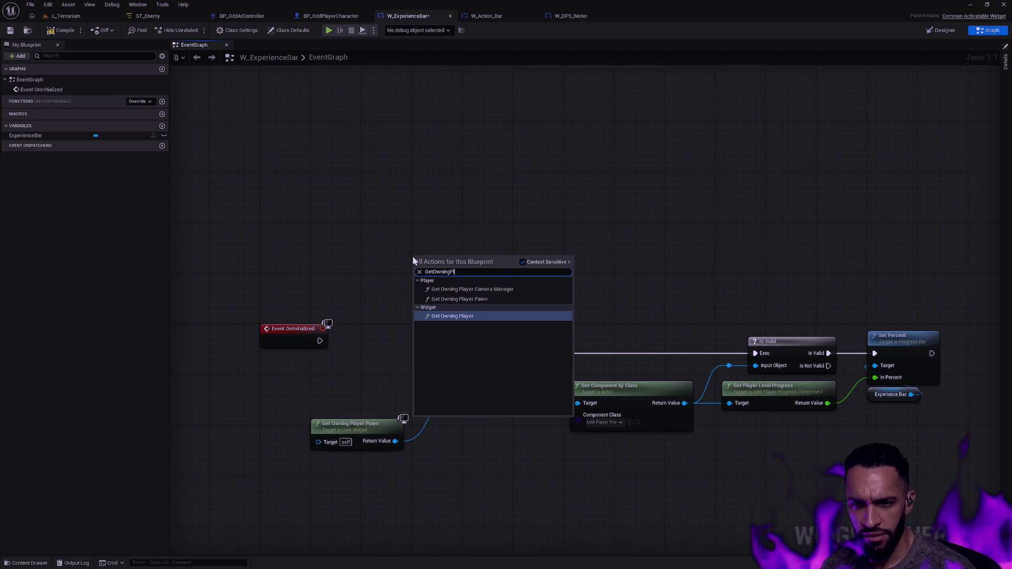
{"action": "key", "text": "Return"}
{"action": "left_click", "coordinate": [369, 432]}
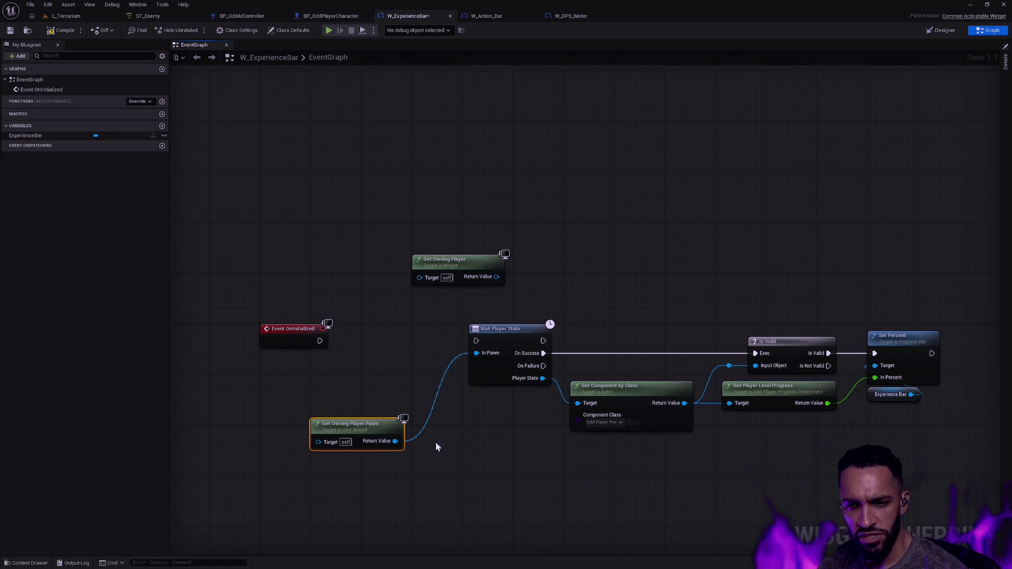
{"action": "key", "text": "Delete"}
{"action": "mouse_move", "coordinate": [457, 268]}
{"action": "left_mouse_down"}
{"action": "mouse_move", "coordinate": [331, 426]}
{"action": "mouse_move", "coordinate": [403, 203]}
{"action": "mouse_move", "coordinate": [492, 205]}
{"action": "left_mouse_up"}
Step: Bind an event to On Possessed Pawn Changed, naming the custom event EventOnPossessedPawnChanged
{"action": "type", "text": "onpop"}
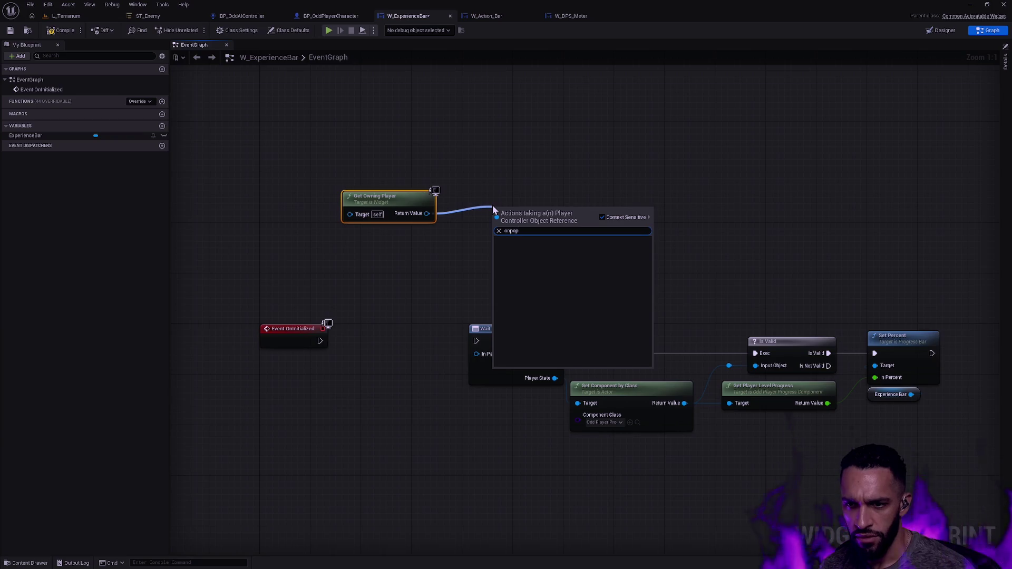
{"action": "key", "text": "BackSpace"}
{"action": "type", "text": "ss"}
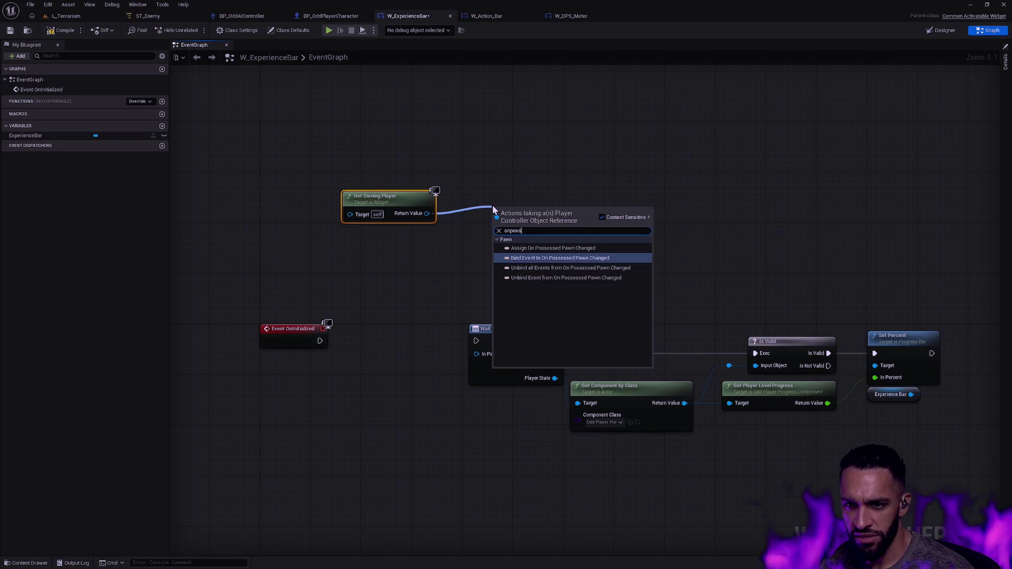
{"action": "left_click", "coordinate": [553, 248]}
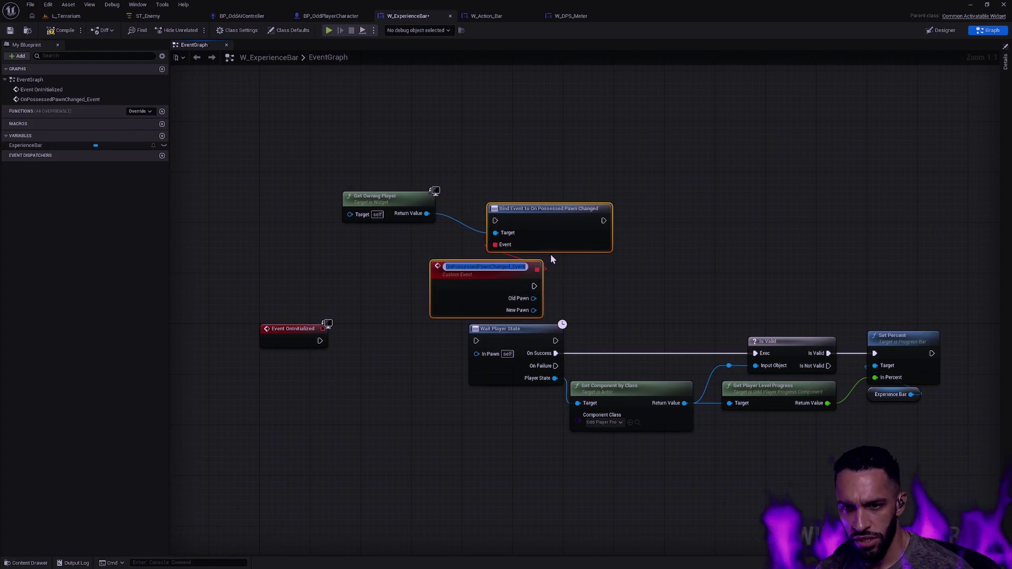
{"action": "key", "text": "Home"}
{"action": "type", "text": "Event"}
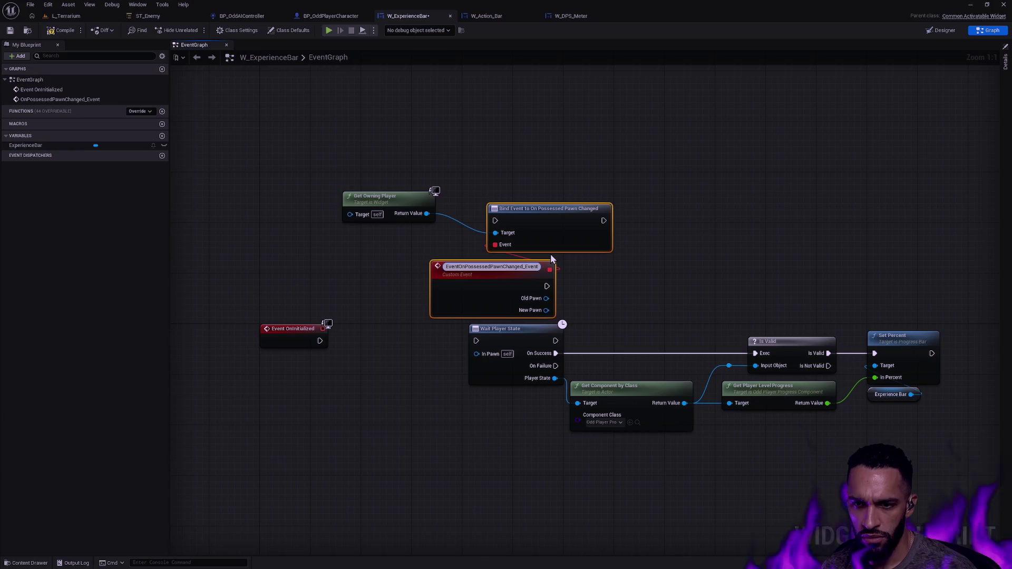
{"action": "key", "text": "End"}
{"action": "key", "text": "BackSpace"}
{"action": "key", "text": "BackSpace"}
{"action": "key", "text": "BackSpace"}
{"action": "key", "text": "Return"}
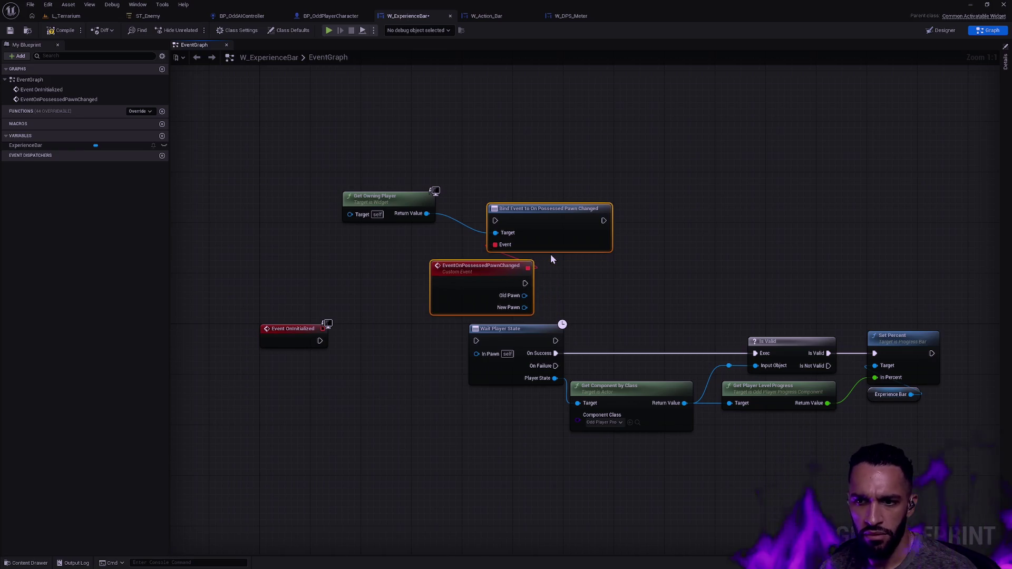
Step: Move the binding nodes beside Event OnInitialized and shift the Wait Player State chain right
{"action": "left_click_drag", "start_coordinate": [344, 156], "coordinate": [458, 222]}
{"action": "left_click_drag", "start_coordinate": [412, 196], "coordinate": [431, 260]}
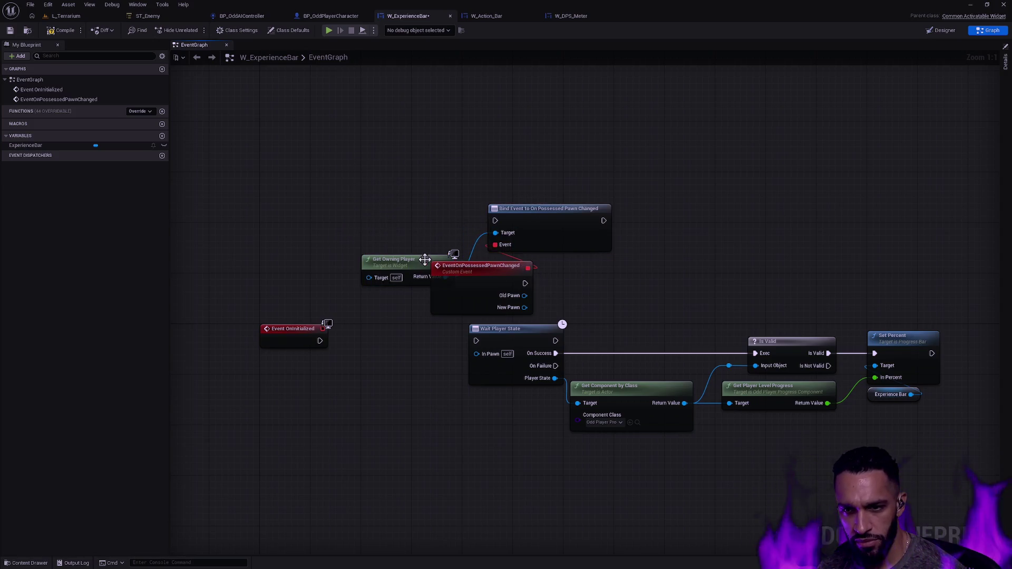
{"action": "left_click_drag", "start_coordinate": [488, 274], "coordinate": [545, 274]}
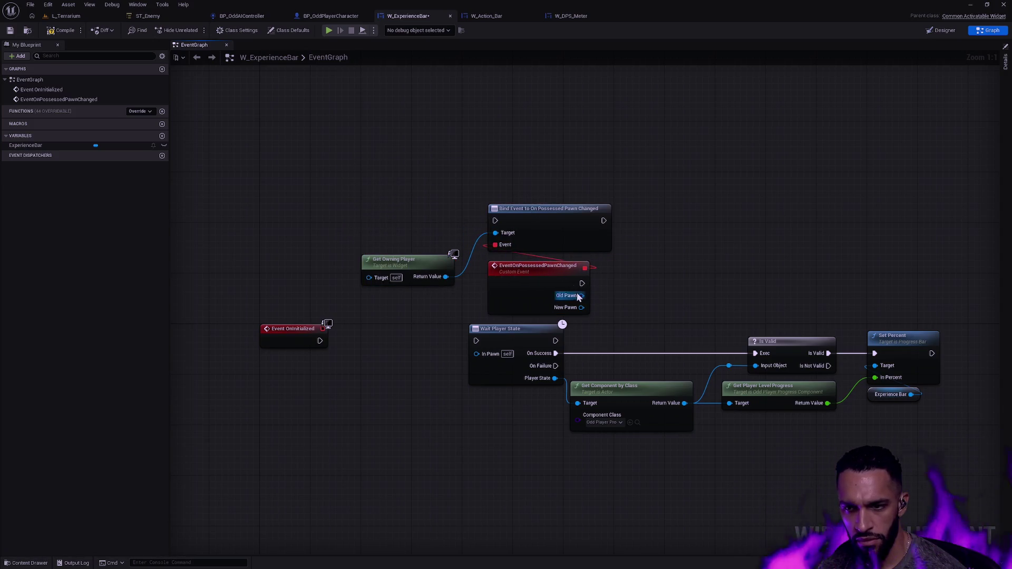
{"action": "left_click", "coordinate": [540, 268]}
{"action": "left_click", "coordinate": [742, 293]}
{"action": "mouse_move", "coordinate": [944, 457]}
{"action": "left_mouse_down"}
{"action": "mouse_move", "coordinate": [460, 333]}
{"action": "mouse_move", "coordinate": [677, 329]}
{"action": "left_mouse_up"}
{"action": "left_click_drag", "start_coordinate": [622, 198], "coordinate": [253, 353]}
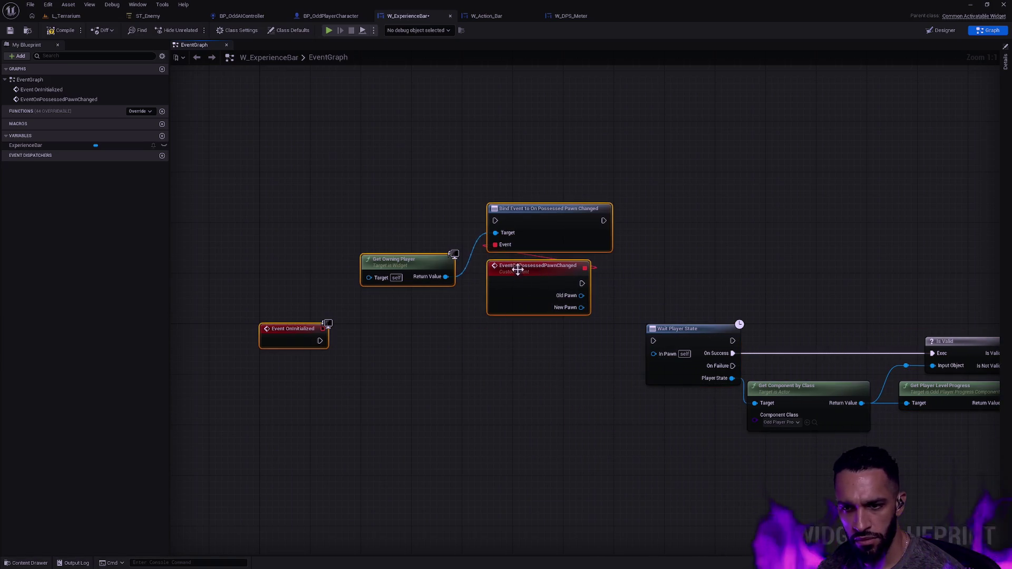
{"action": "mouse_move", "coordinate": [416, 201]}
{"action": "left_mouse_down"}
{"action": "mouse_move", "coordinate": [536, 321]}
{"action": "mouse_move", "coordinate": [505, 447]}
{"action": "left_mouse_up"}
Step: Wire OnInitialized into Bind Event, New Pawn into In Pawn, and the bind into Wait Player State
{"action": "mouse_move", "coordinate": [319, 342]}
{"action": "left_mouse_down"}
{"action": "mouse_move", "coordinate": [463, 347]}
{"action": "mouse_move", "coordinate": [470, 330]}
{"action": "left_mouse_up"}
{"action": "left_click", "coordinate": [570, 392]}
{"action": "left_click_drag", "start_coordinate": [570, 392], "coordinate": [504, 383]}
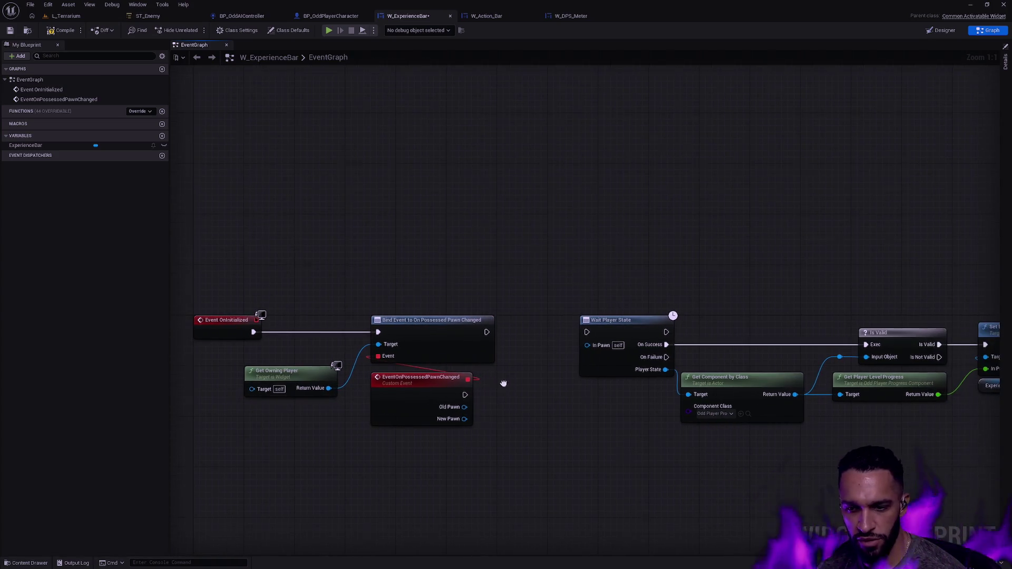
{"action": "left_click_drag", "start_coordinate": [465, 419], "coordinate": [590, 347]}
{"action": "left_click_drag", "start_coordinate": [487, 332], "coordinate": [586, 332]}
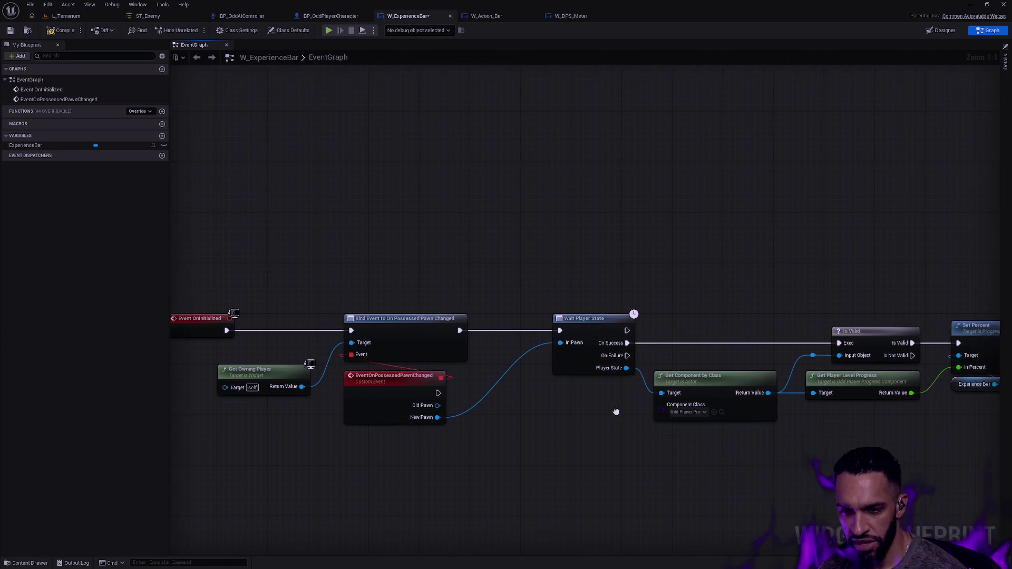
{"action": "mouse_move", "coordinate": [635, 414]}
{"action": "left_mouse_down"}
{"action": "mouse_move", "coordinate": [435, 421]}
{"action": "mouse_move", "coordinate": [694, 433]}
{"action": "left_mouse_up"}
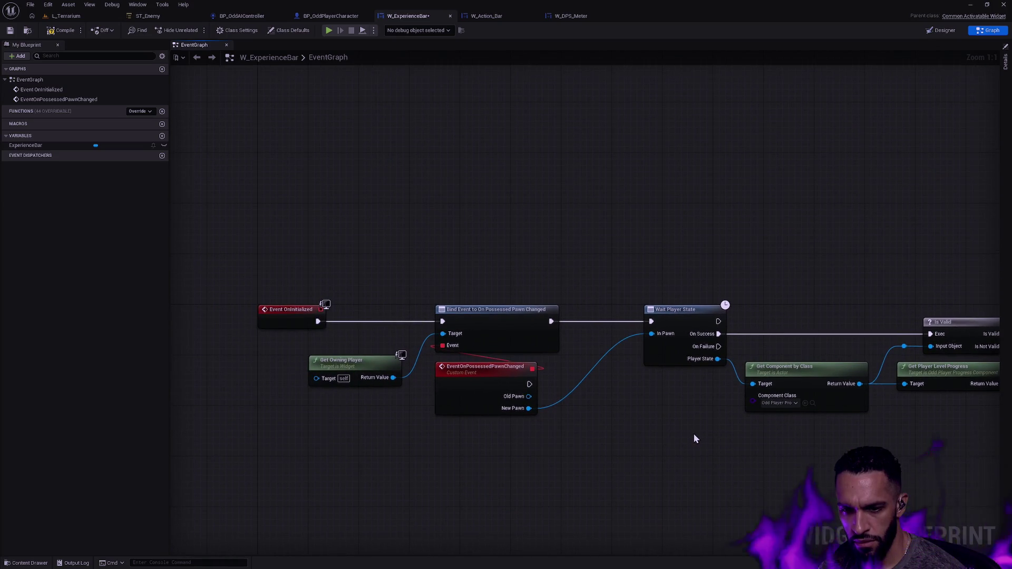
{"action": "left_click_drag", "start_coordinate": [755, 449], "coordinate": [698, 439]}
Step: Compile and save W_ExperienceBar, then return to the L_Terrarium level
{"action": "left_click", "coordinate": [62, 30]}
{"action": "left_click", "coordinate": [10, 30]}
{"action": "left_click", "coordinate": [66, 16]}
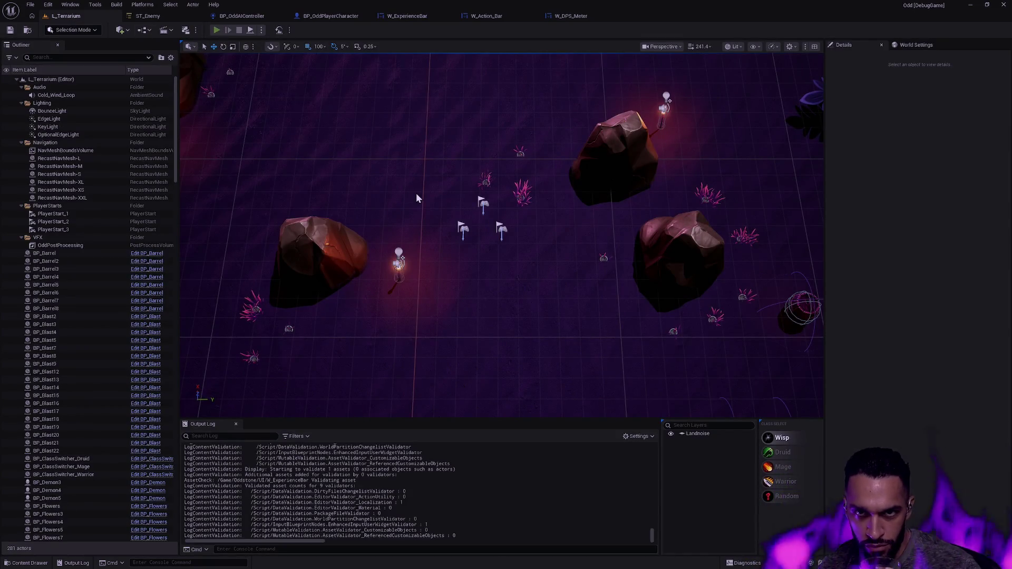
Step: Run a play-in-editor test of L_Terrarium and stop it
{"action": "key", "text": "alt+p"}
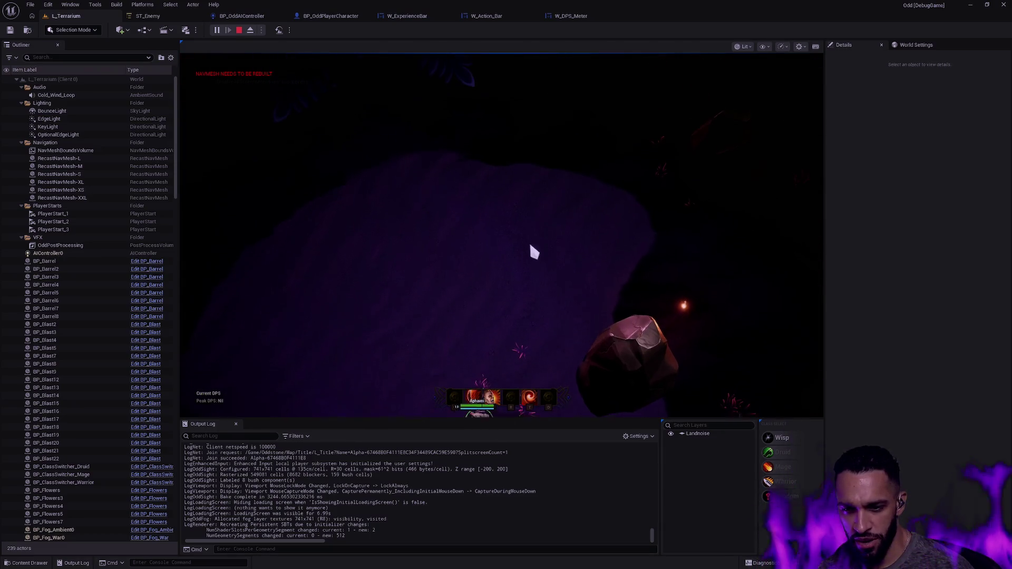
{"action": "key", "text": "Left"}
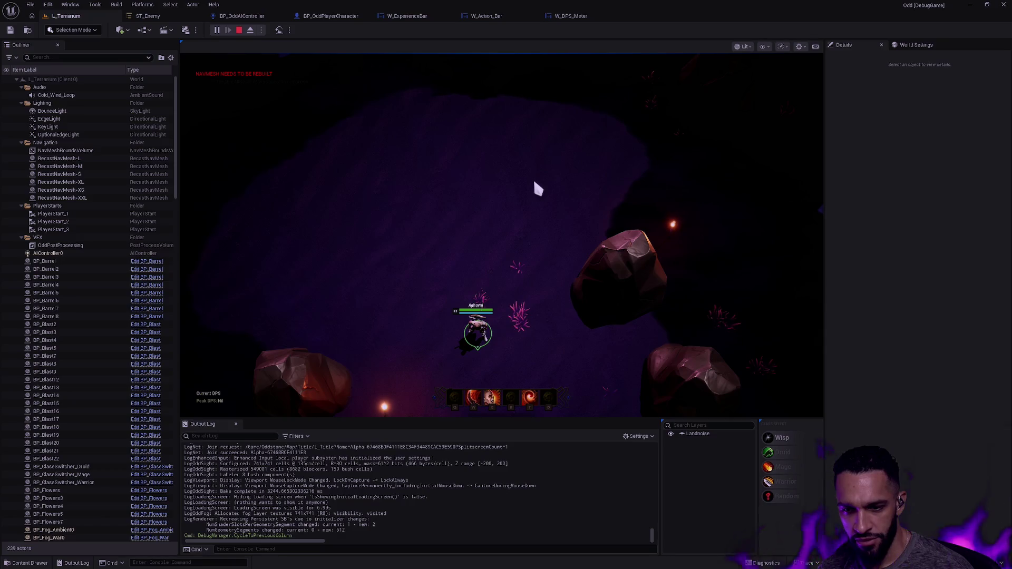
{"action": "key", "text": "Escape"}
Step: After a look at W_Action_Bar, wire EventOnPossessedPawnChanged's exec into Wait Player State
{"action": "left_click", "coordinate": [484, 16]}
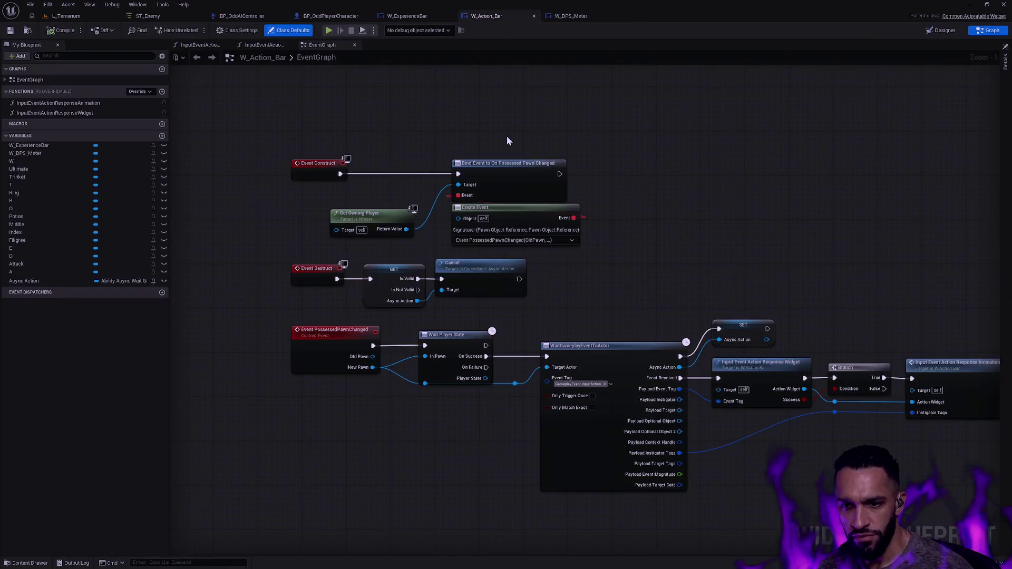
{"action": "left_click", "coordinate": [403, 16]}
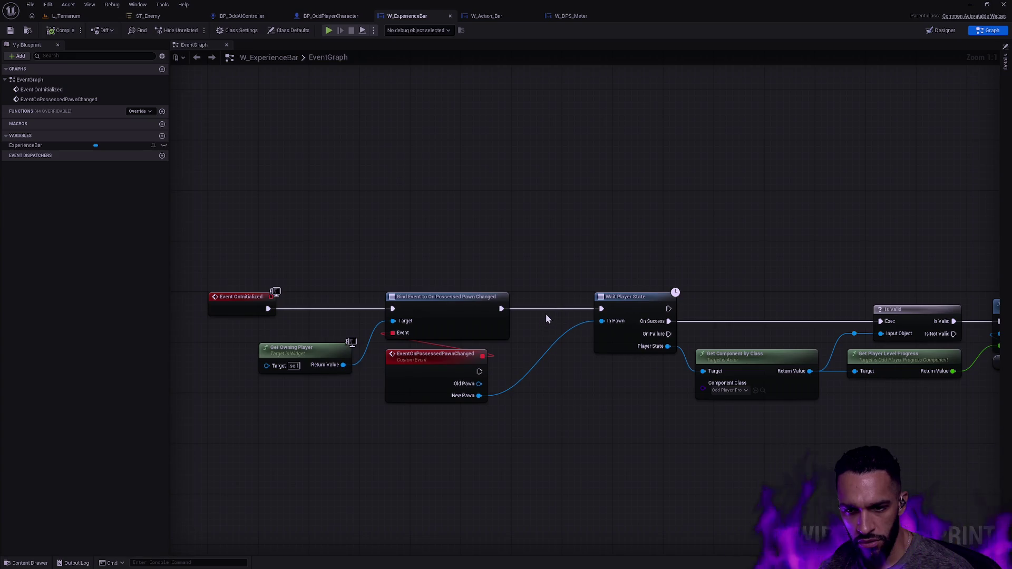
{"action": "mouse_move", "coordinate": [426, 366]}
{"action": "left_mouse_down"}
{"action": "mouse_move", "coordinate": [533, 323]}
{"action": "mouse_move", "coordinate": [547, 304]}
{"action": "left_mouse_up"}
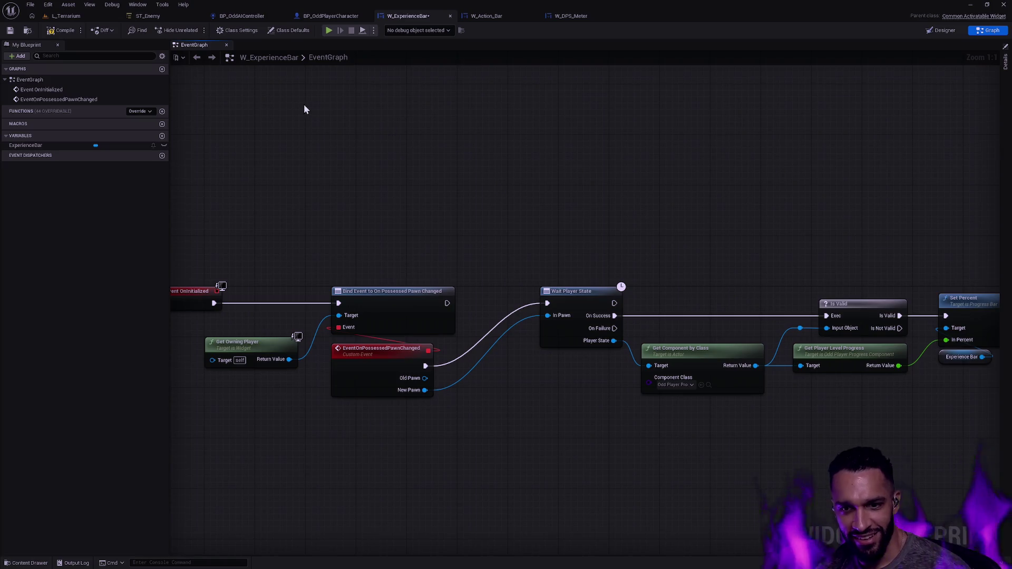
Step: Compile and save W_ExperienceBar, then run and stop another L_Terrarium play test
{"action": "left_click", "coordinate": [59, 30]}
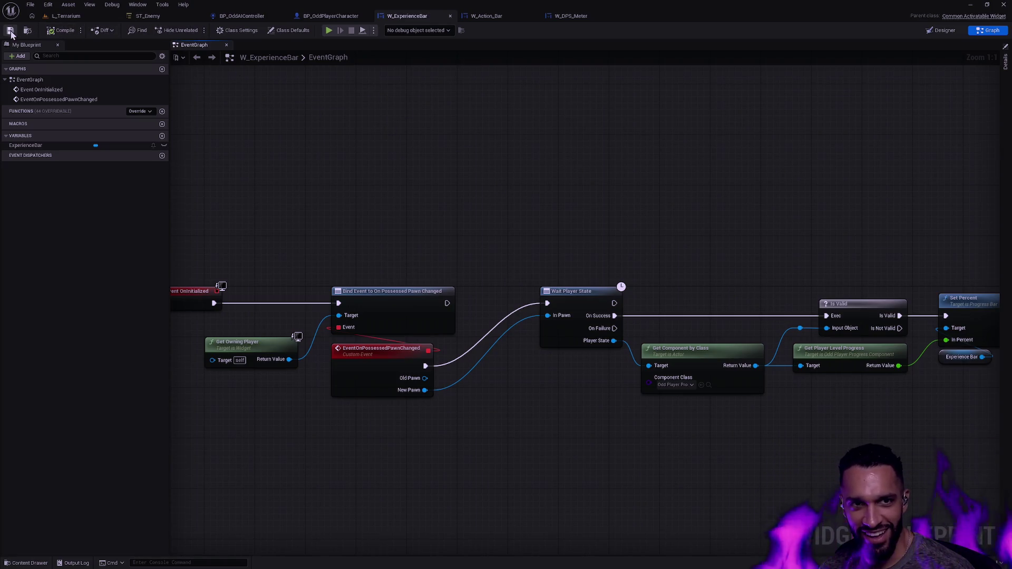
{"action": "left_click", "coordinate": [66, 15]}
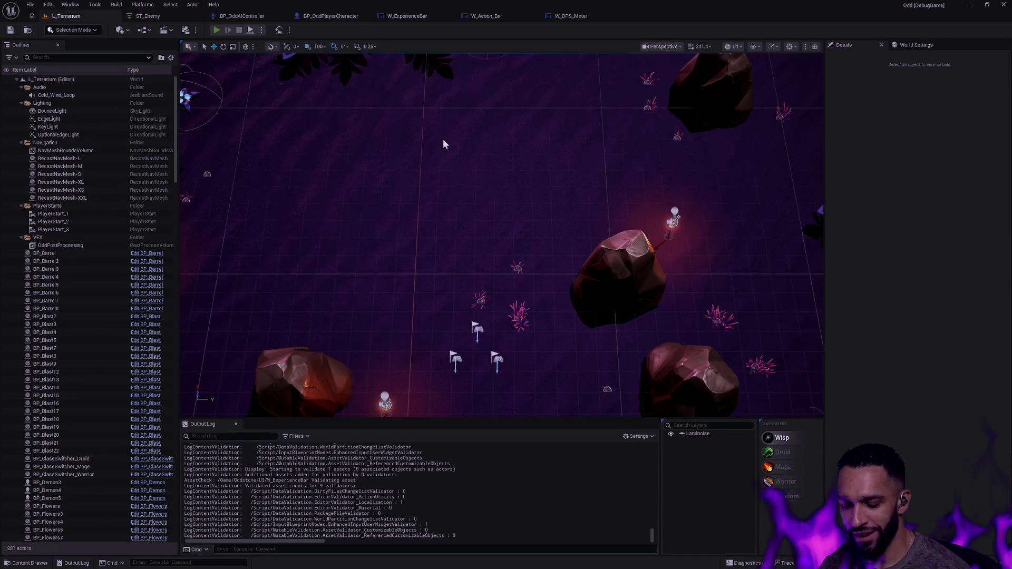
{"action": "key", "text": "alt+p"}
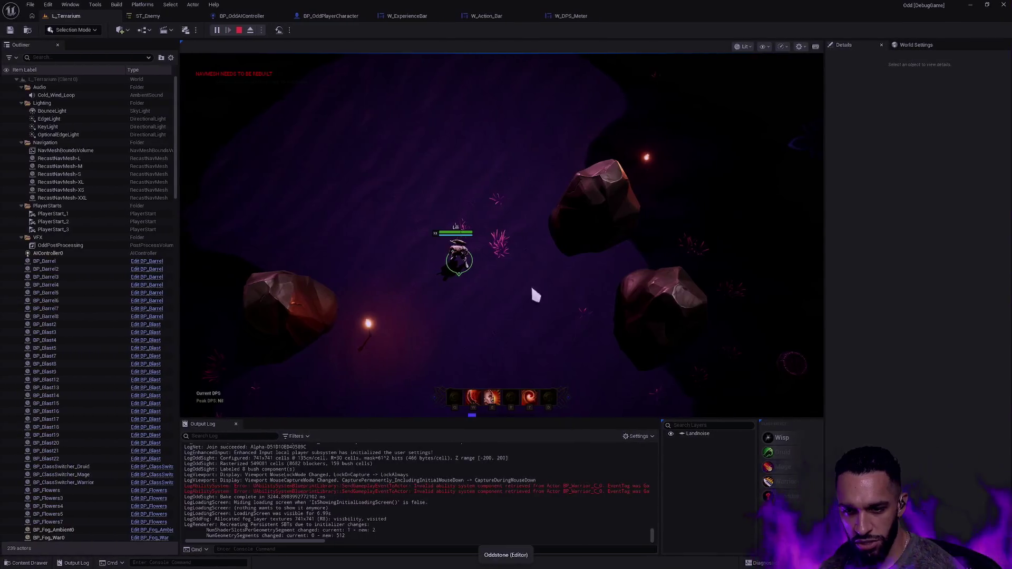
{"action": "key", "text": "Escape"}
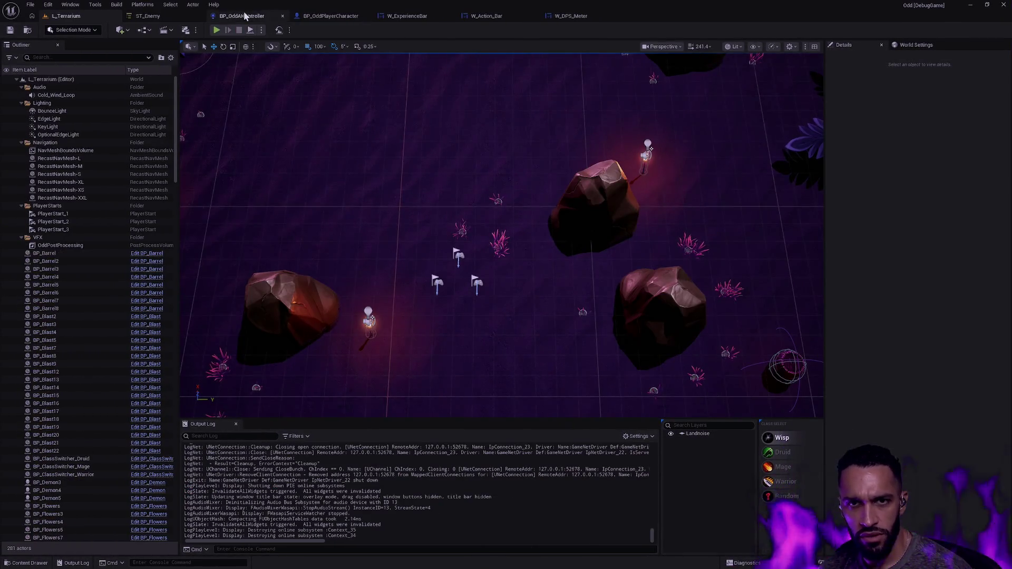
Step: Rearrange W_ExperienceBar's nodes left to right, from Event OnInitialized through the bind to Set Percent
{"action": "left_click", "coordinate": [405, 16]}
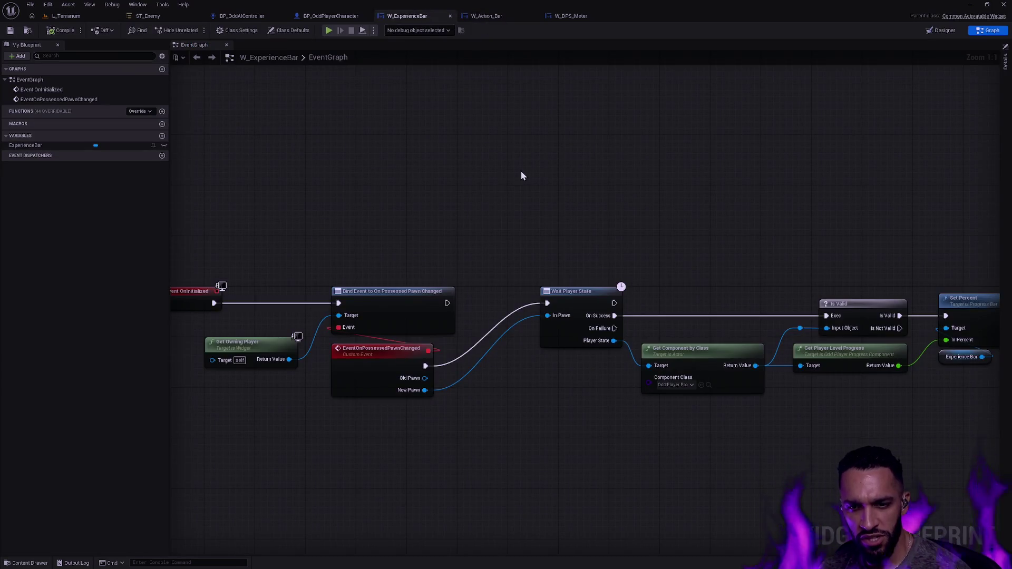
{"action": "left_click_drag", "start_coordinate": [479, 253], "coordinate": [586, 227]}
{"action": "left_click_drag", "start_coordinate": [346, 360], "coordinate": [393, 317]}
{"action": "left_click_drag", "start_coordinate": [339, 381], "coordinate": [435, 301]}
{"action": "left_click_drag", "start_coordinate": [465, 169], "coordinate": [565, 341]}
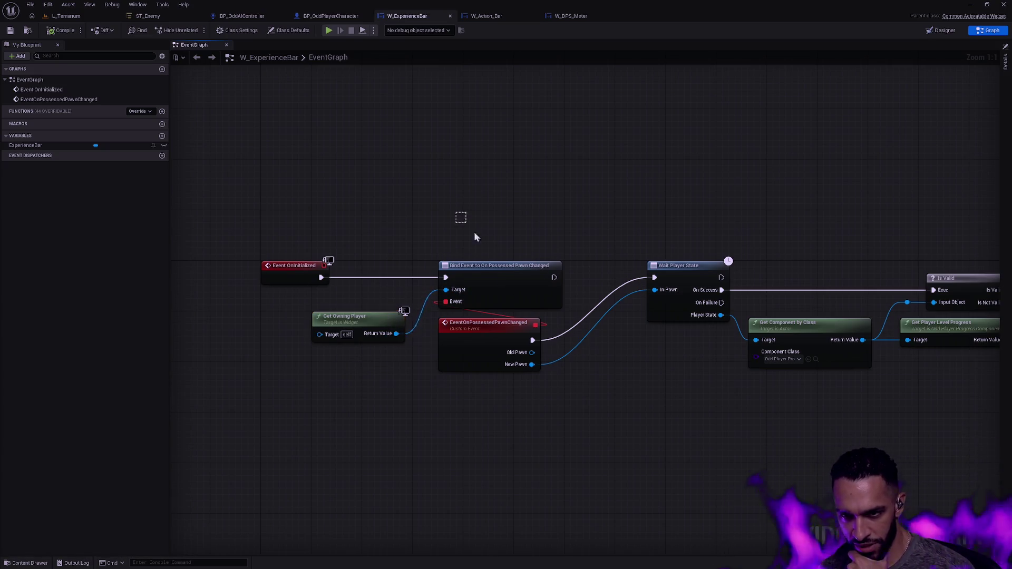
{"action": "mouse_move", "coordinate": [951, 383]}
{"action": "left_mouse_down"}
{"action": "mouse_move", "coordinate": [512, 224]}
{"action": "mouse_move", "coordinate": [462, 301]}
{"action": "left_mouse_up"}
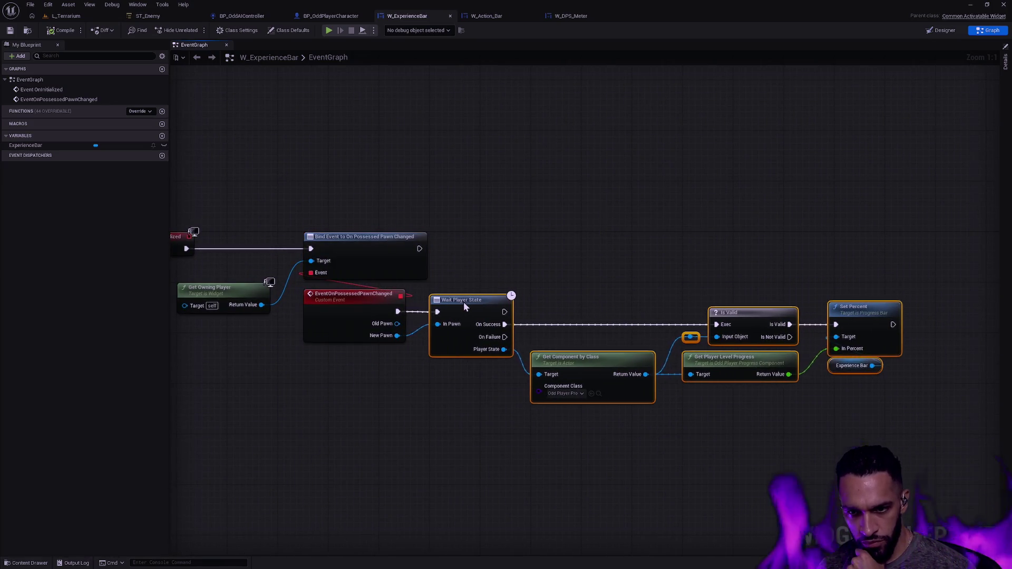
{"action": "left_click", "coordinate": [476, 283]}
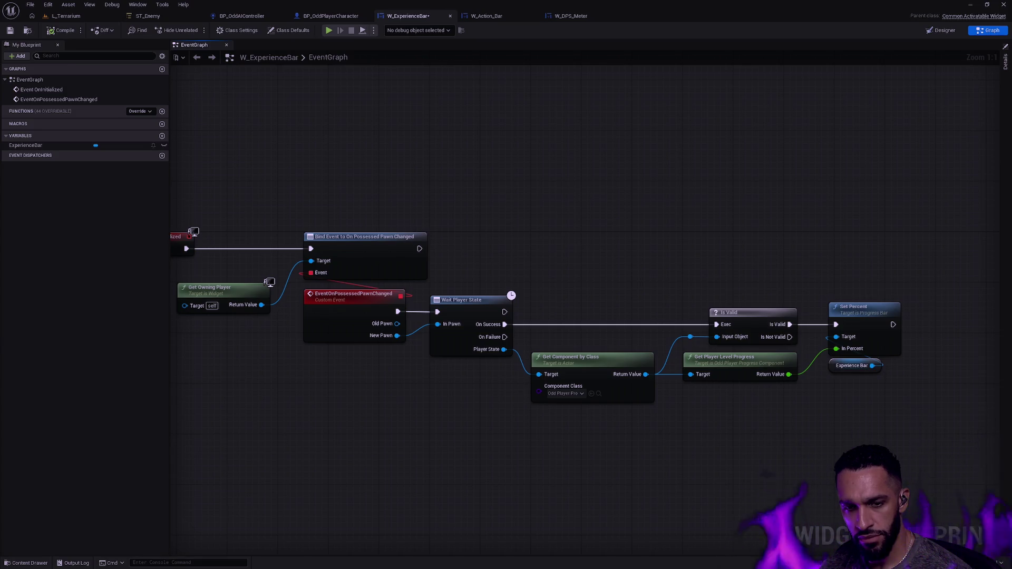
{"action": "left_click_drag", "start_coordinate": [314, 140], "coordinate": [409, 157]}
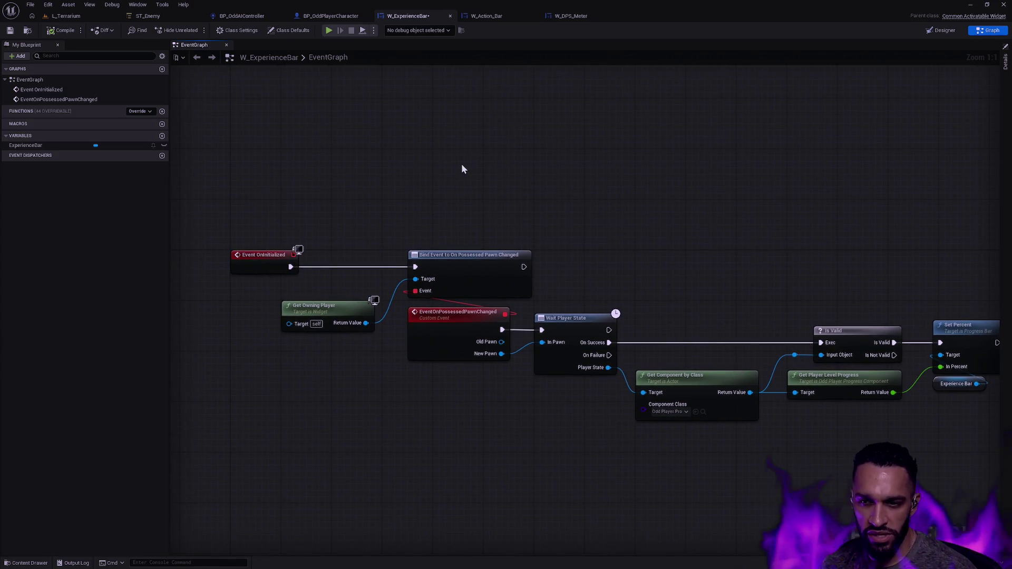
Step: Add a Get Owning Player Pawn node with an Is Valid check on its Return Value
{"action": "right_click", "coordinate": [398, 182]}
{"action": "type", "text": "GetPlay"}
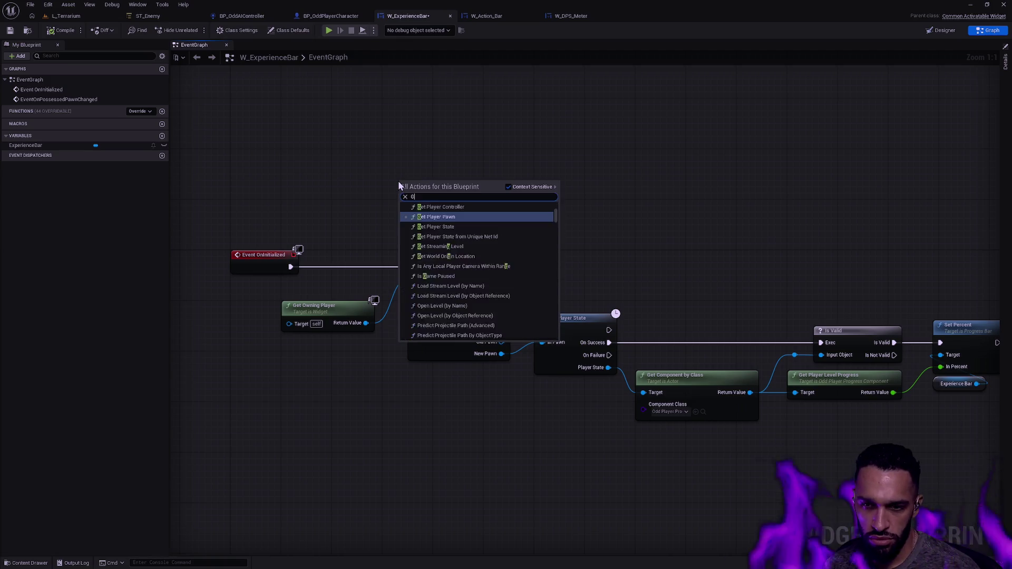
{"action": "key", "text": "Return"}
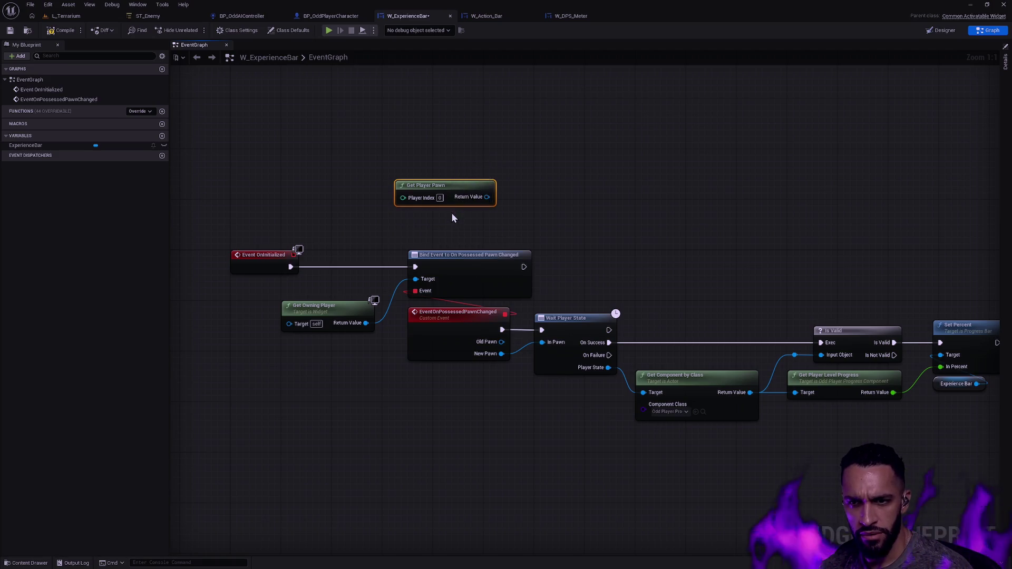
{"action": "key", "text": "Delete"}
{"action": "right_click", "coordinate": [409, 214]}
{"action": "type", "text": "Get Owning Pl"}
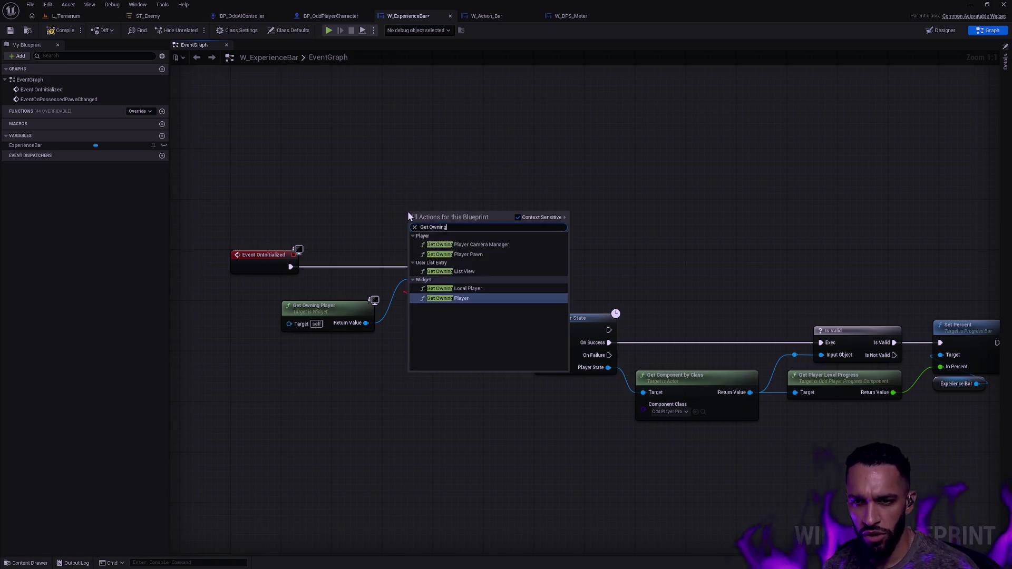
{"action": "left_click", "coordinate": [464, 255]}
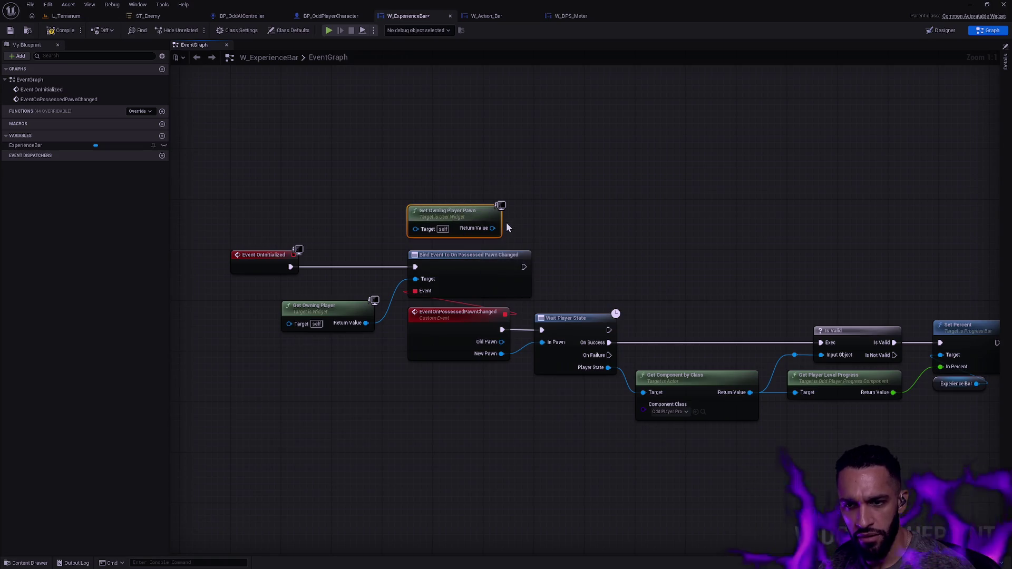
{"action": "left_click_drag", "start_coordinate": [492, 228], "coordinate": [542, 203]}
{"action": "type", "text": "is valid"}
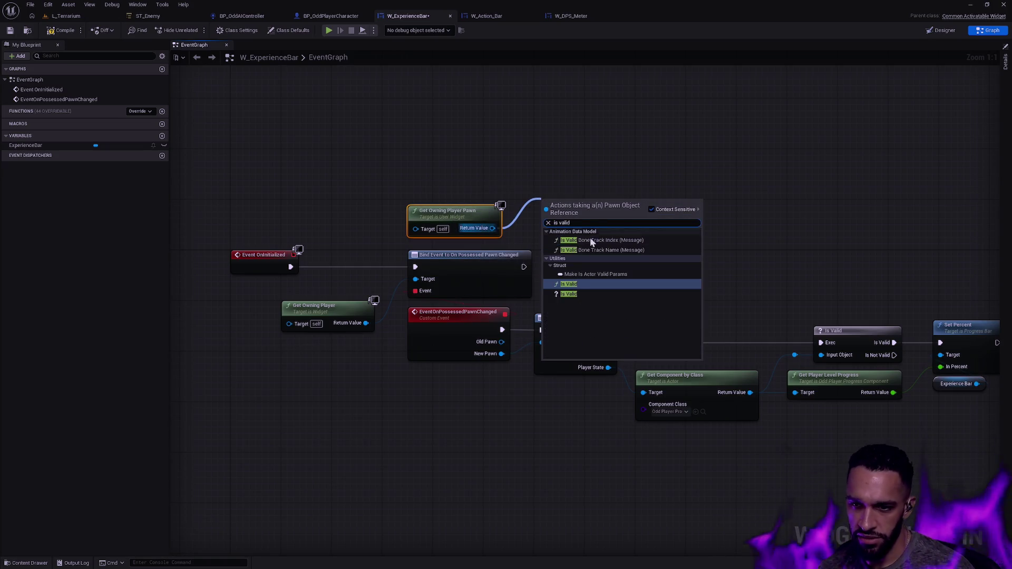
{"action": "left_click", "coordinate": [580, 294]}
Step: Run Event OnInitialized into Is Valid, with Is Not Valid leading to Bind Event
{"action": "scroll", "coordinate": [615, 184], "scroll_direction": "down", "scroll_amount": 3}
{"action": "left_click_drag", "start_coordinate": [905, 375], "coordinate": [452, 262]}
{"action": "left_click_drag", "start_coordinate": [510, 241], "coordinate": [716, 270]}
{"action": "mouse_move", "coordinate": [565, 201]}
{"action": "left_mouse_down"}
{"action": "mouse_move", "coordinate": [488, 289]}
{"action": "mouse_move", "coordinate": [500, 248]}
{"action": "left_mouse_up"}
{"action": "scroll", "coordinate": [500, 248], "scroll_direction": "up", "scroll_amount": 3}
{"action": "left_click_drag", "start_coordinate": [390, 306], "coordinate": [379, 298]}
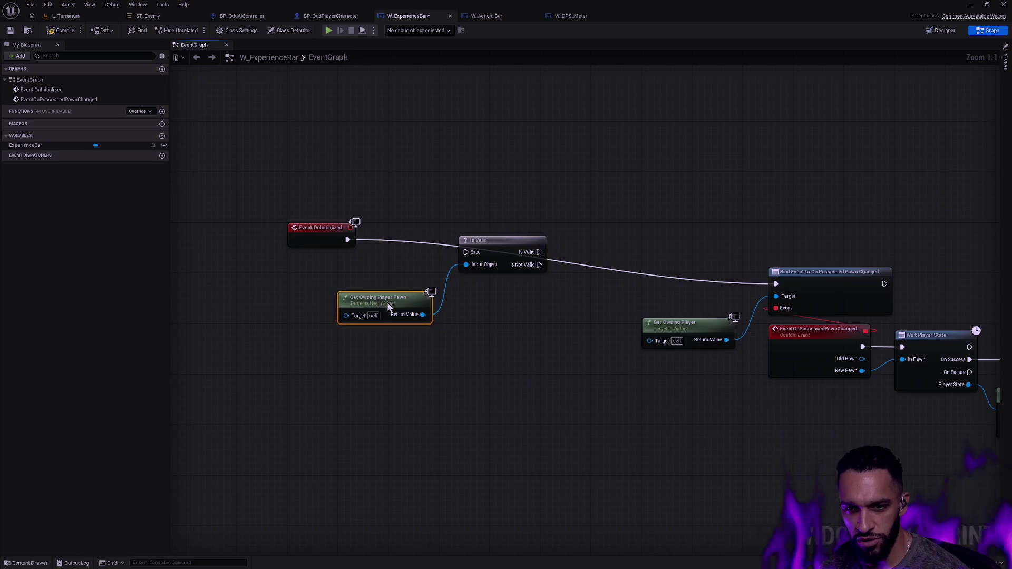
{"action": "left_click_drag", "start_coordinate": [478, 256], "coordinate": [482, 242]}
{"action": "left_click_drag", "start_coordinate": [347, 240], "coordinate": [466, 239]}
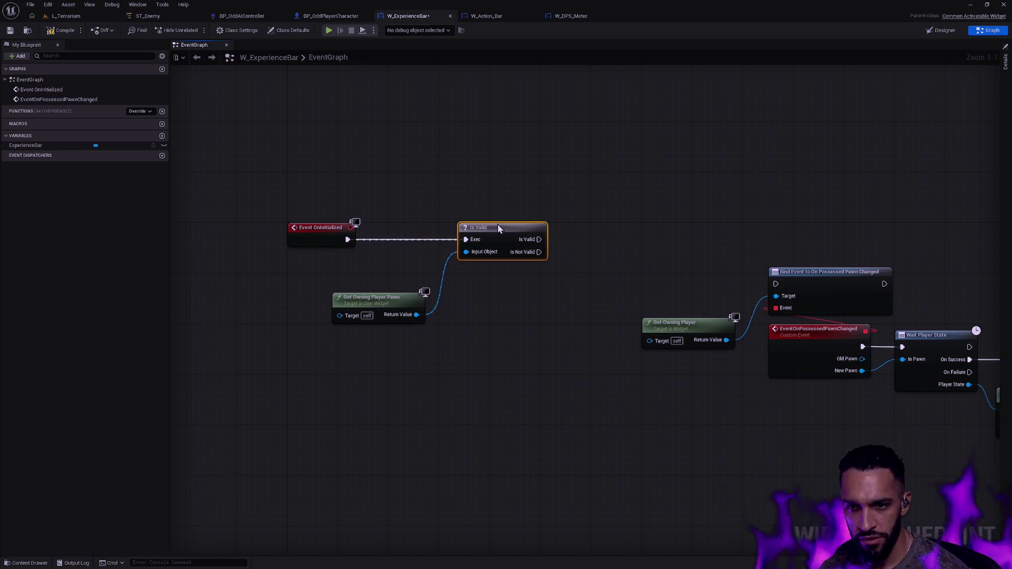
{"action": "left_click_drag", "start_coordinate": [393, 243], "coordinate": [624, 283]}
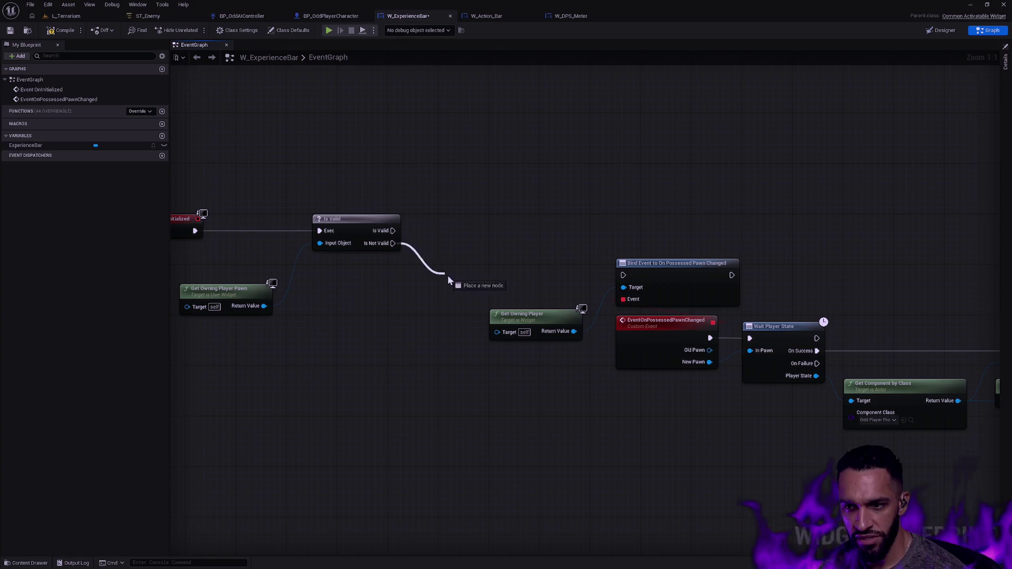
Step: Connect Is Valid's valid output to the Wait Player State chain
{"action": "scroll", "coordinate": [624, 283], "scroll_direction": "down", "scroll_amount": 2}
{"action": "left_click_drag", "start_coordinate": [957, 453], "coordinate": [474, 285]}
{"action": "left_click_drag", "start_coordinate": [568, 284], "coordinate": [479, 302]}
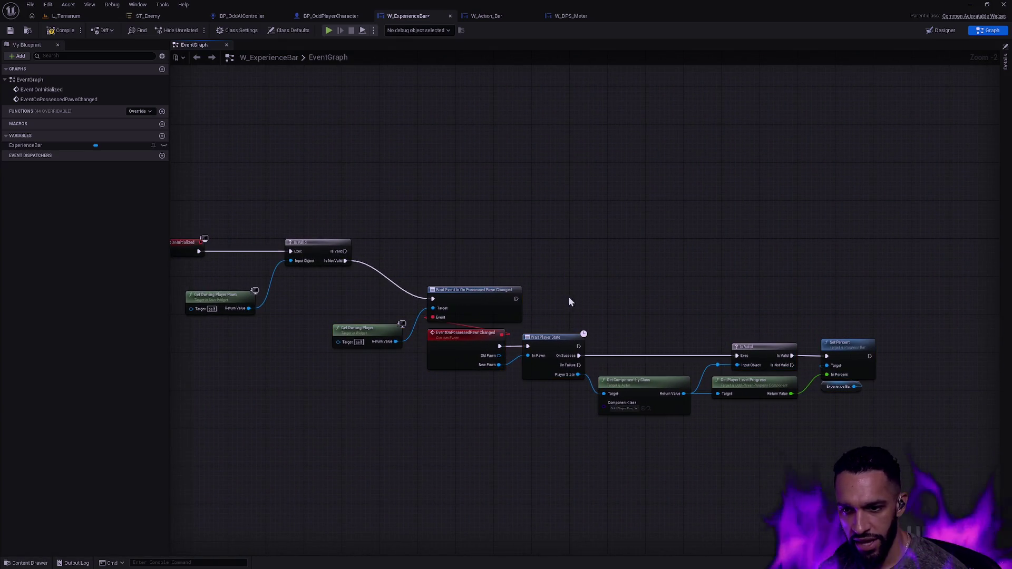
{"action": "mouse_move", "coordinate": [549, 334]}
{"action": "left_mouse_down"}
{"action": "mouse_move", "coordinate": [577, 258]}
{"action": "mouse_move", "coordinate": [606, 259]}
{"action": "mouse_move", "coordinate": [606, 248]}
{"action": "left_mouse_up"}
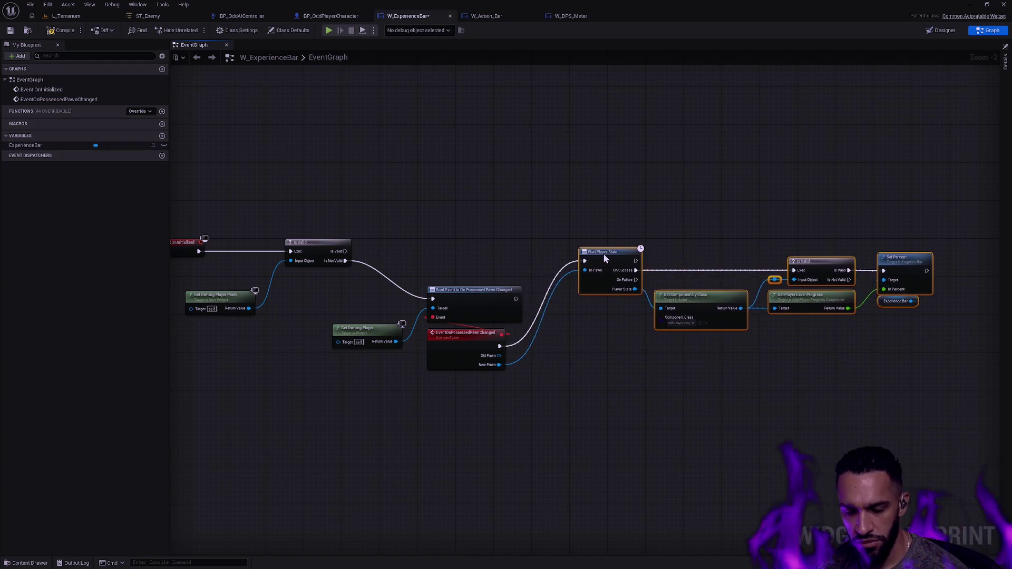
{"action": "mouse_move", "coordinate": [344, 251]}
{"action": "left_mouse_down"}
{"action": "mouse_move", "coordinate": [584, 261]}
{"action": "mouse_move", "coordinate": [604, 247]}
{"action": "left_mouse_up"}
{"action": "left_click", "coordinate": [472, 229]}
Step: Feed the owning pawn's Return Value into Wait Player State's In Pawn
{"action": "scroll", "coordinate": [551, 281], "scroll_direction": "up", "scroll_amount": 1}
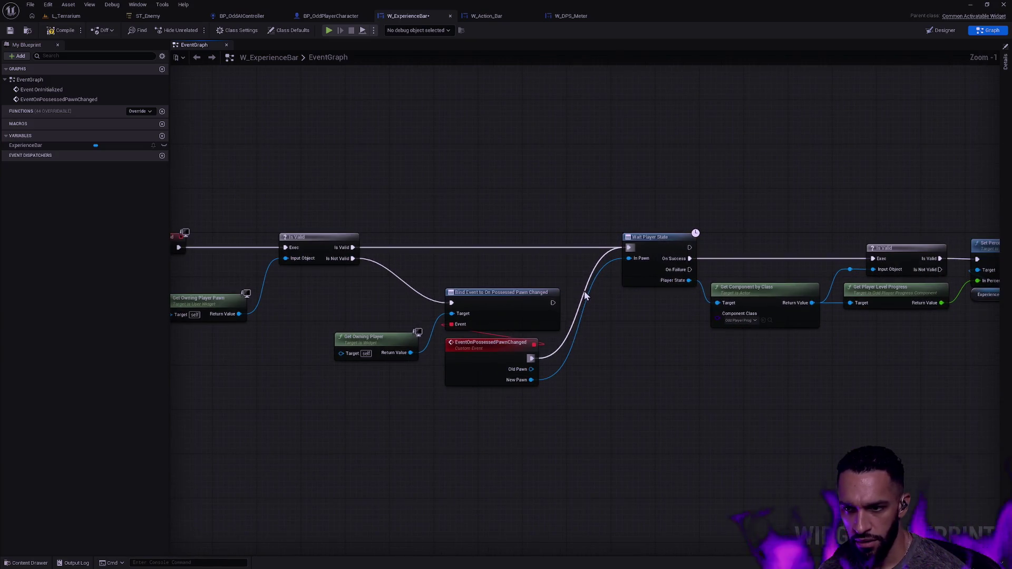
{"action": "left_click_drag", "start_coordinate": [584, 308], "coordinate": [618, 335]}
{"action": "left_click_drag", "start_coordinate": [275, 342], "coordinate": [666, 288]}
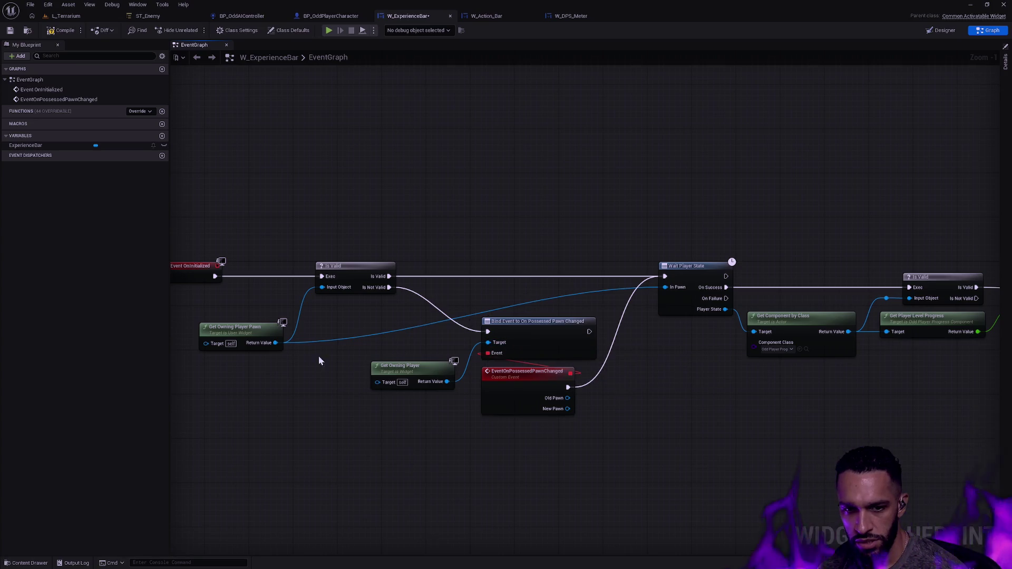
{"action": "mouse_move", "coordinate": [275, 343]}
{"action": "left_mouse_down"}
{"action": "mouse_move", "coordinate": [361, 323]}
{"action": "mouse_move", "coordinate": [325, 332]}
{"action": "left_mouse_up"}
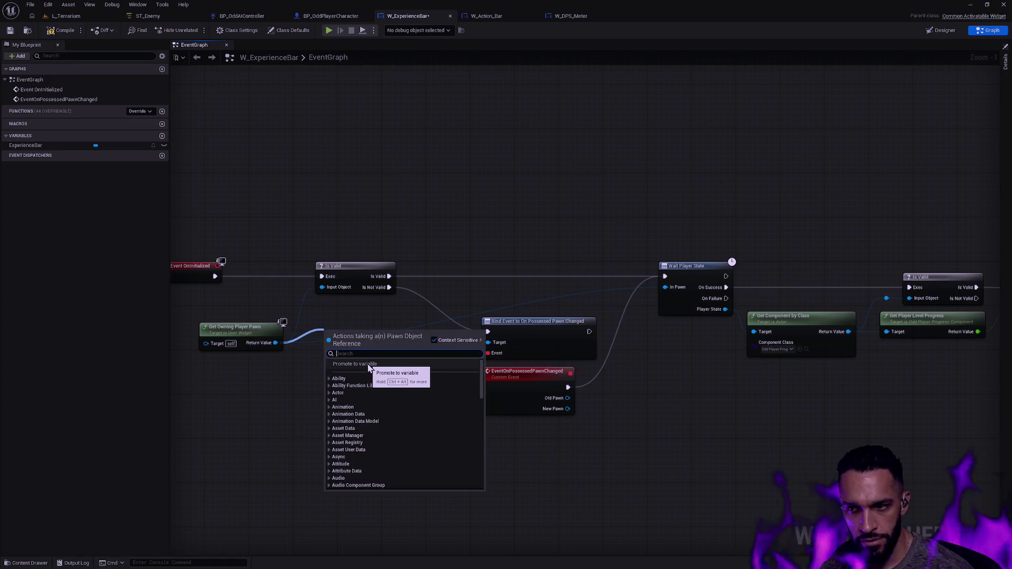
Step: Promote the owning pawn to a variable named Pawn, setting it after Is Valid
{"action": "left_click", "coordinate": [369, 364]}
{"action": "left_click", "coordinate": [363, 329]}
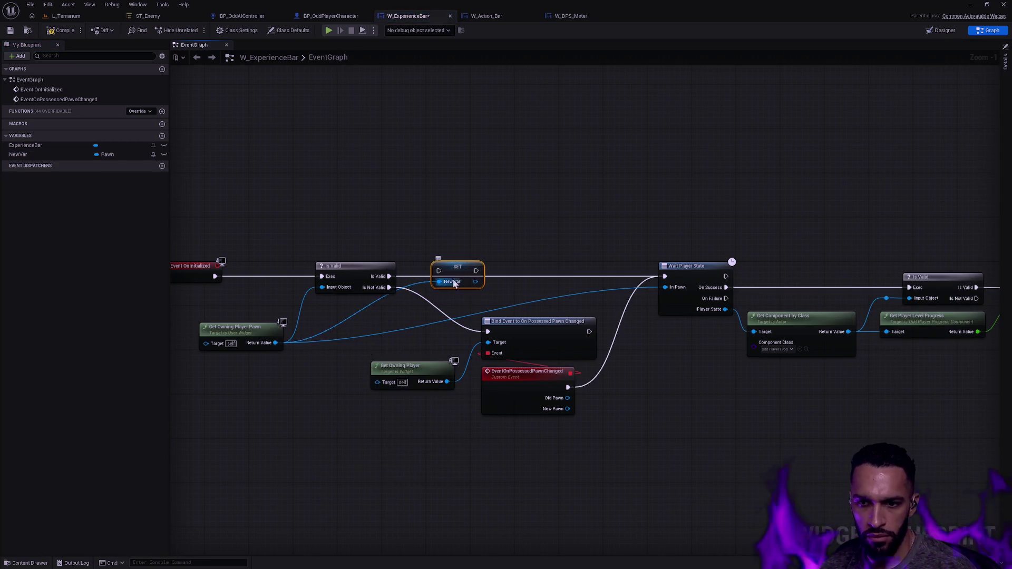
{"action": "double_click", "coordinate": [64, 152]}
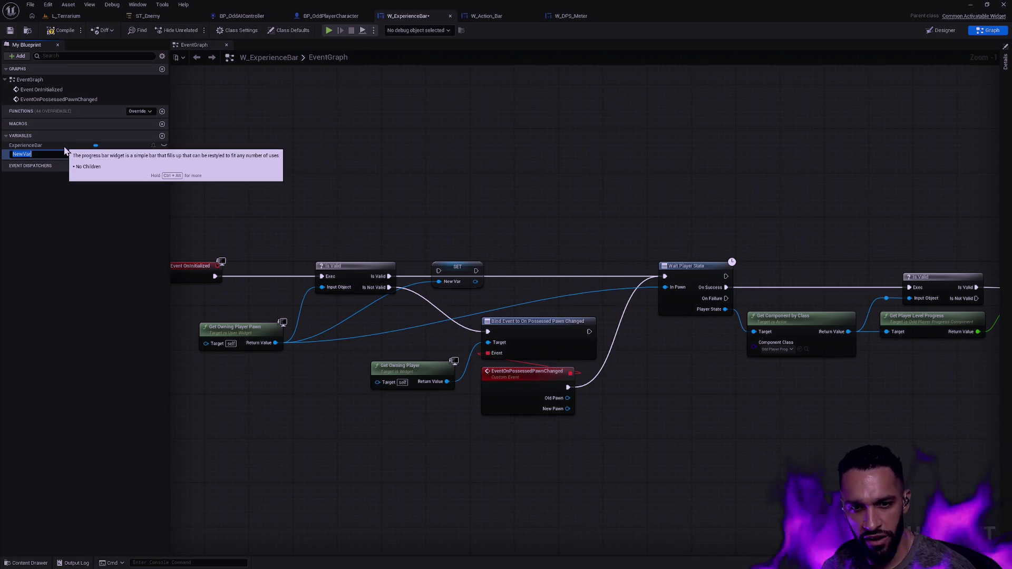
{"action": "type", "text": "Pla"}
{"action": "key", "text": "BackSpace"}
{"action": "key", "text": "BackSpace"}
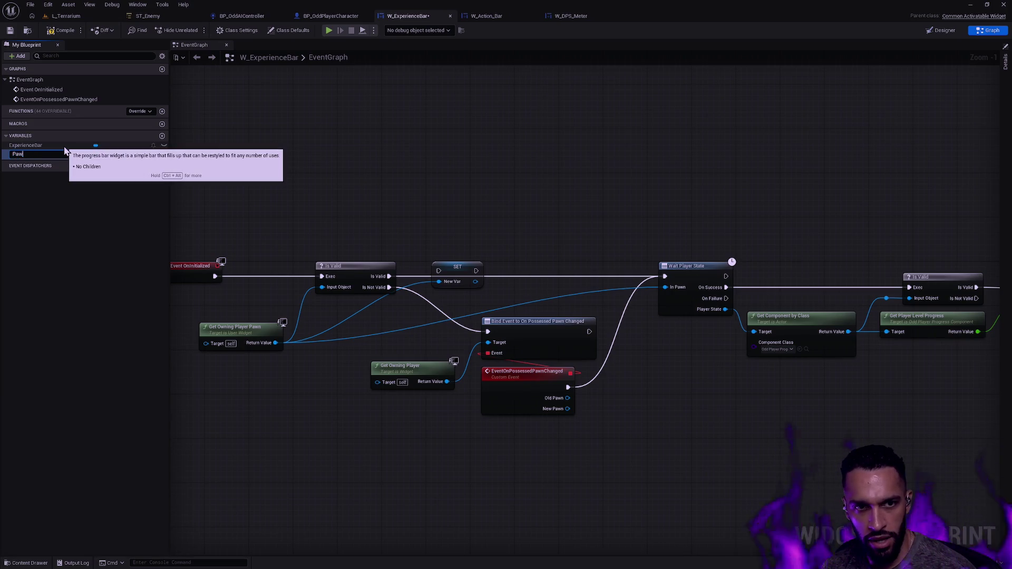
{"action": "type", "text": "wn"}
{"action": "key", "text": "Return"}
{"action": "left_click_drag", "start_coordinate": [389, 276], "coordinate": [665, 276]}
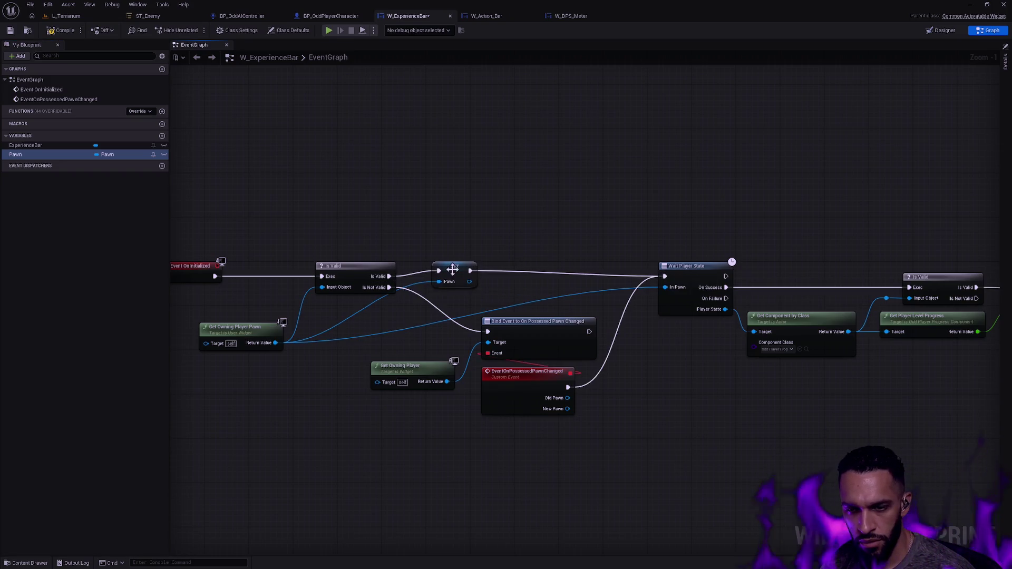
{"action": "left_click_drag", "start_coordinate": [453, 270], "coordinate": [444, 278]}
Step: Copy the SET Pawn node to EventOnPossessedPawnChanged, storing New Pawn before Wait Player State
{"action": "key", "text": "ctrl+c"}
{"action": "key", "text": "ctrl+v"}
{"action": "mouse_move", "coordinate": [548, 296]}
{"action": "left_mouse_down"}
{"action": "mouse_move", "coordinate": [615, 381]}
{"action": "mouse_move", "coordinate": [604, 381]}
{"action": "left_mouse_up"}
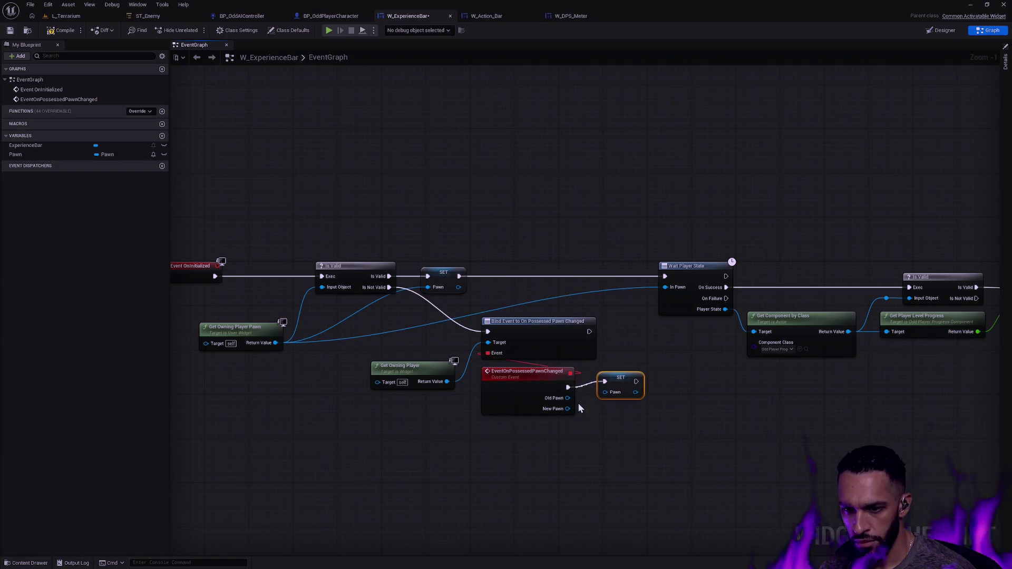
{"action": "mouse_move", "coordinate": [567, 409]}
{"action": "left_mouse_down"}
{"action": "mouse_move", "coordinate": [613, 385]}
{"action": "mouse_move", "coordinate": [666, 276]}
{"action": "left_mouse_up"}
{"action": "left_click", "coordinate": [624, 249]}
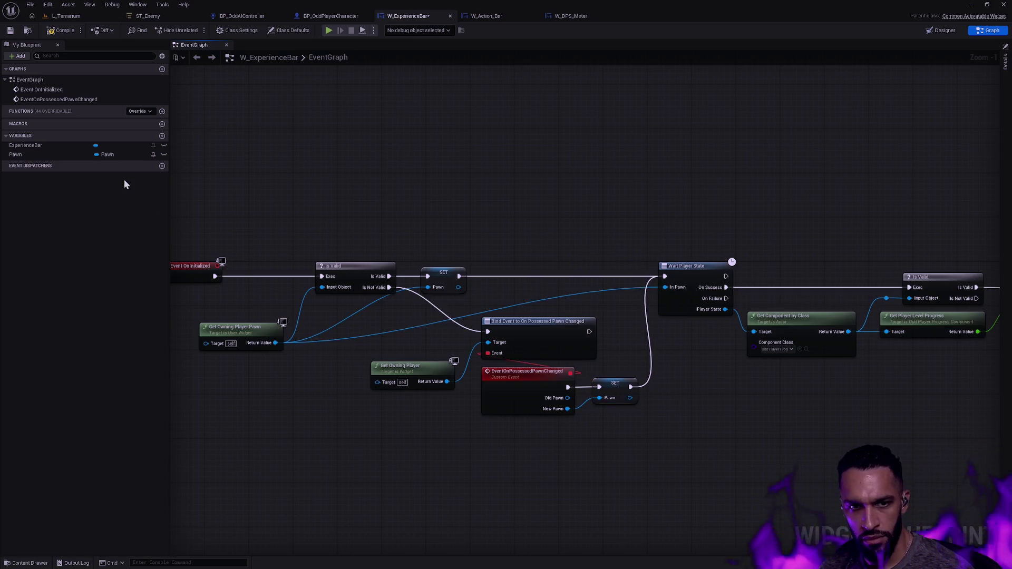
Step: Plug a Pawn getter into Wait Player State's In Pawn
{"action": "mouse_move", "coordinate": [31, 154]}
{"action": "left_mouse_down"}
{"action": "mouse_move", "coordinate": [645, 229]}
{"action": "mouse_move", "coordinate": [665, 288]}
{"action": "left_mouse_up"}
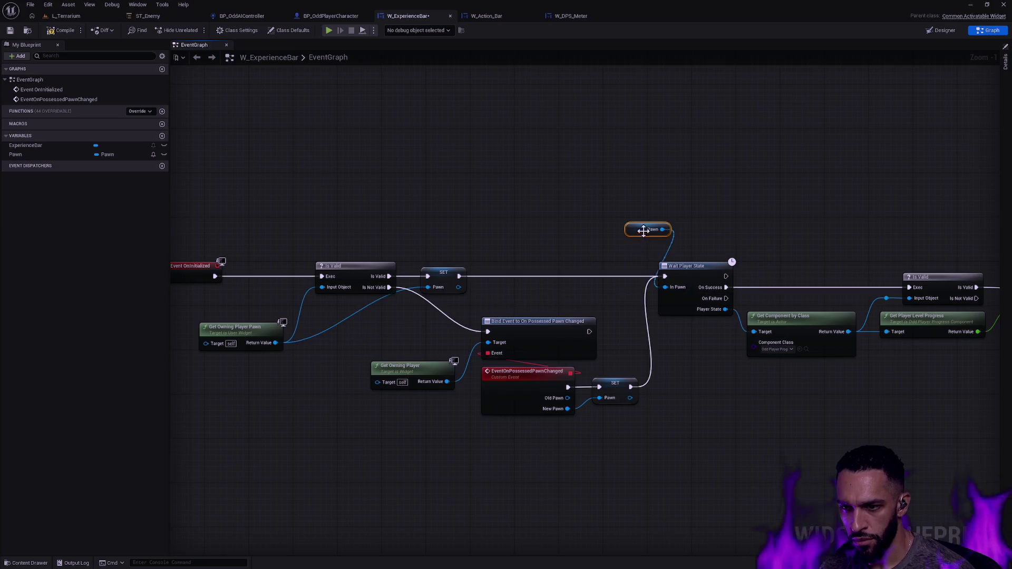
{"action": "left_click_drag", "start_coordinate": [645, 231], "coordinate": [677, 326]}
{"action": "left_click", "coordinate": [669, 235]}
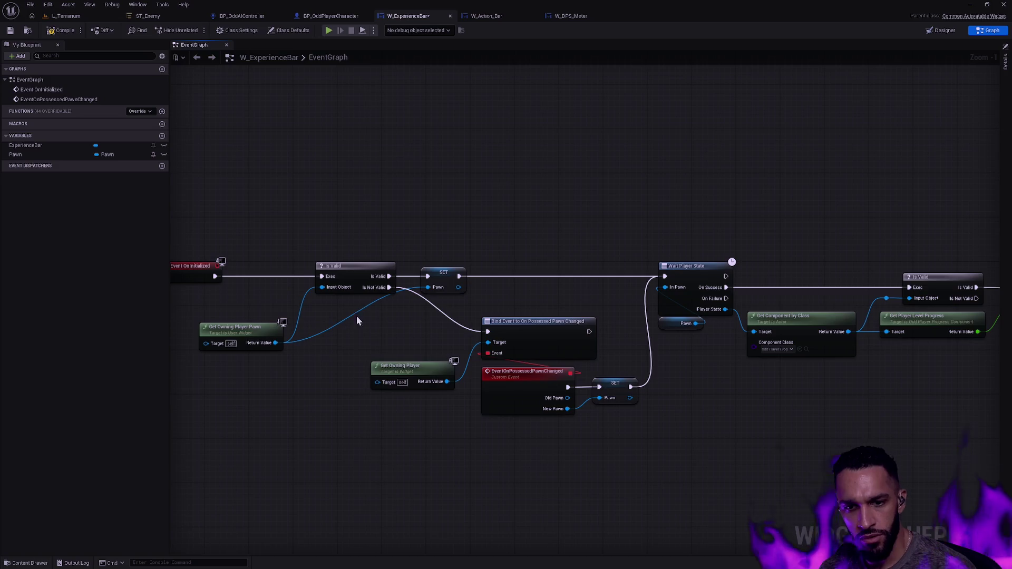
Step: Tidy the pawn wire with a straightened reroute point
{"action": "left_click_drag", "start_coordinate": [274, 334], "coordinate": [296, 318]}
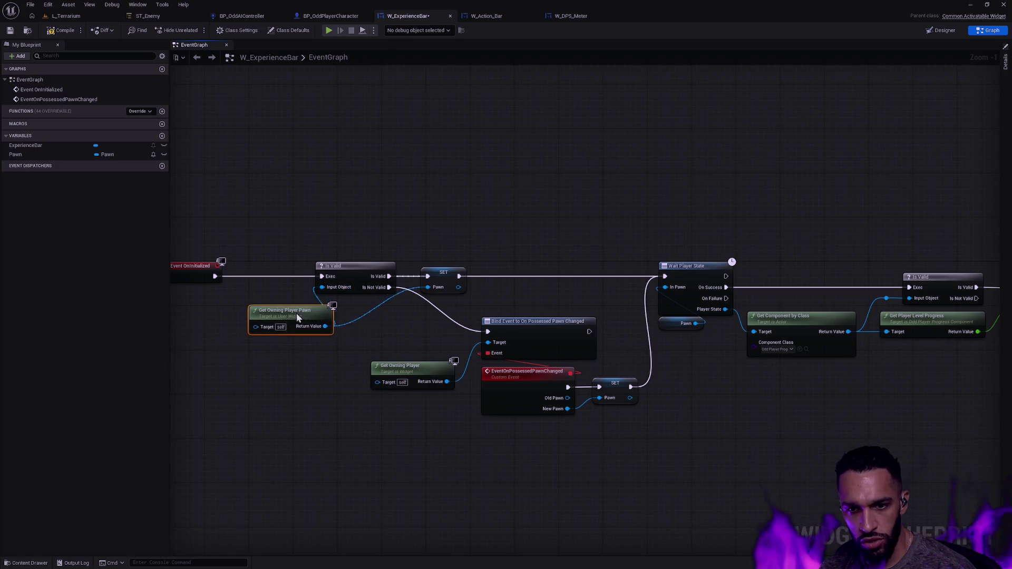
{"action": "double_click", "coordinate": [333, 323]}
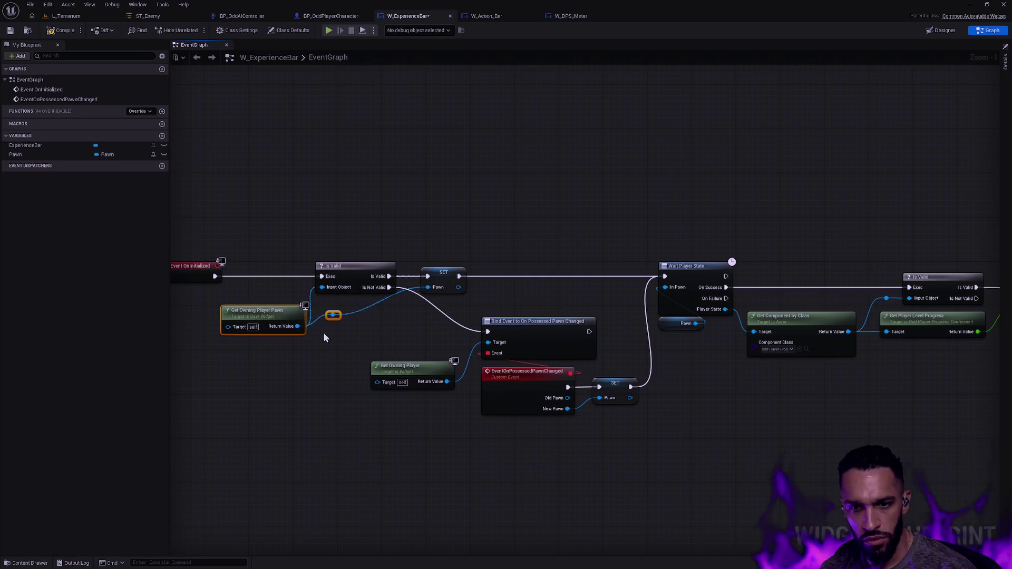
{"action": "left_click_drag", "start_coordinate": [334, 327], "coordinate": [388, 327]}
{"action": "key", "text": "q"}
{"action": "left_click", "coordinate": [284, 335]}
Step: Nudge the Pawn getter into place, save W_ExperienceBar, and return to L_Terrarium
{"action": "mouse_move", "coordinate": [393, 334]}
{"action": "left_mouse_down"}
{"action": "mouse_move", "coordinate": [433, 336]}
{"action": "mouse_move", "coordinate": [180, 355]}
{"action": "left_mouse_up"}
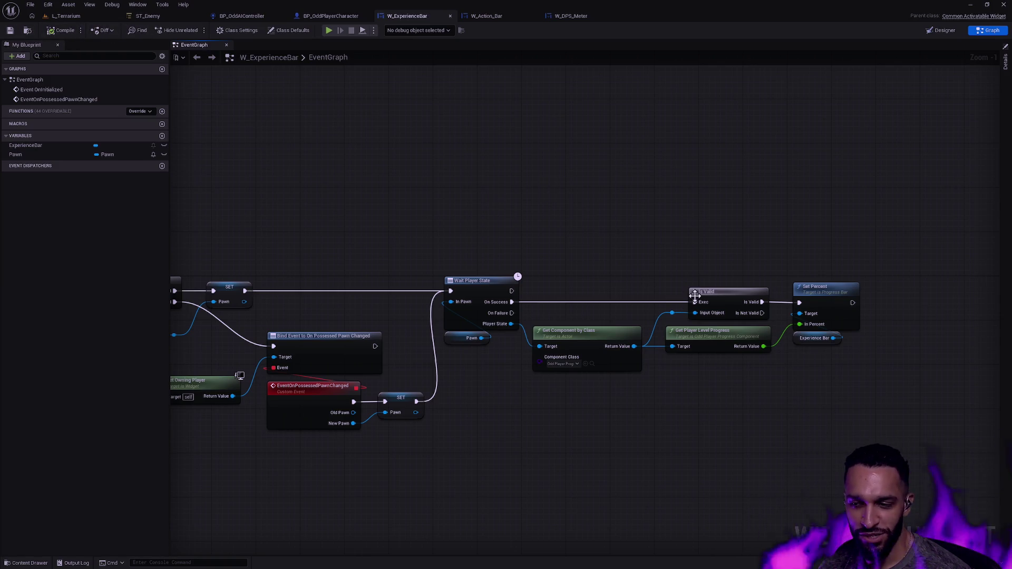
{"action": "left_click_drag", "start_coordinate": [484, 338], "coordinate": [486, 343]}
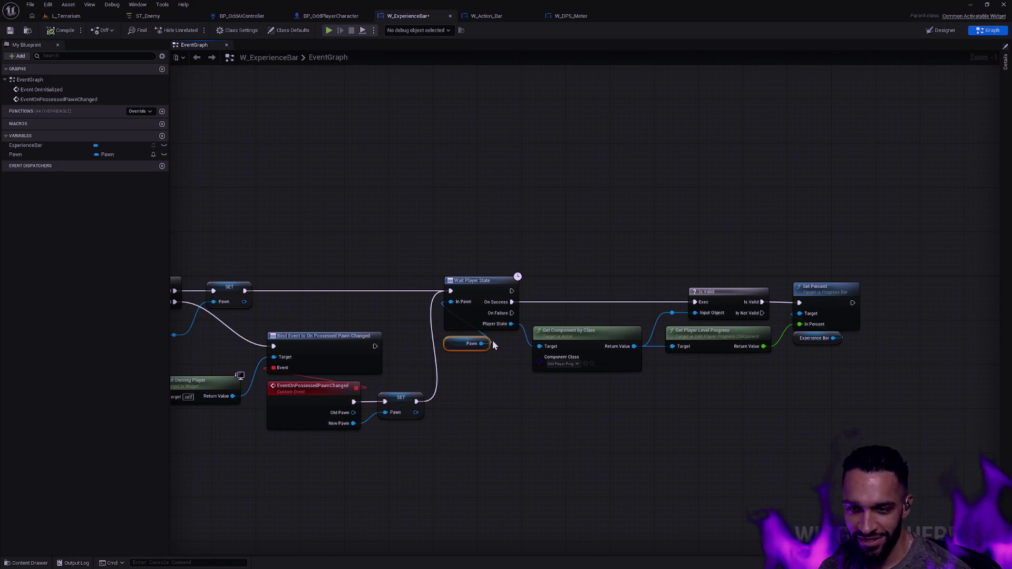
{"action": "left_click", "coordinate": [6, 31]}
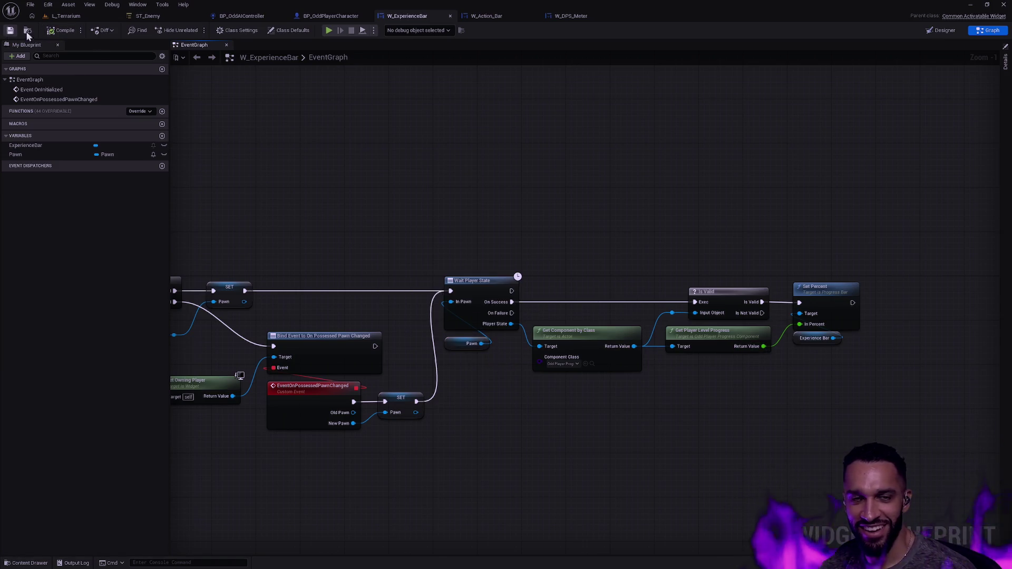
{"action": "left_click", "coordinate": [464, 343]}
{"action": "left_click", "coordinate": [491, 357]}
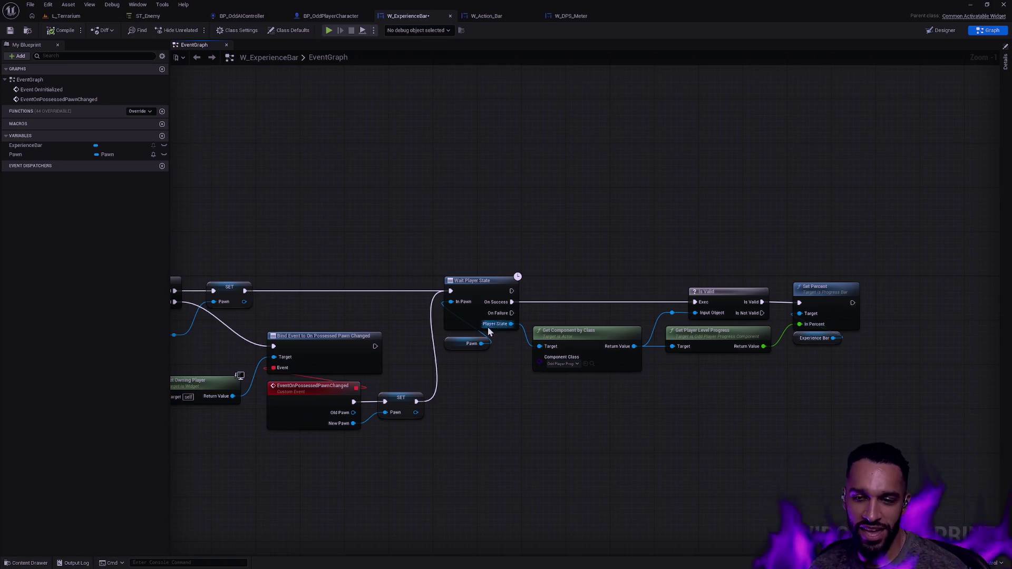
{"action": "mouse_move", "coordinate": [433, 222]}
{"action": "left_mouse_down"}
{"action": "mouse_move", "coordinate": [647, 185]}
{"action": "mouse_move", "coordinate": [639, 196]}
{"action": "left_mouse_up"}
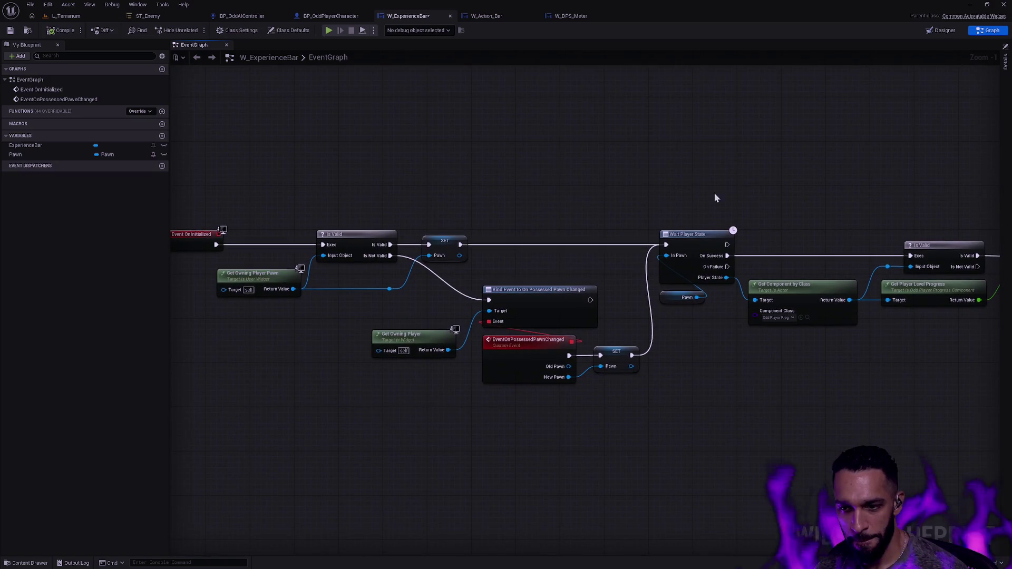
{"action": "left_click_drag", "start_coordinate": [847, 201], "coordinate": [735, 203]}
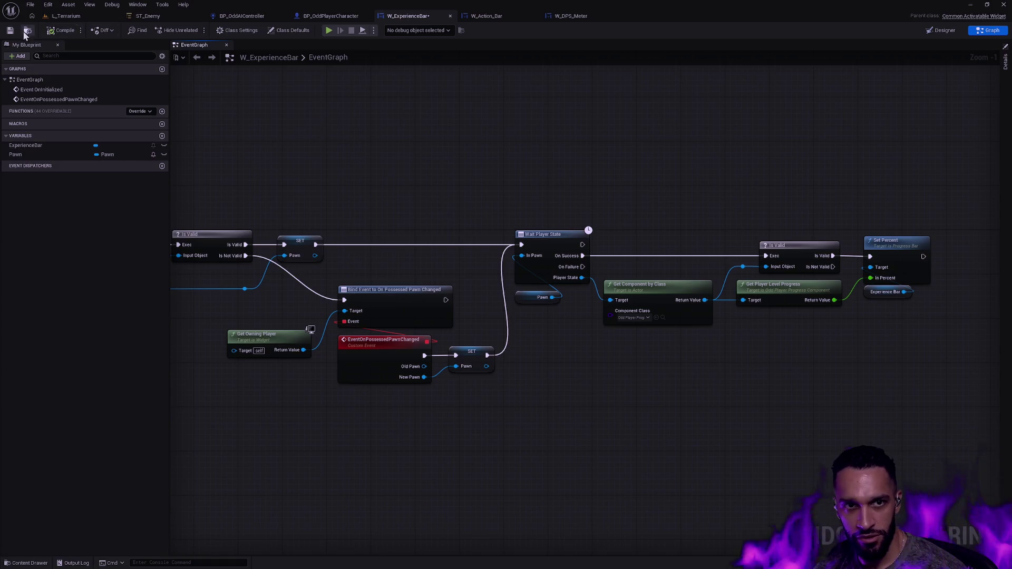
{"action": "left_click", "coordinate": [53, 31]}
{"action": "left_click", "coordinate": [107, 19]}
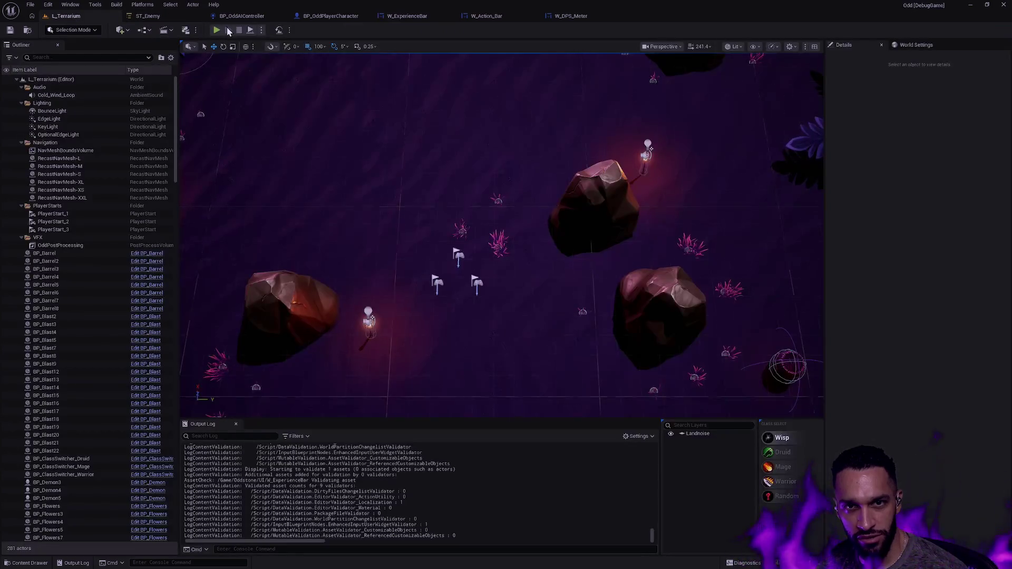
Step: Play-test L_Terrarium, stop it, and bring W_ExperienceBar's graph into view up to Set Percent
{"action": "key", "text": "alt+p"}
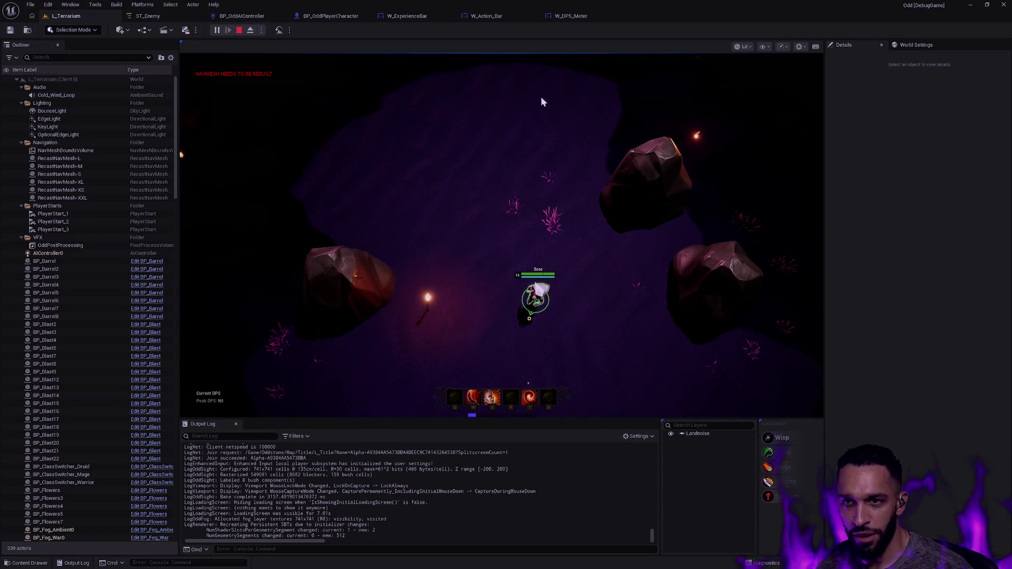
{"action": "key", "text": "Escape"}
{"action": "left_click", "coordinate": [436, 17]}
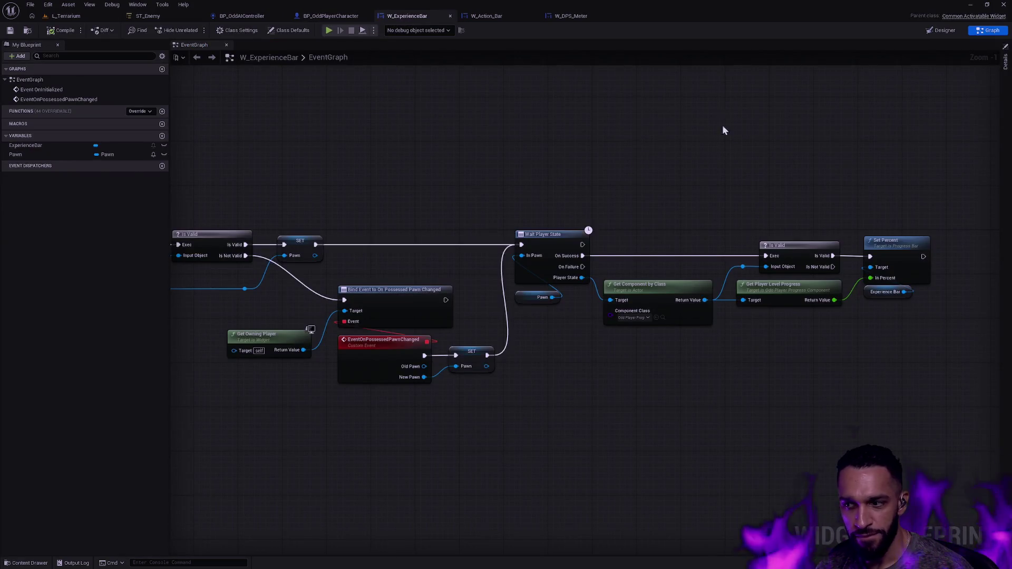
{"action": "left_click_drag", "start_coordinate": [667, 156], "coordinate": [638, 150]}
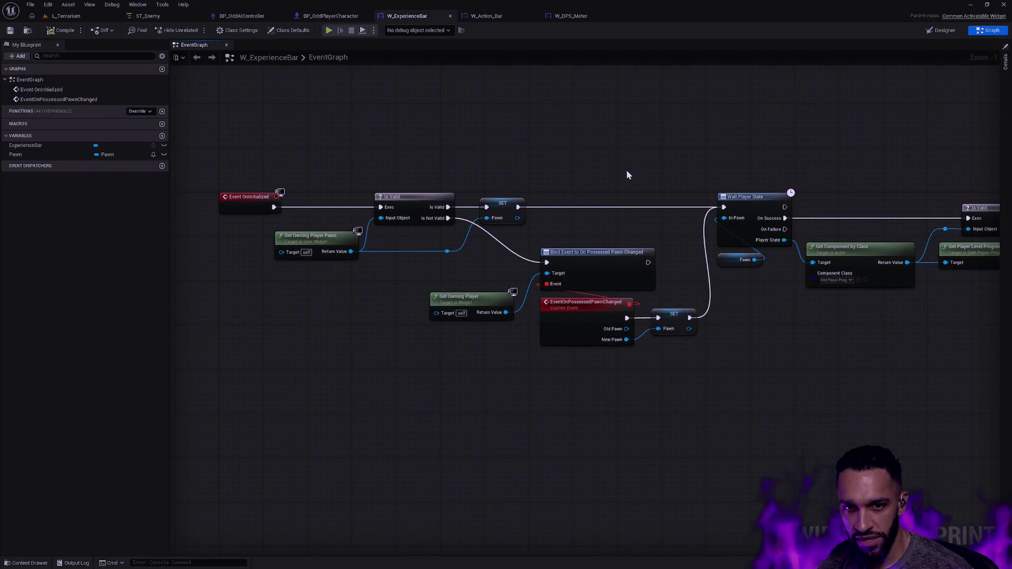
{"action": "left_click_drag", "start_coordinate": [707, 174], "coordinate": [465, 196]}
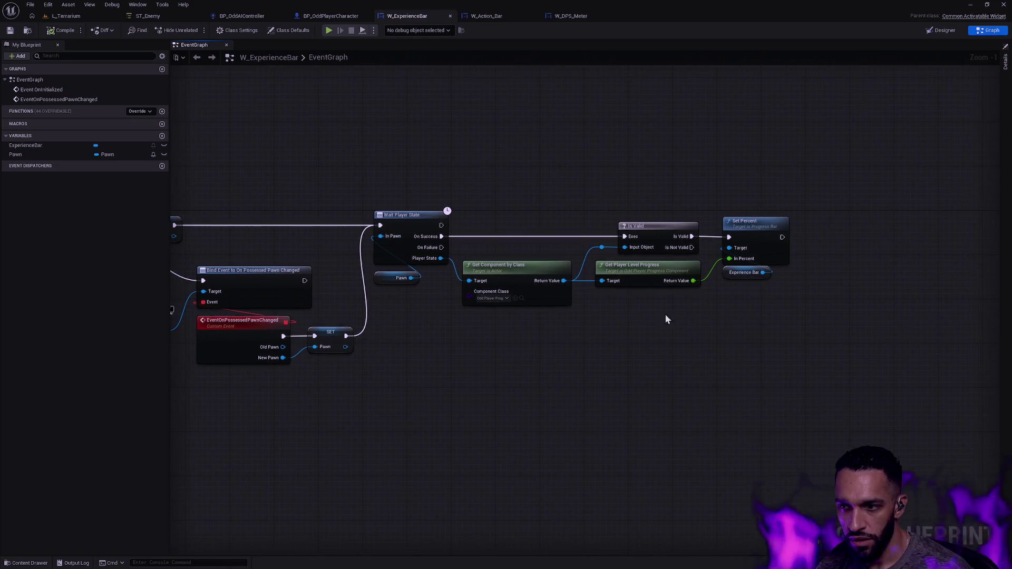
Step: Add a Bind Event to On Rep Experience node from the progress component's Return Value
{"action": "scroll", "coordinate": [768, 245], "scroll_direction": "up", "scroll_amount": 1}
{"action": "mouse_move", "coordinate": [847, 307]}
{"action": "left_mouse_down"}
{"action": "mouse_move", "coordinate": [769, 244]}
{"action": "mouse_move", "coordinate": [700, 223]}
{"action": "left_mouse_up"}
{"action": "left_click", "coordinate": [712, 222]}
{"action": "left_click_drag", "start_coordinate": [379, 257], "coordinate": [545, 347]}
{"action": "type", "text": "Bind"}
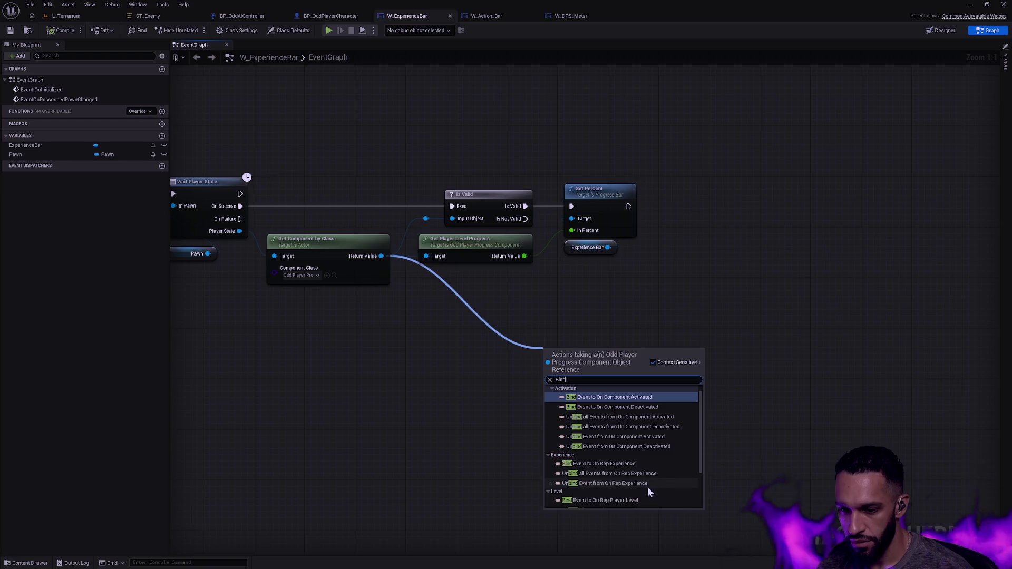
{"action": "left_click", "coordinate": [617, 465]}
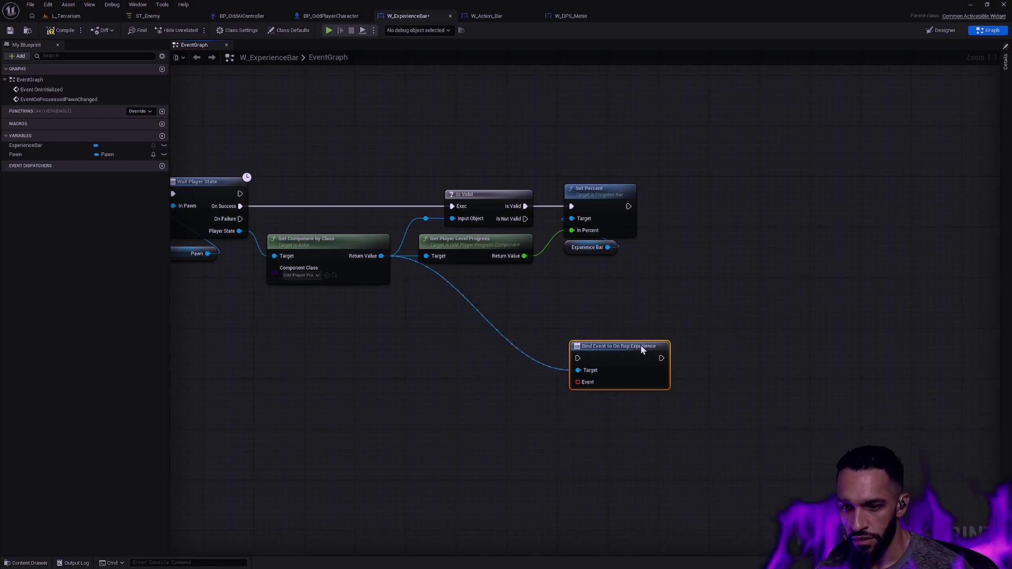
{"action": "left_click_drag", "start_coordinate": [636, 357], "coordinate": [686, 344]}
Step: Create a custom event named EventOnRepExperience for the binding
{"action": "left_click_drag", "start_coordinate": [597, 376], "coordinate": [579, 403]}
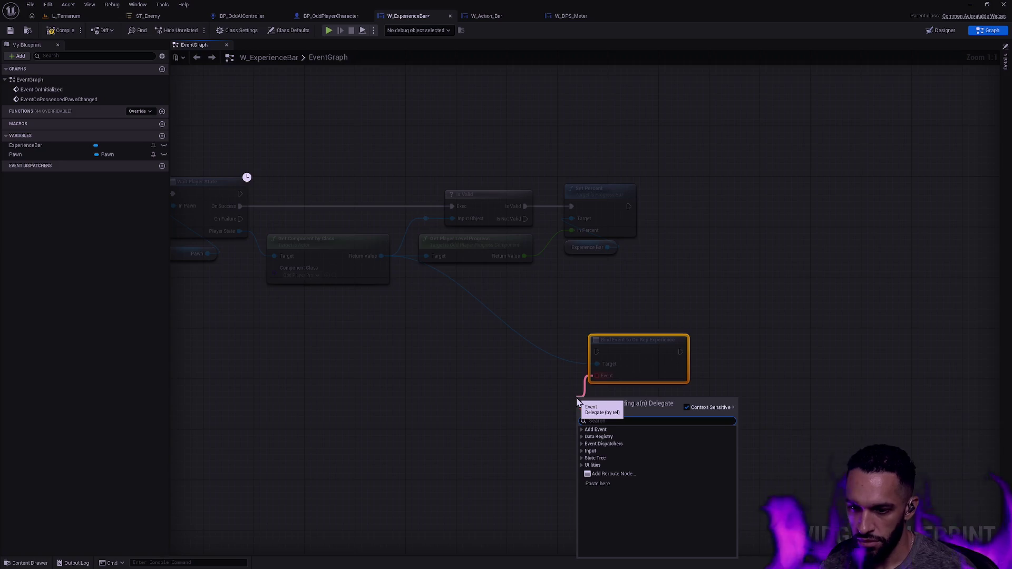
{"action": "left_click", "coordinate": [584, 430]}
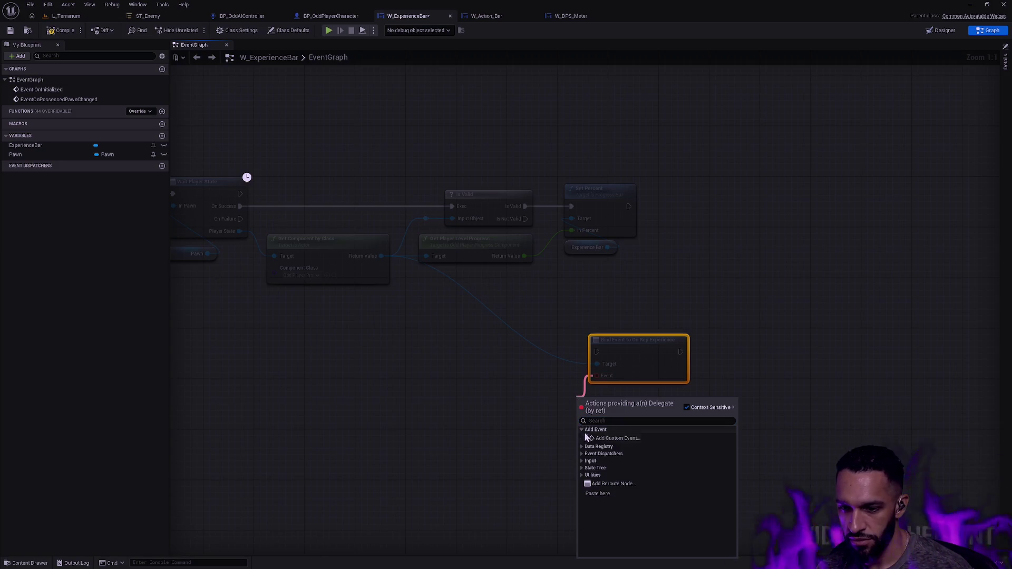
{"action": "left_click", "coordinate": [609, 437]}
{"action": "type", "text": "Even"}
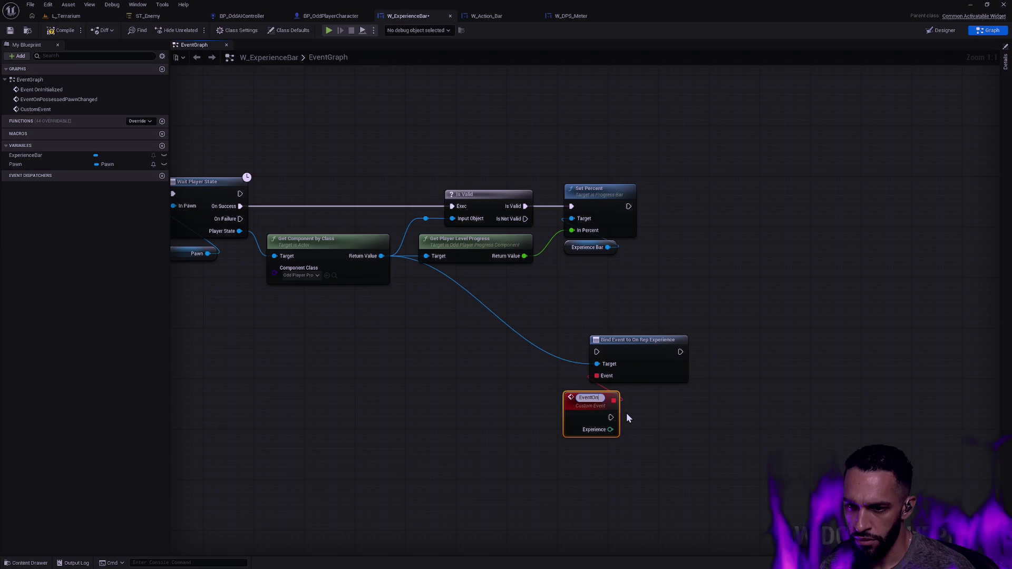
{"action": "type", "text": "tOnRepExperience"}
{"action": "key", "text": "Return"}
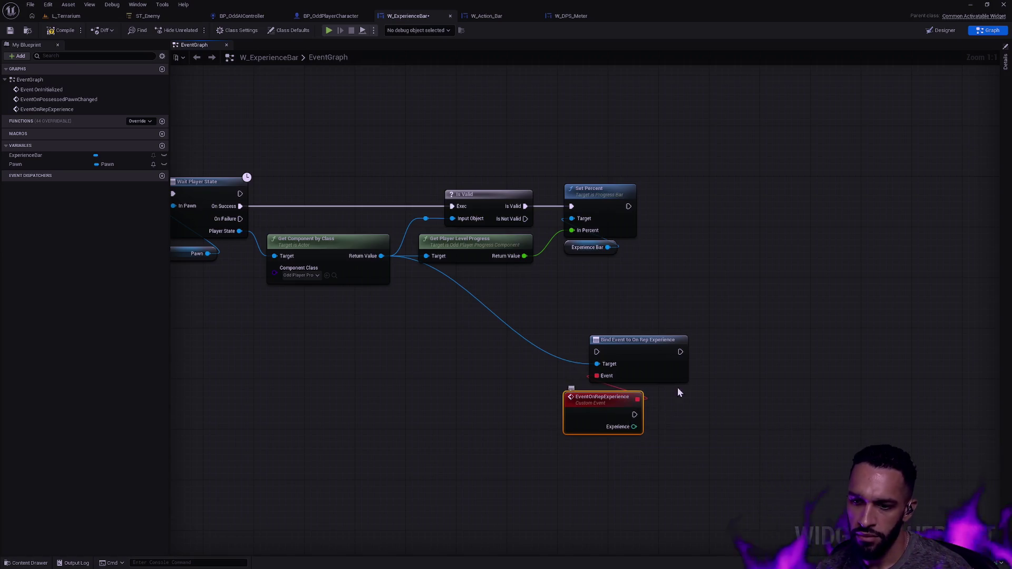
Step: Align the bind and EventOnRepExperience nodes so the Target wire runs straight
{"action": "left_click_drag", "start_coordinate": [694, 403], "coordinate": [663, 406]}
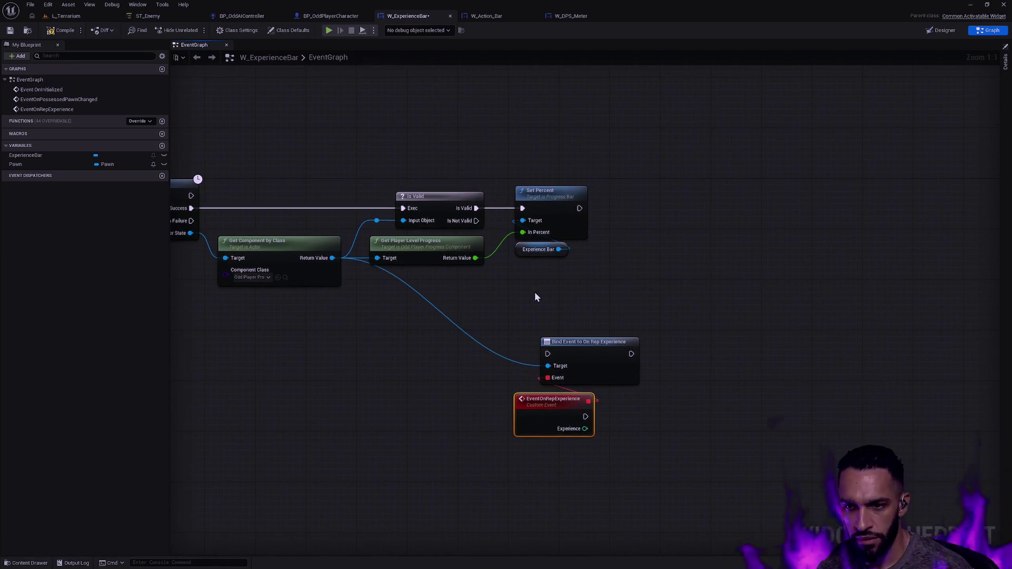
{"action": "left_click_drag", "start_coordinate": [598, 341], "coordinate": [659, 305]}
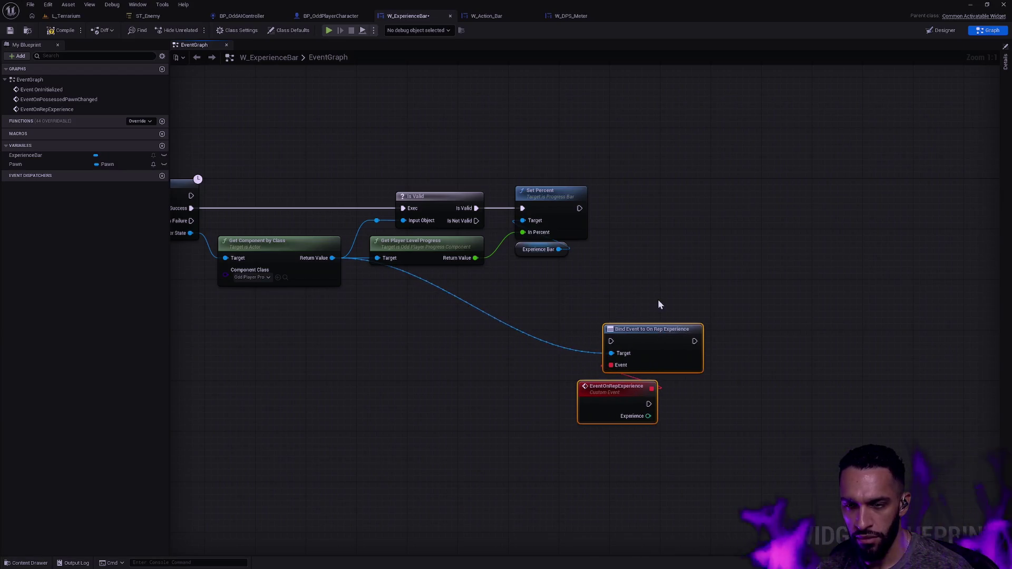
{"action": "left_click_drag", "start_coordinate": [616, 345], "coordinate": [628, 282]}
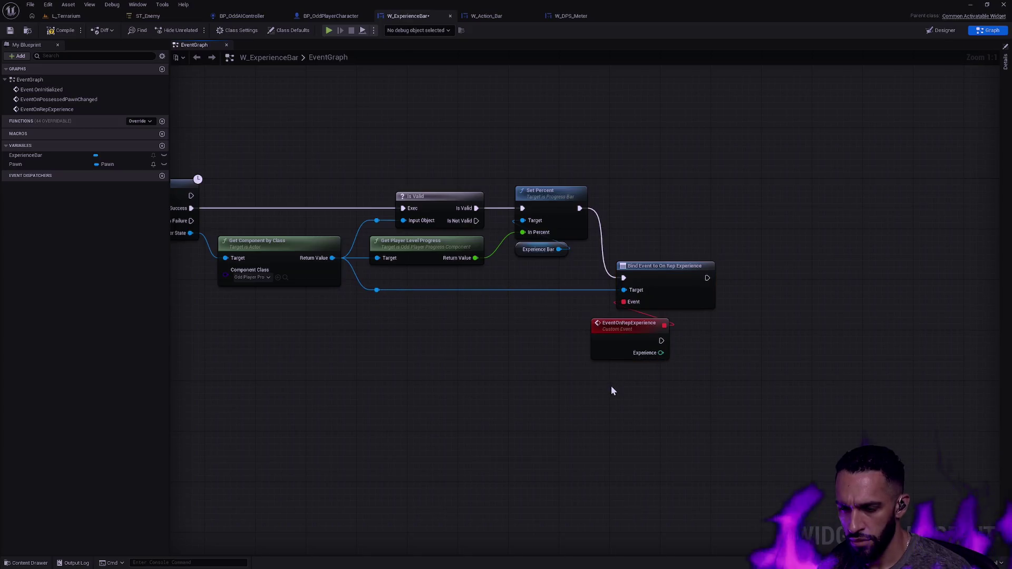
{"action": "left_click_drag", "start_coordinate": [631, 330], "coordinate": [659, 325]}
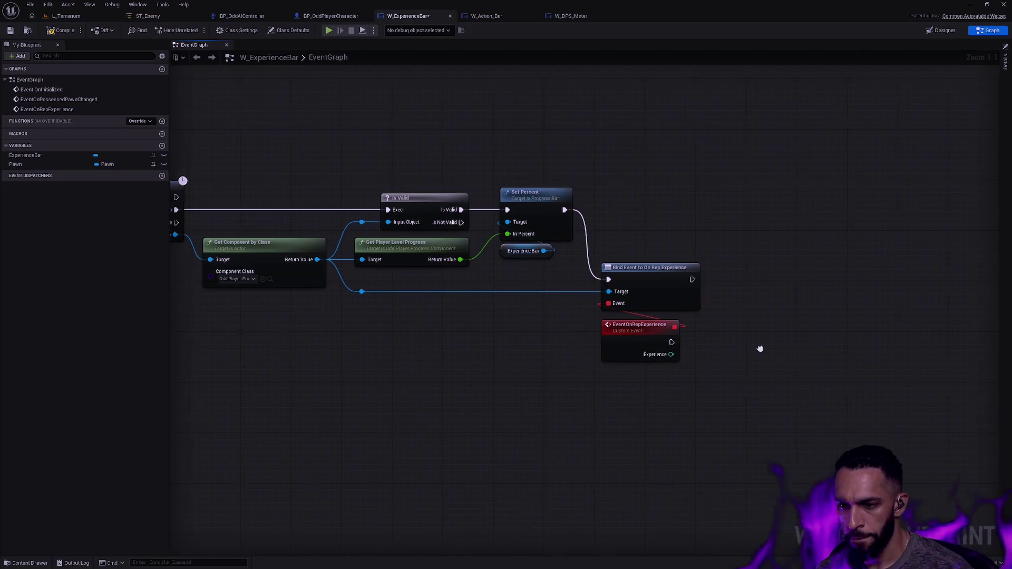
{"action": "left_click_drag", "start_coordinate": [752, 350], "coordinate": [688, 356]}
{"action": "left_click_drag", "start_coordinate": [575, 325], "coordinate": [552, 387]}
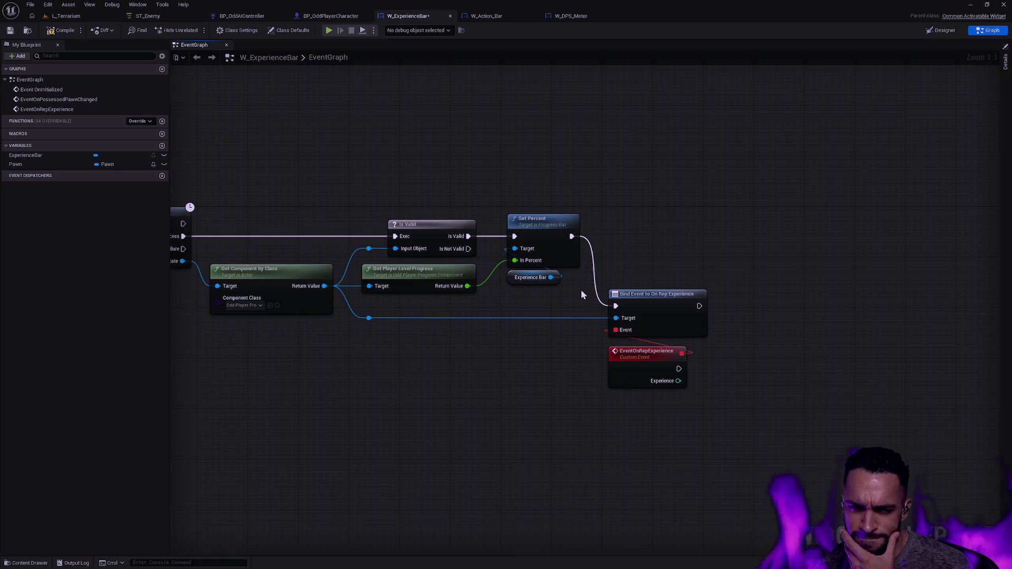
{"action": "left_click_drag", "start_coordinate": [581, 289], "coordinate": [657, 340]}
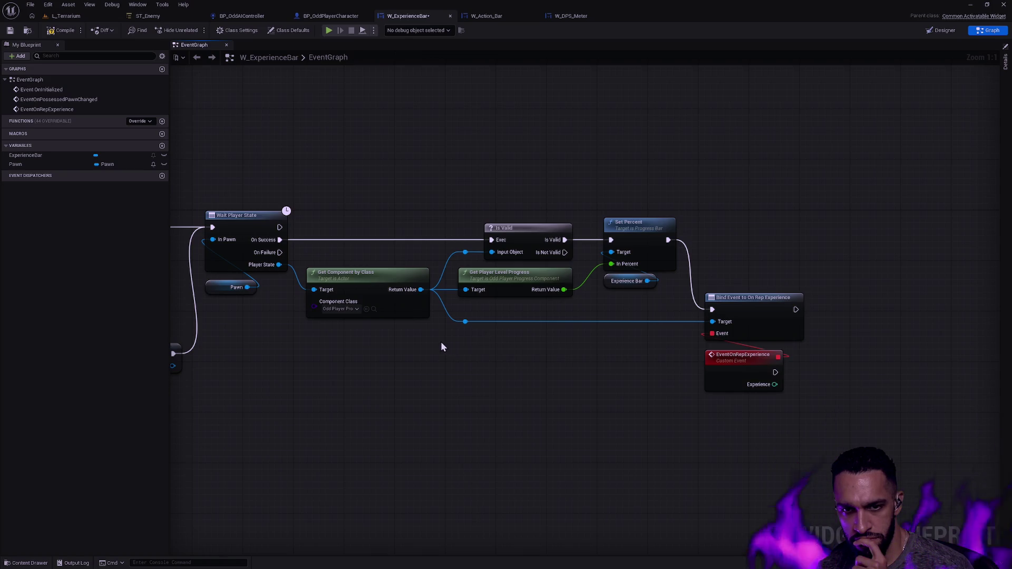
{"action": "left_click", "coordinate": [396, 286]}
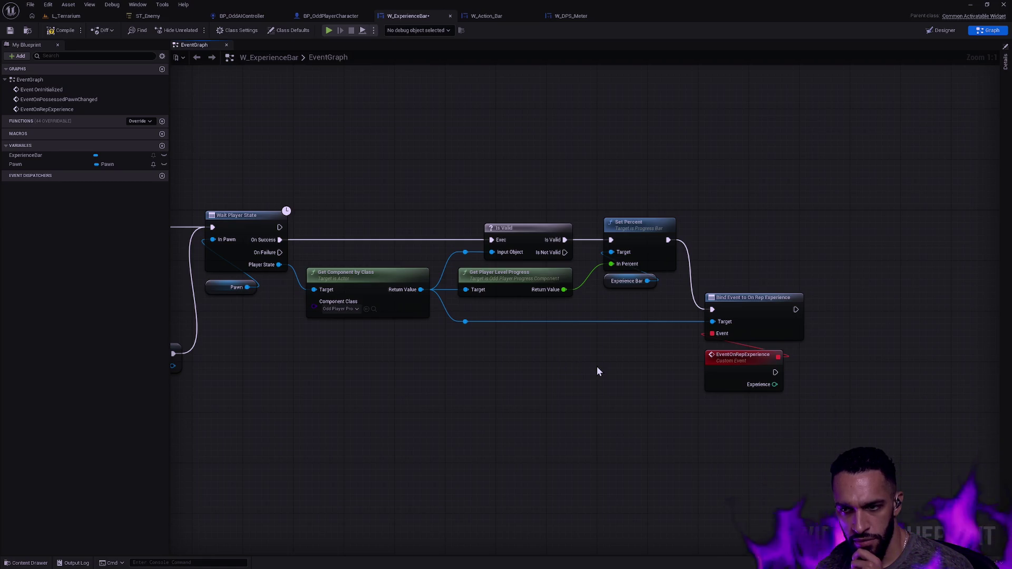
Step: Wire EventOnRepExperience's exec output into Set Percent and delete the stray duplicated nodes
{"action": "left_click_drag", "start_coordinate": [598, 368], "coordinate": [563, 378]}
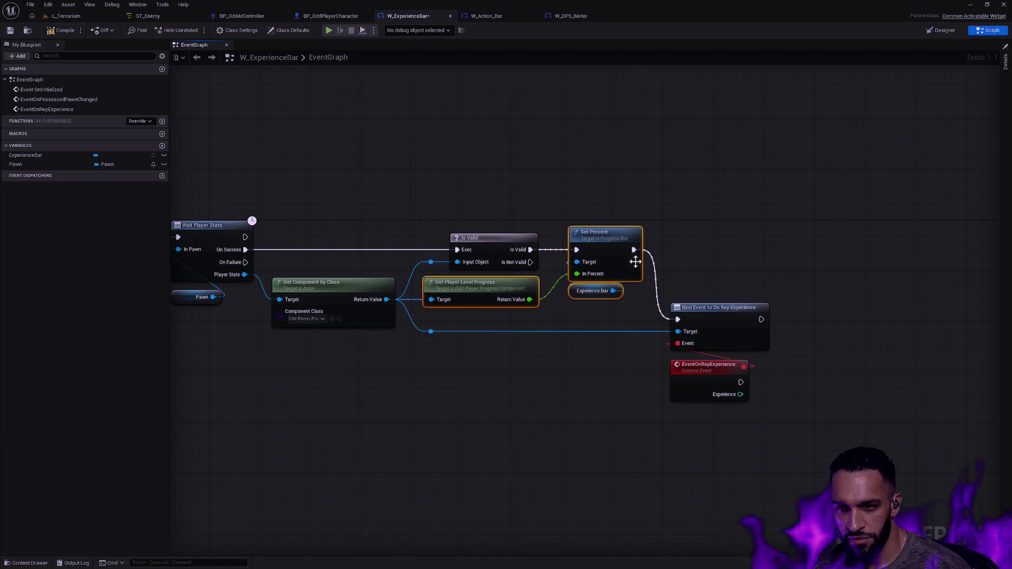
{"action": "key", "text": "ctrl+d"}
{"action": "mouse_move", "coordinate": [530, 316]}
{"action": "left_mouse_down"}
{"action": "mouse_move", "coordinate": [589, 412]}
{"action": "mouse_move", "coordinate": [643, 428]}
{"action": "left_mouse_up"}
{"action": "left_click_drag", "start_coordinate": [581, 354], "coordinate": [658, 371]}
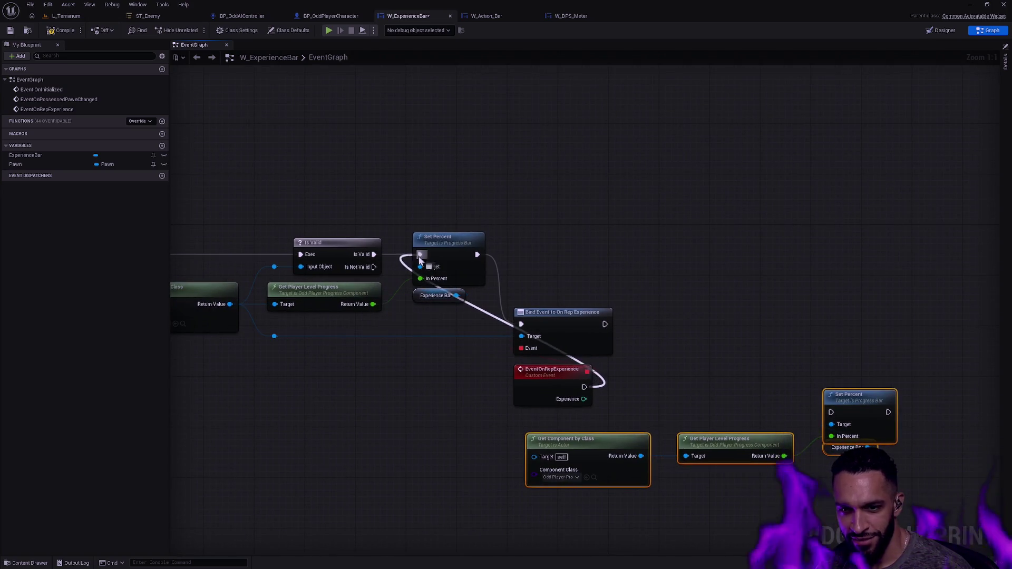
{"action": "left_click_drag", "start_coordinate": [584, 388], "coordinate": [420, 255]}
{"action": "left_click", "coordinate": [628, 252]}
{"action": "left_click_drag", "start_coordinate": [786, 380], "coordinate": [637, 515]}
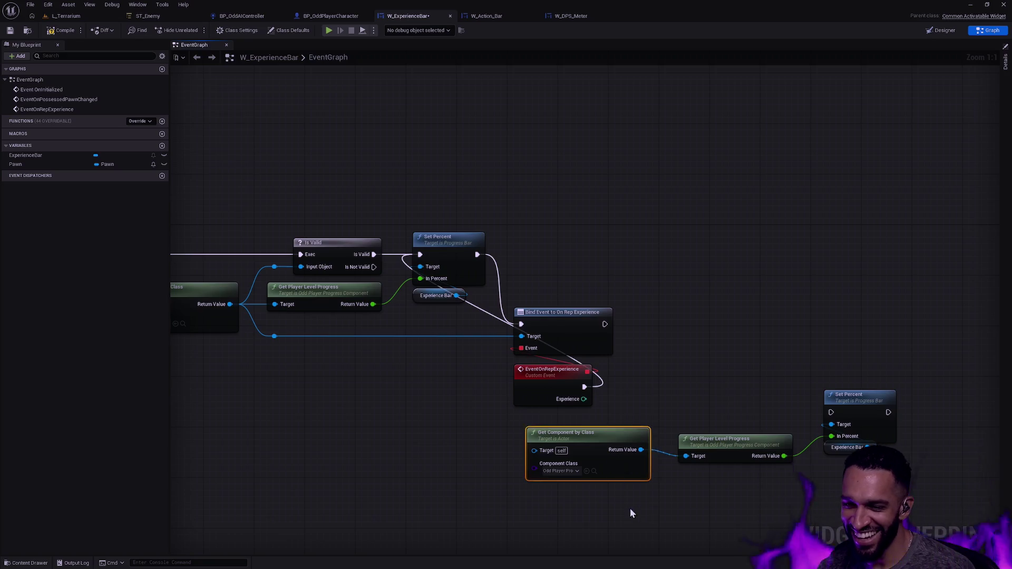
{"action": "key", "text": "Delete"}
Step: Move EventOnRepExperience under Is Valid, shift Set Percent right, and straighten the red delegate wire
{"action": "left_click_drag", "start_coordinate": [552, 380], "coordinate": [357, 380]}
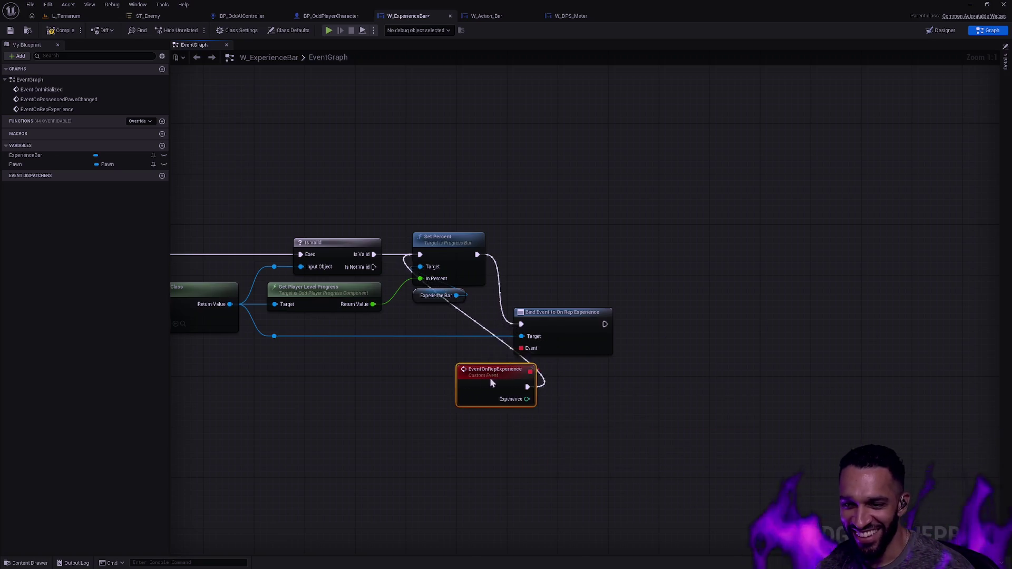
{"action": "left_click_drag", "start_coordinate": [468, 379], "coordinate": [599, 399]}
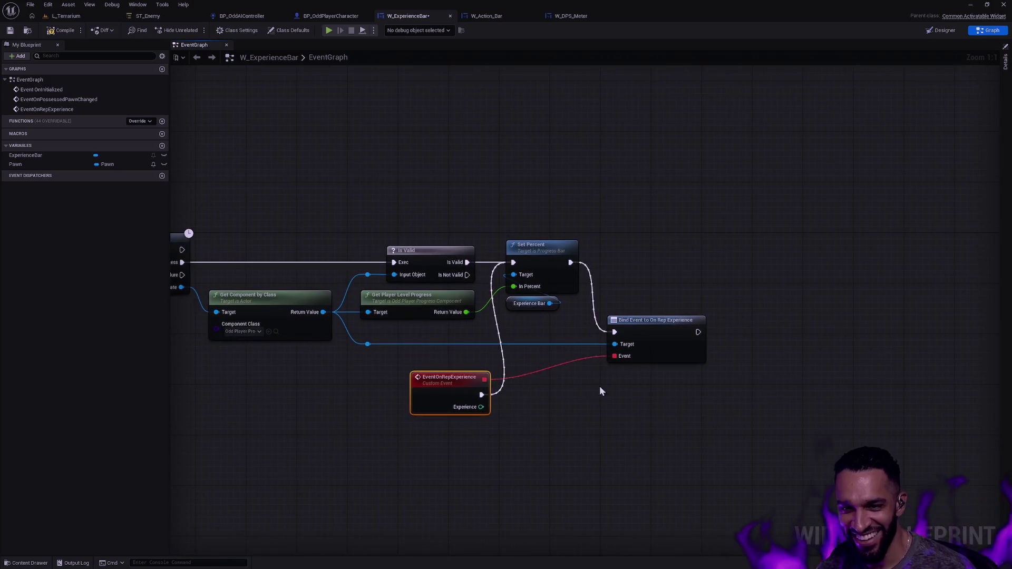
{"action": "left_click_drag", "start_coordinate": [514, 244], "coordinate": [540, 245]}
{"action": "left_click", "coordinate": [566, 414]}
{"action": "left_click_drag", "start_coordinate": [460, 388], "coordinate": [440, 381]}
{"action": "left_click", "coordinate": [662, 330]}
{"action": "left_click", "coordinate": [441, 389], "text": "ctrl"}
{"action": "key", "text": "q"}
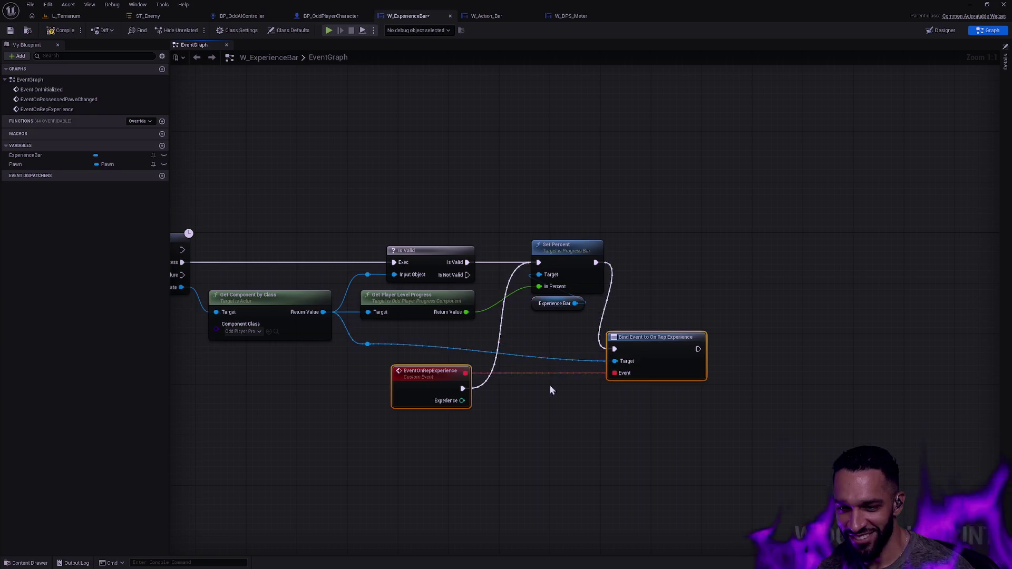
Step: Straighten the blue Target wire into Bind Event, then return to the L_Terrarium level
{"action": "left_click_drag", "start_coordinate": [655, 343], "coordinate": [693, 343]}
{"action": "left_click", "coordinate": [564, 375]}
{"action": "left_click", "coordinate": [681, 350], "text": "ctrl"}
{"action": "key", "text": "q"}
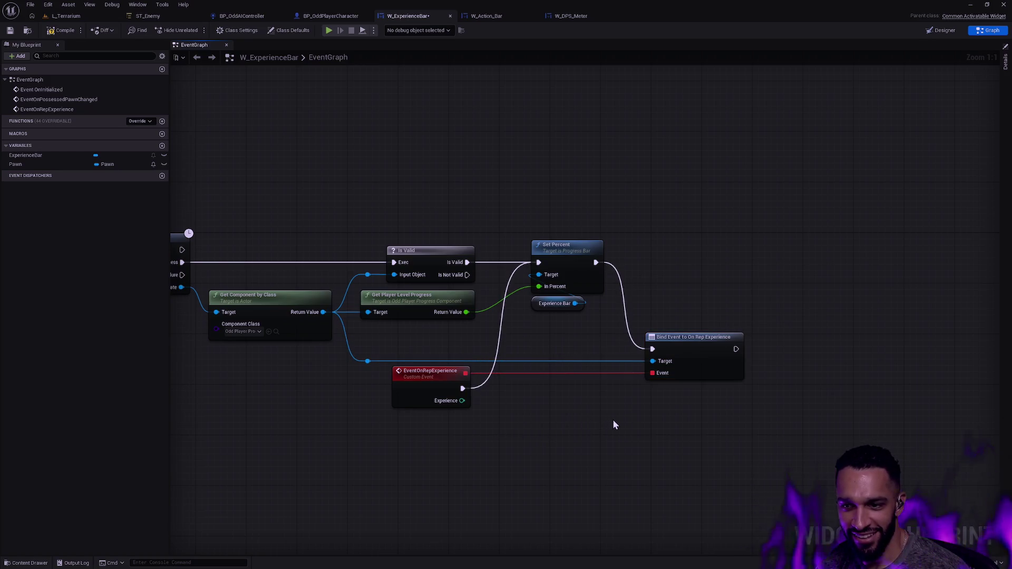
{"action": "left_click_drag", "start_coordinate": [727, 357], "coordinate": [887, 348]}
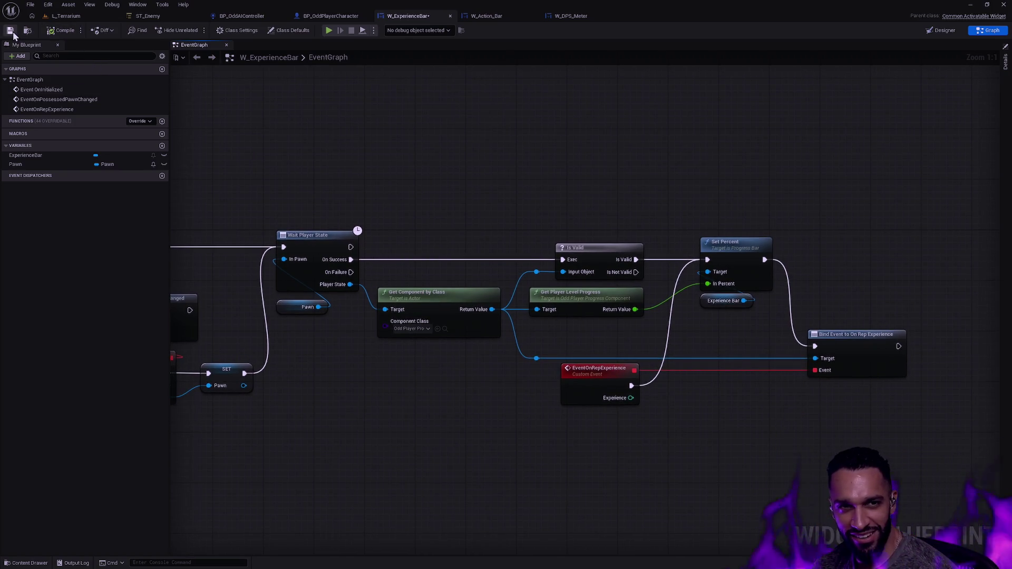
{"action": "left_click", "coordinate": [74, 17]}
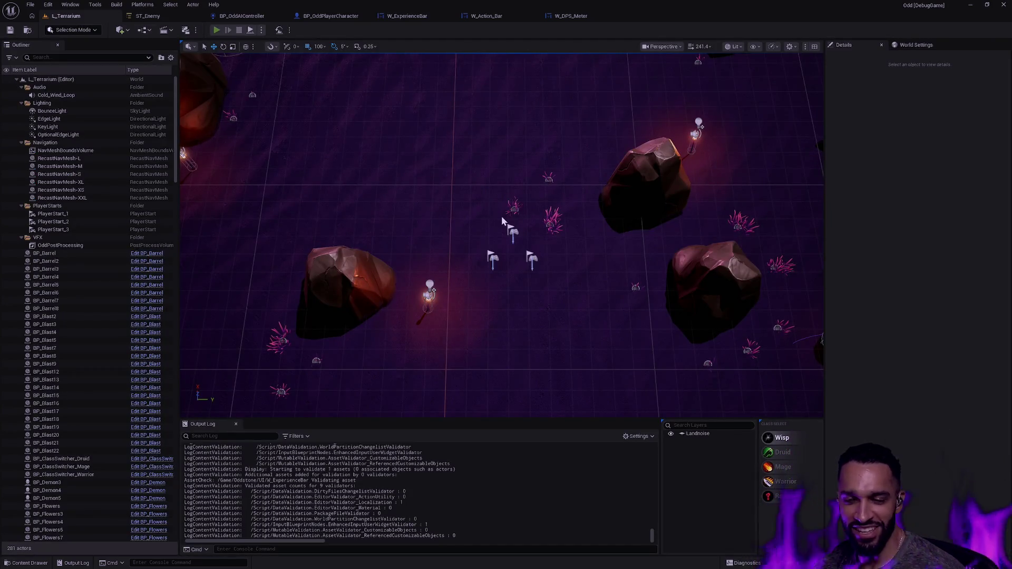
Step: Start a play test of L_Terrarium with Alt+P and walk the character among the enemies
{"action": "key", "text": "alt+p"}
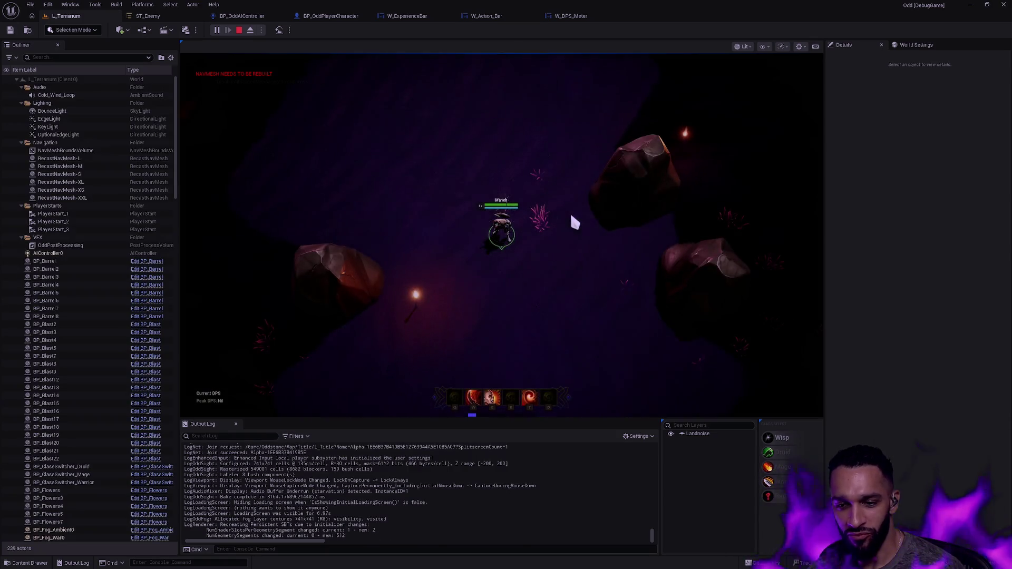
{"action": "left_click", "coordinate": [411, 61]}
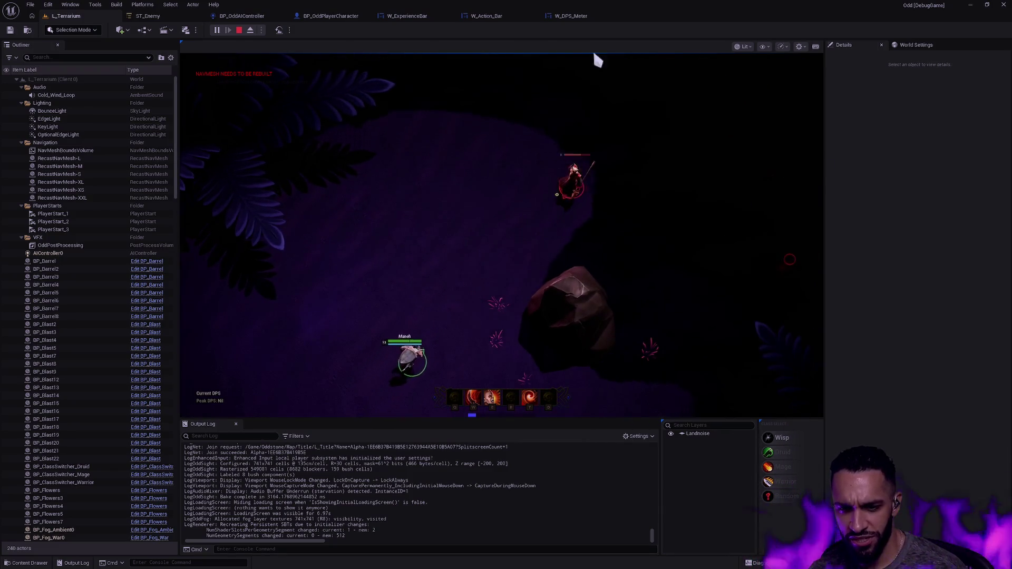
{"action": "left_click", "coordinate": [473, 205]}
{"action": "left_click", "coordinate": [367, 288]}
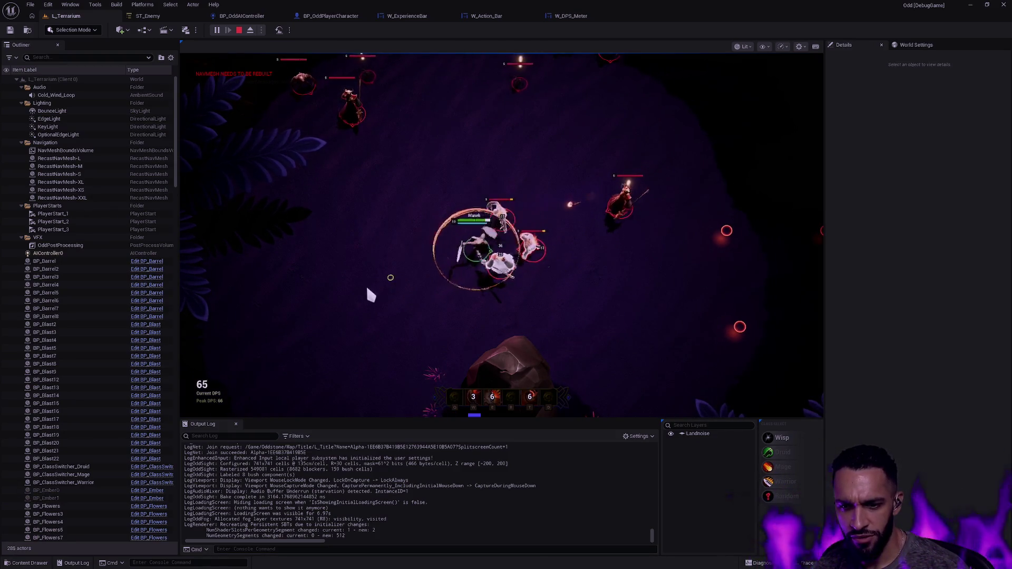
{"action": "left_click", "coordinate": [329, 290]}
{"action": "left_click", "coordinate": [286, 308]}
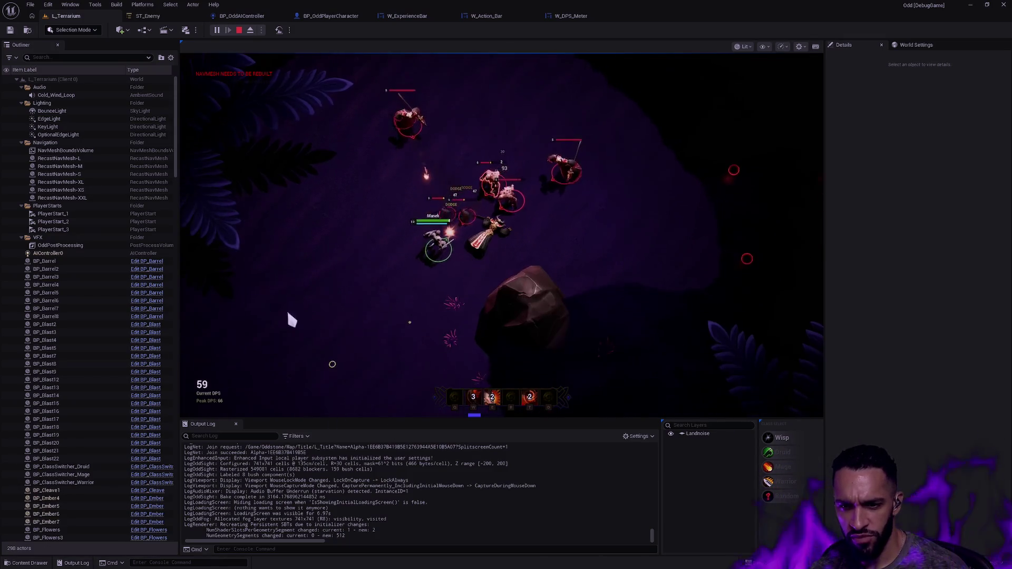
{"action": "left_click", "coordinate": [310, 165]}
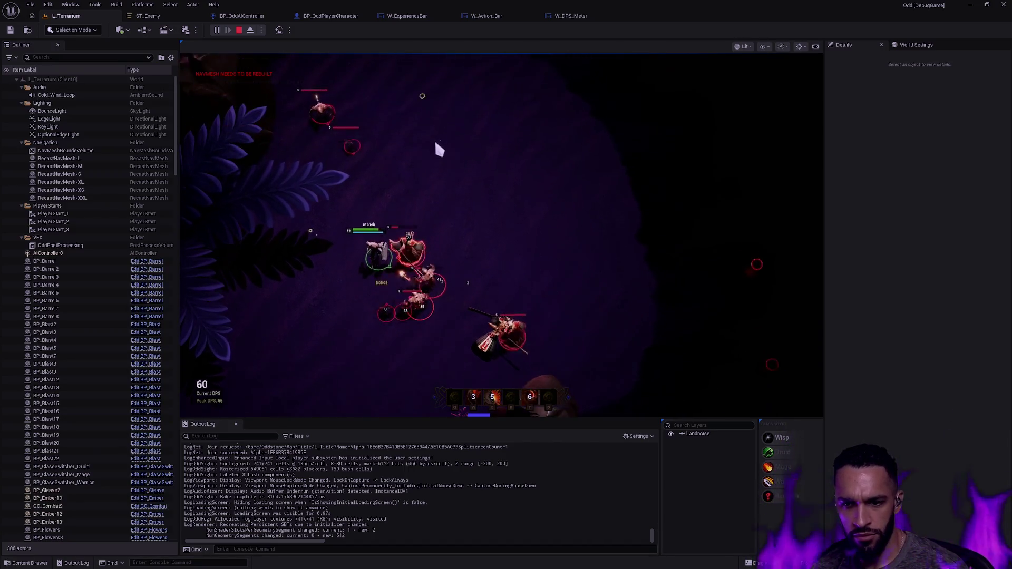
{"action": "left_click", "coordinate": [533, 216]}
{"action": "left_click", "coordinate": [525, 279]}
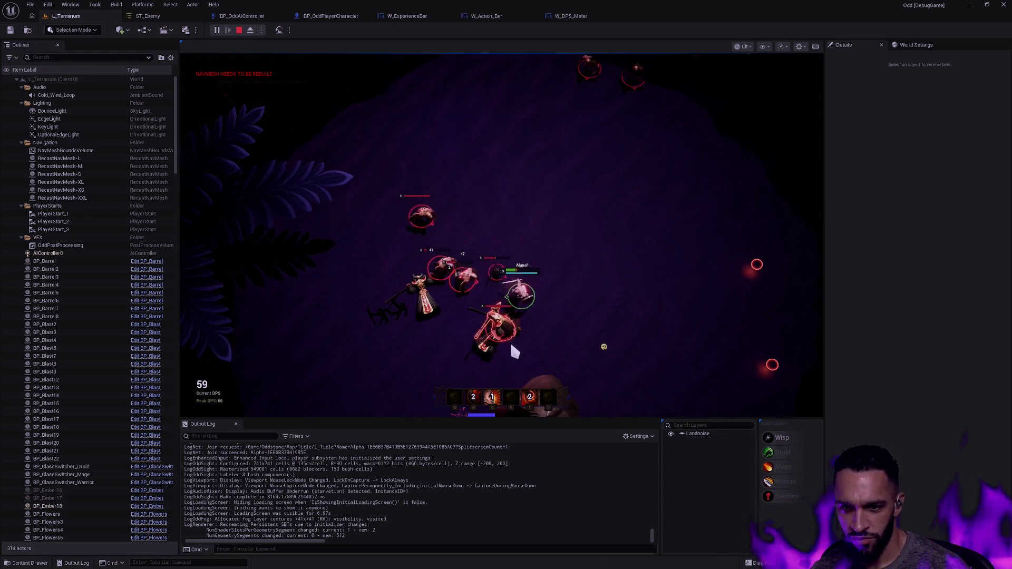
{"action": "left_click", "coordinate": [602, 334]}
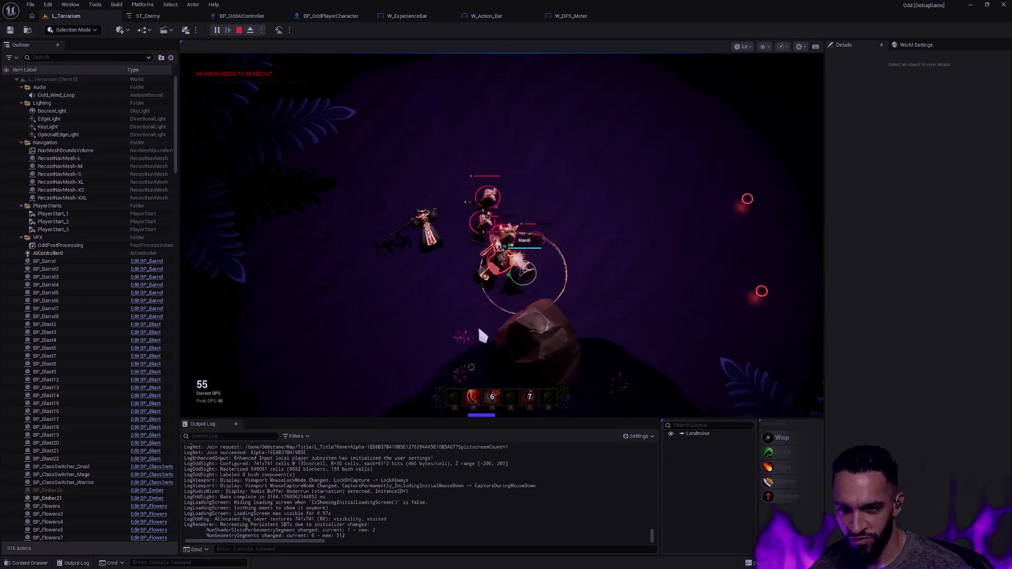
{"action": "left_click", "coordinate": [446, 335]}
{"action": "left_click", "coordinate": [379, 355]}
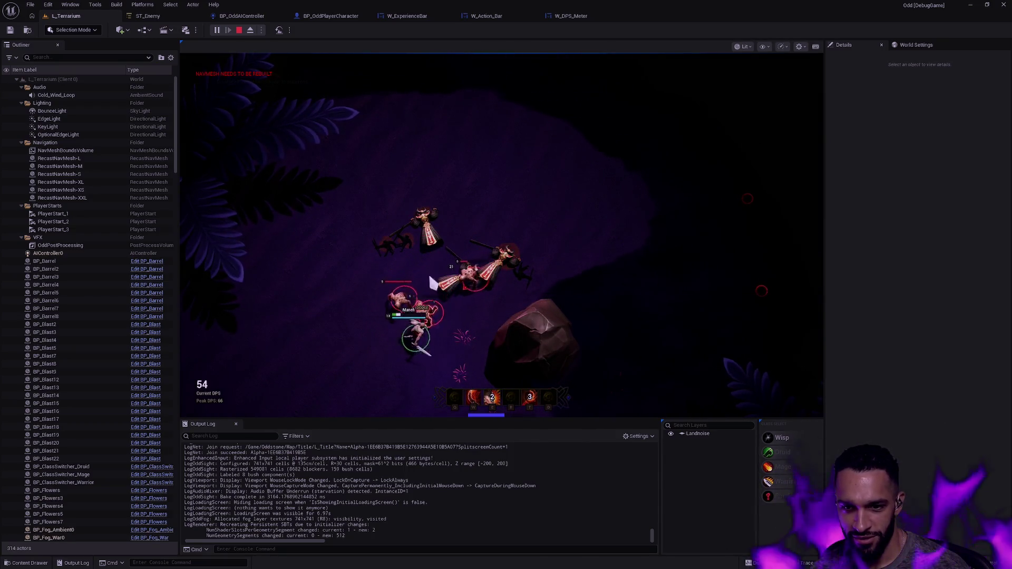
{"action": "left_click", "coordinate": [388, 343]}
{"action": "left_click", "coordinate": [181, 303]}
{"action": "left_click", "coordinate": [505, 203]}
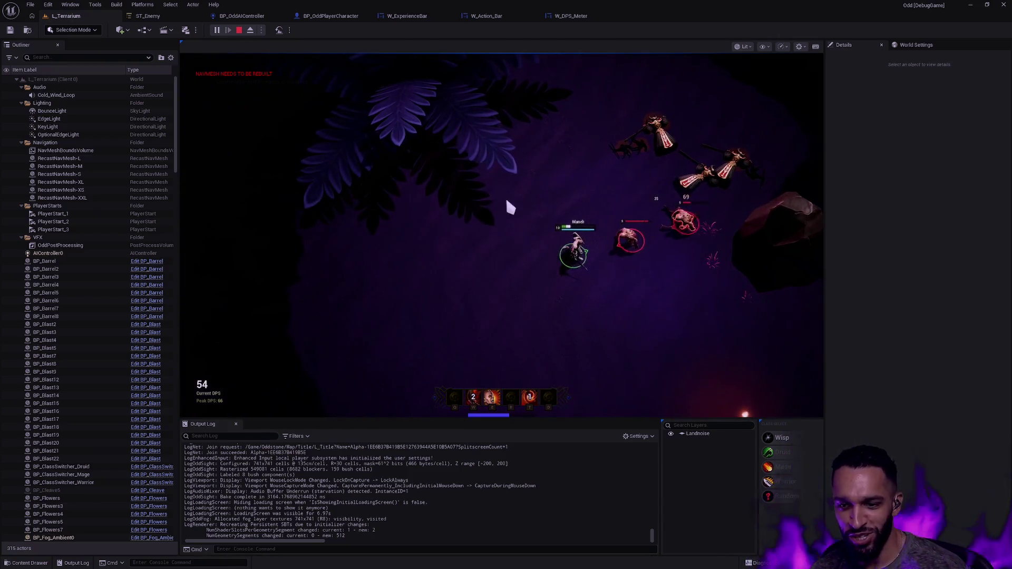
Step: Fight the enemies with the W cleave and E/T ring abilities
{"action": "key", "text": "w"}
{"action": "key", "text": "e"}
{"action": "key", "text": "t"}
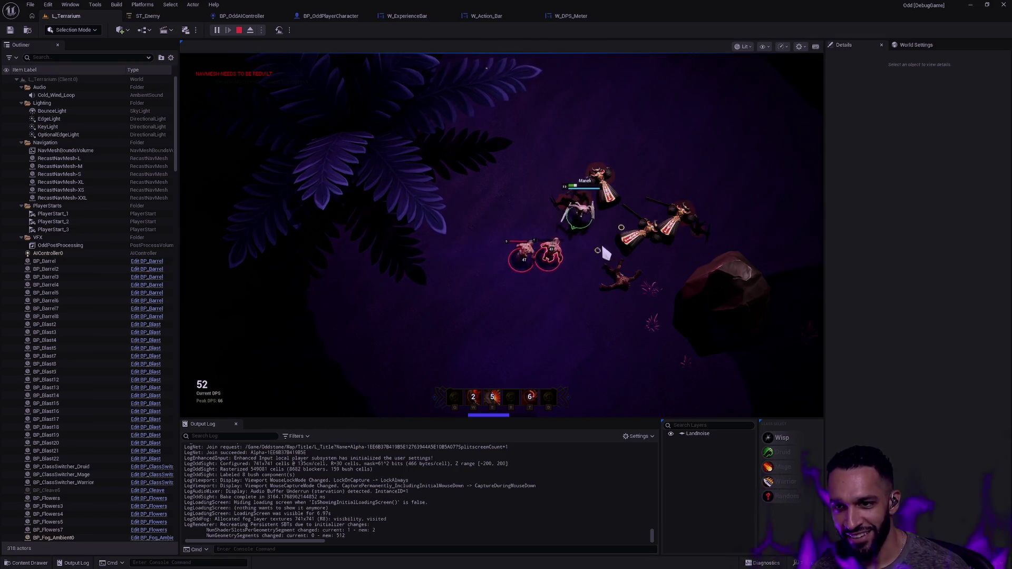
{"action": "left_click", "coordinate": [492, 210]}
{"action": "key", "text": "w"}
{"action": "left_click", "coordinate": [402, 307]}
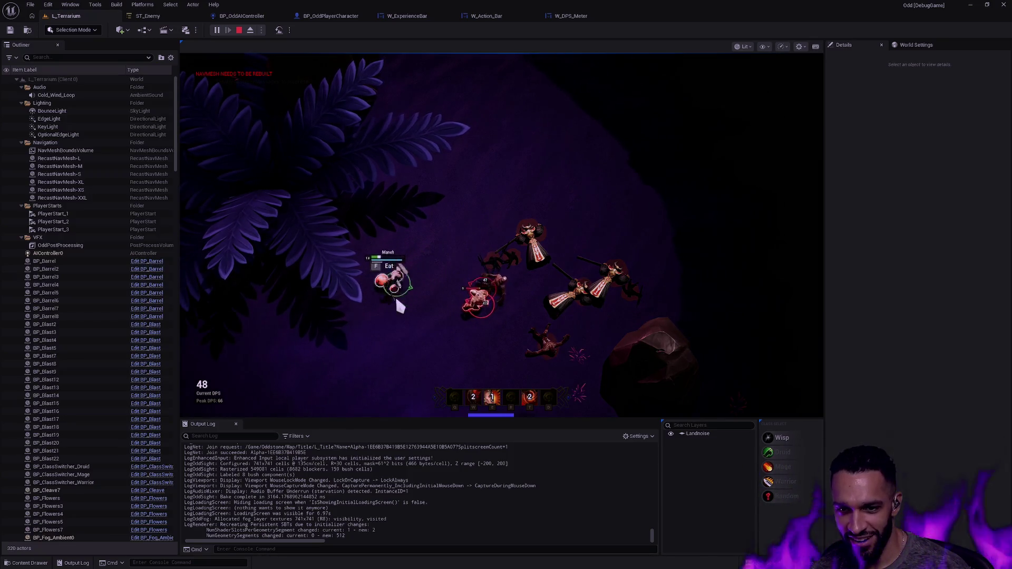
{"action": "key", "text": "e"}
{"action": "left_click", "coordinate": [589, 169]}
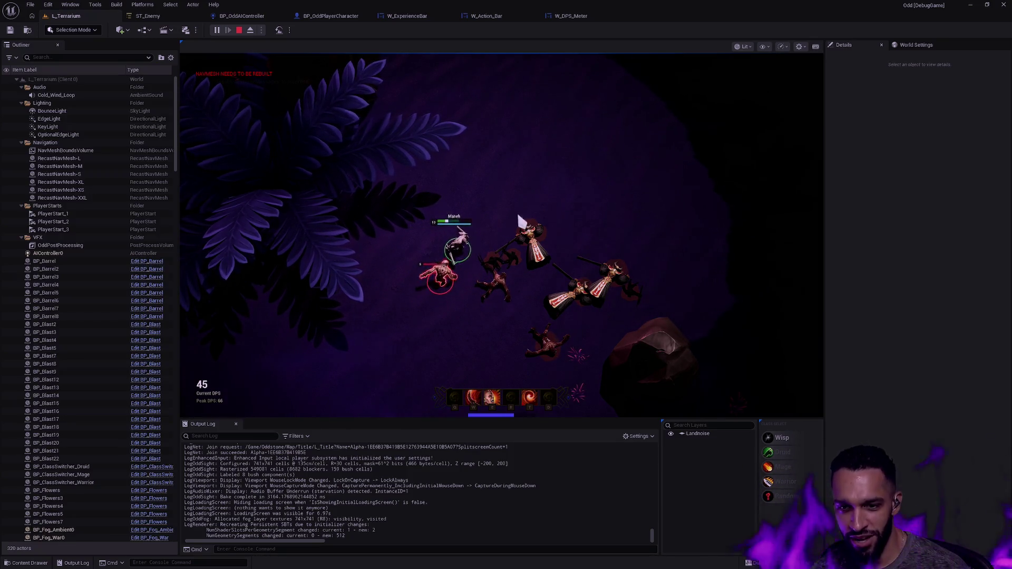
{"action": "key", "text": "t"}
{"action": "key", "text": "w"}
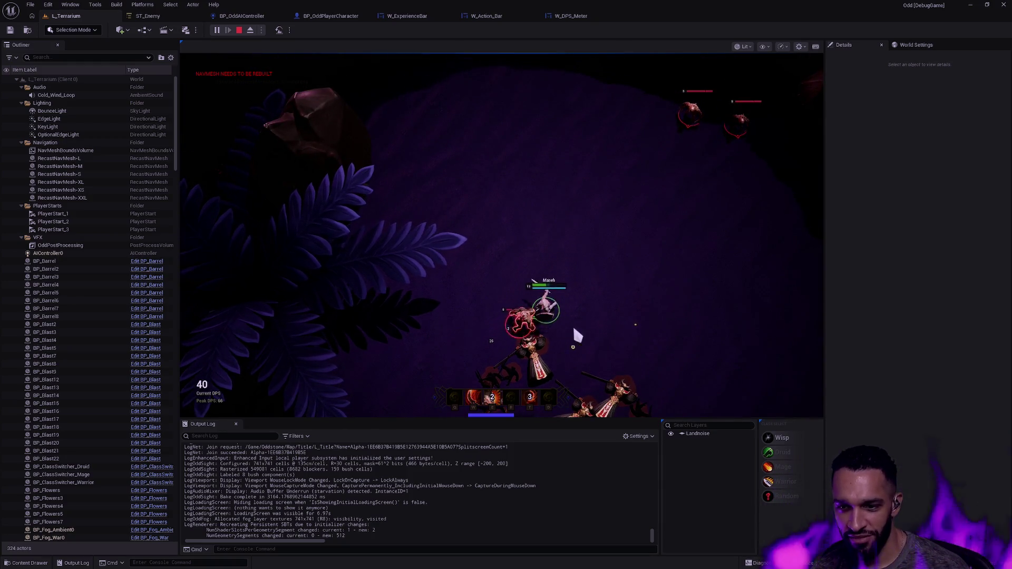
{"action": "key", "text": "w"}
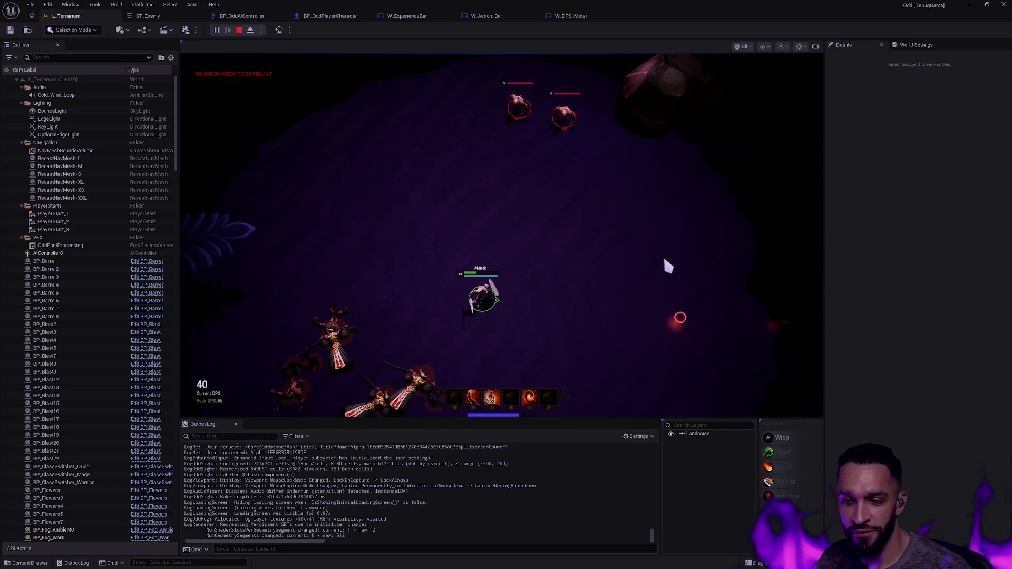
{"action": "key", "text": "e"}
{"action": "key", "text": "w"}
{"action": "key", "text": "t"}
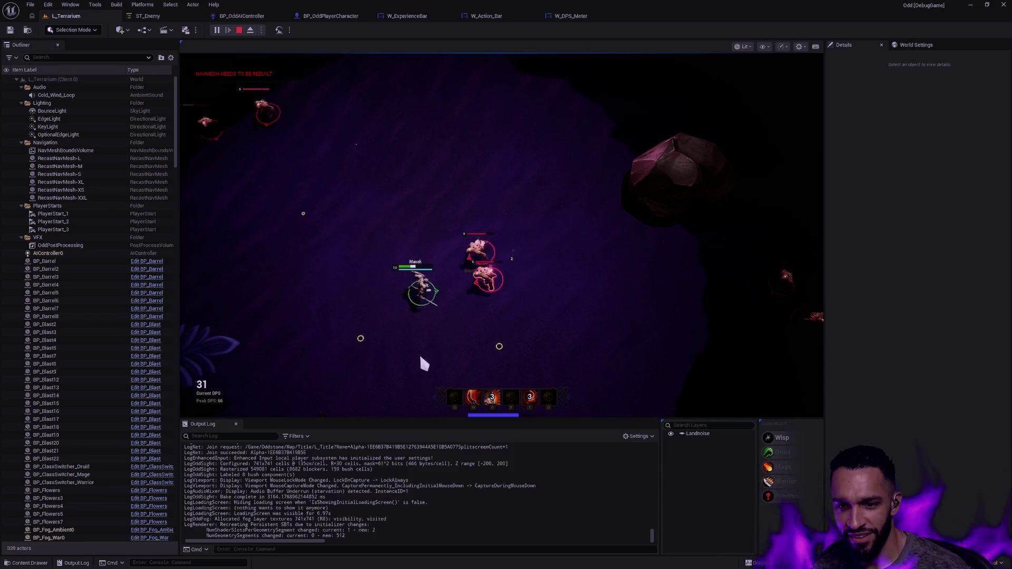
{"action": "key", "text": "w"}
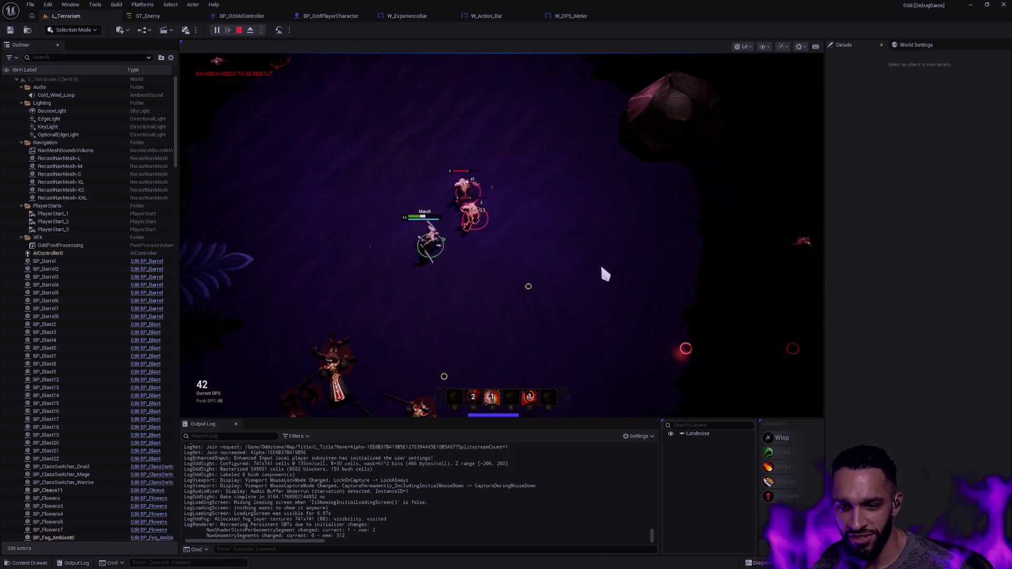
{"action": "key", "text": "e"}
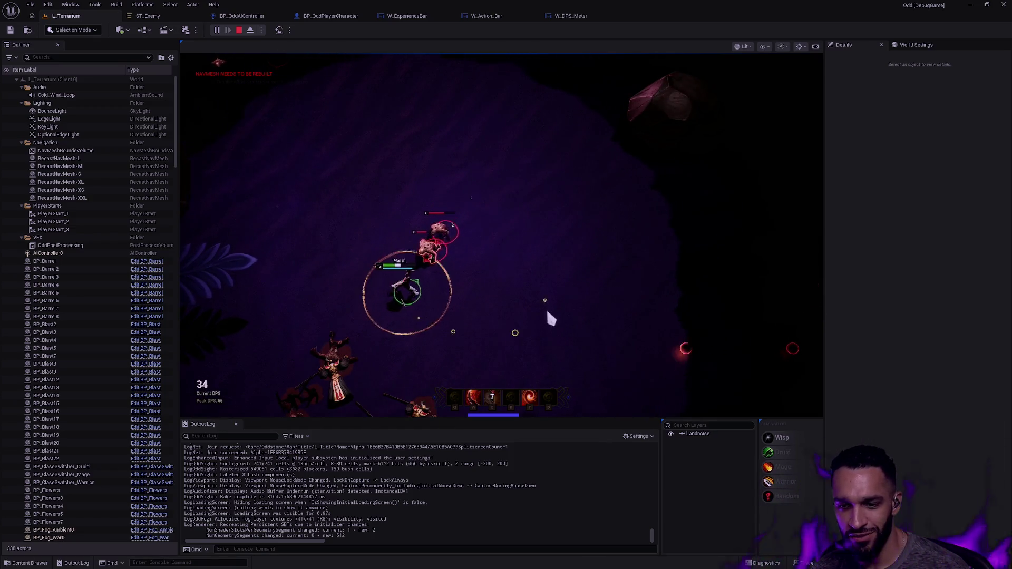
{"action": "key", "text": "t"}
{"action": "key", "text": "w"}
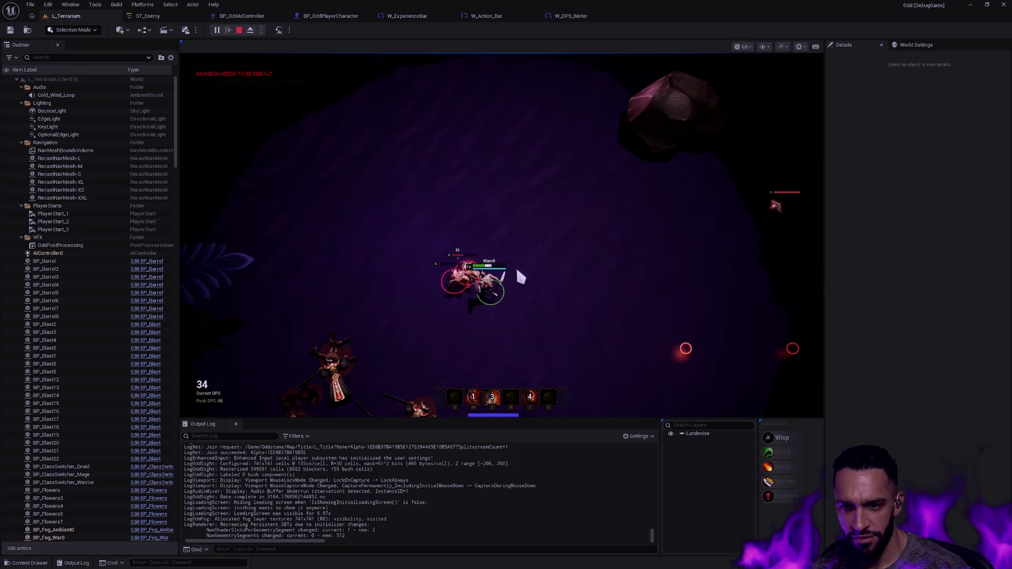
{"action": "key", "text": "w"}
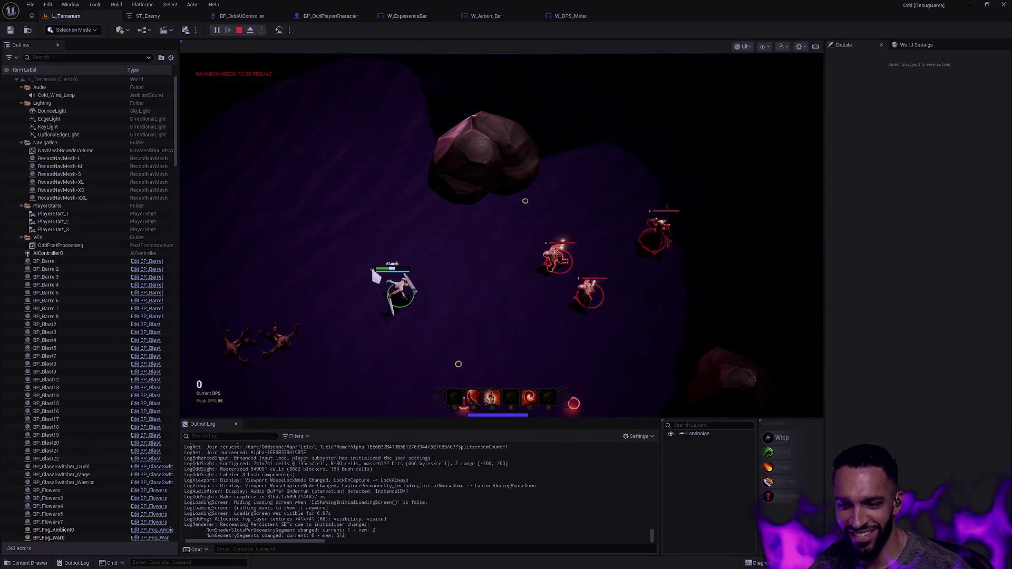
{"action": "key", "text": "e"}
{"action": "key", "text": "t"}
{"action": "key", "text": "w"}
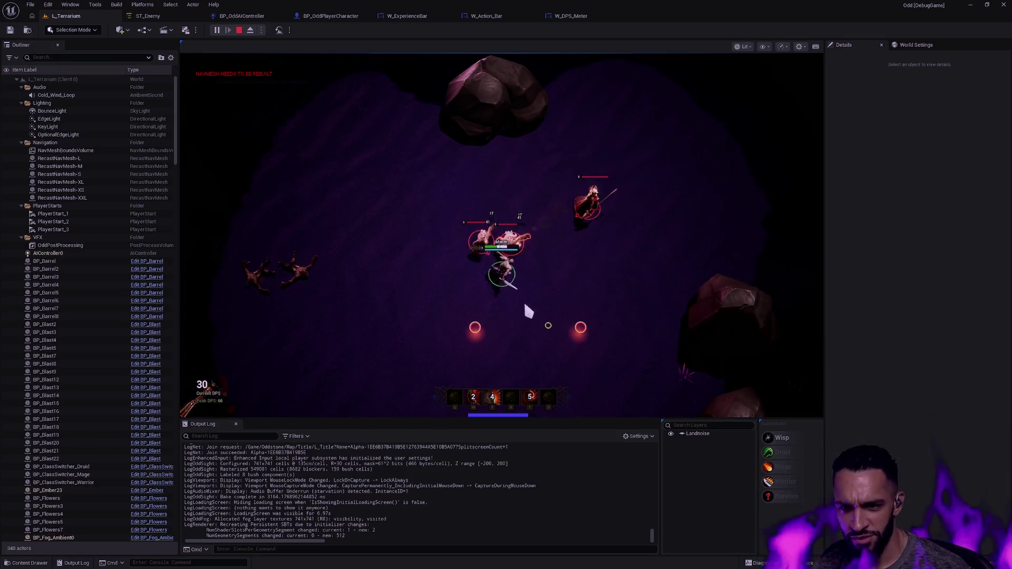
Step: Keep casting cleave, ring and Q abilities, then end the session with Esc
{"action": "left_click", "coordinate": [617, 232]}
{"action": "key", "text": "w"}
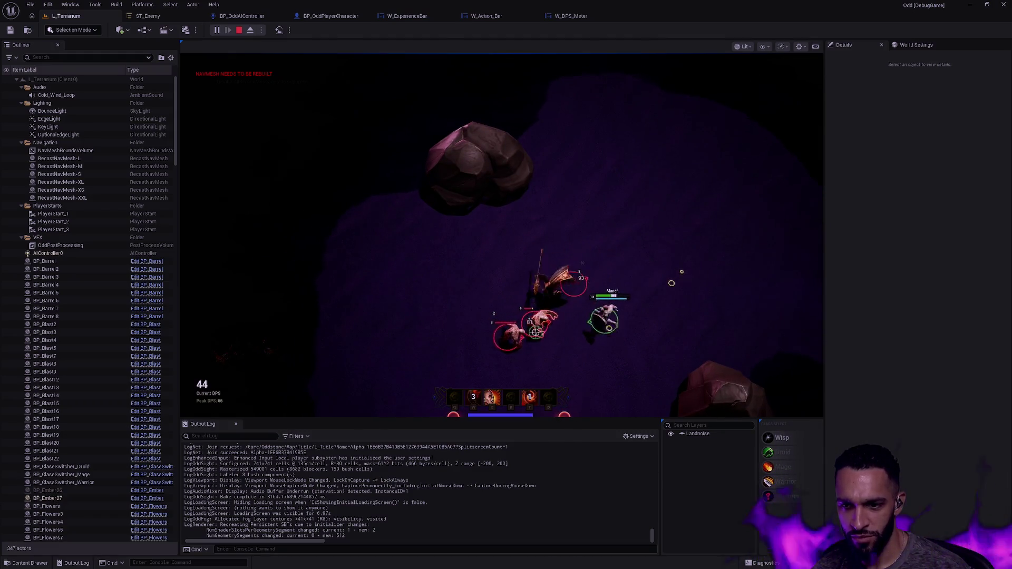
{"action": "key", "text": "e"}
{"action": "key", "text": "t"}
{"action": "key", "text": "w"}
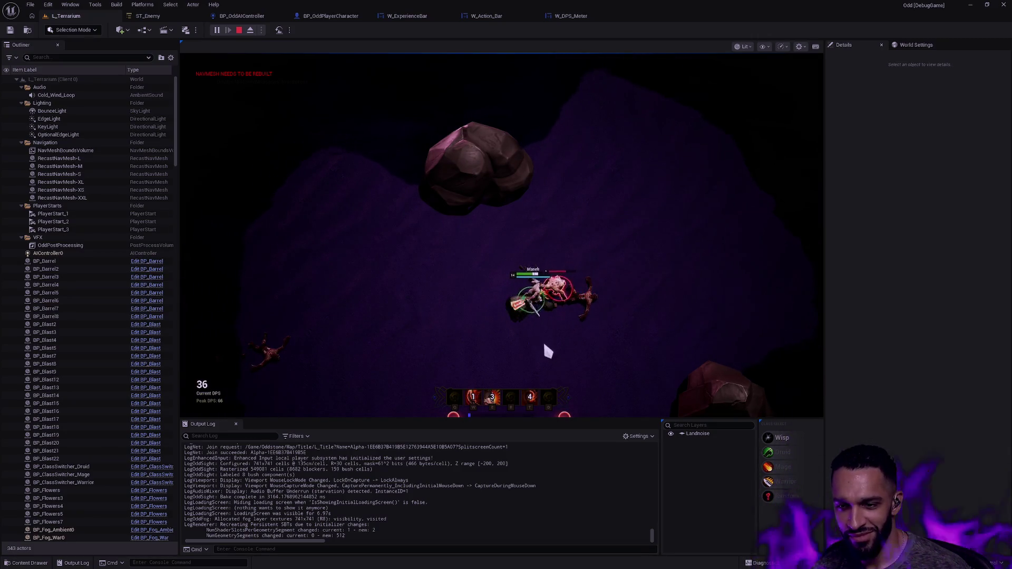
{"action": "key", "text": "w"}
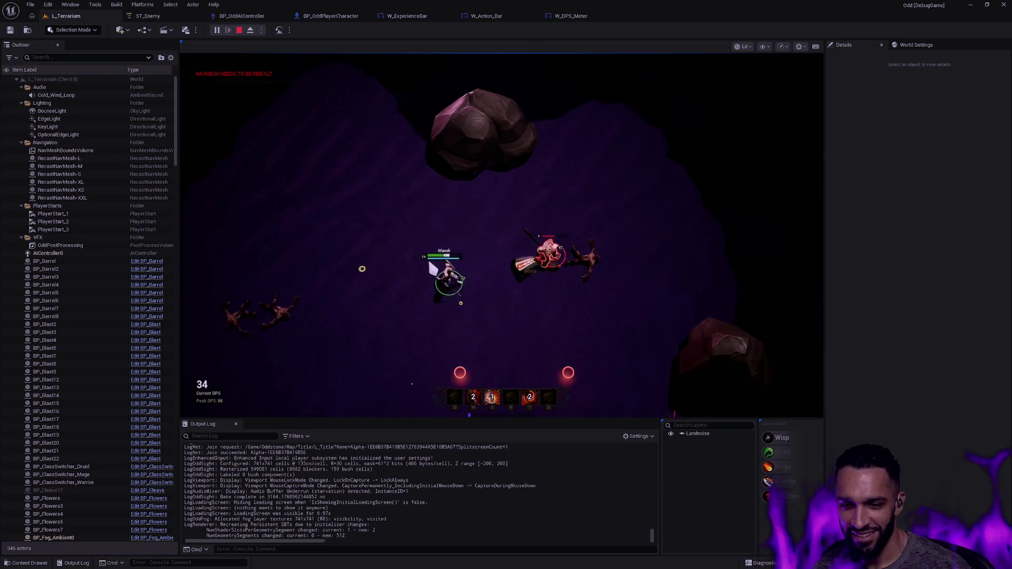
{"action": "key", "text": "e"}
{"action": "key", "text": "t"}
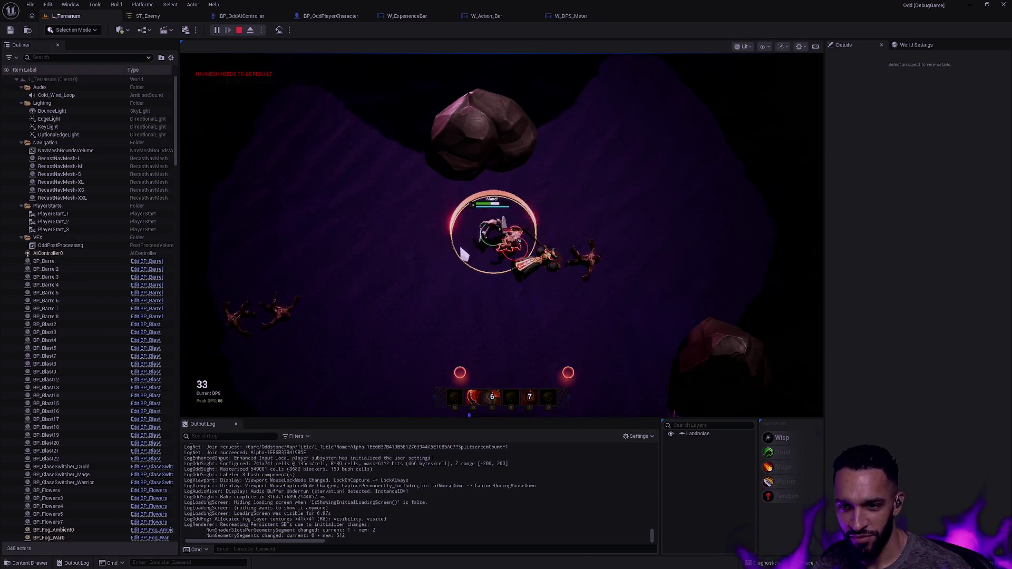
{"action": "key", "text": "q"}
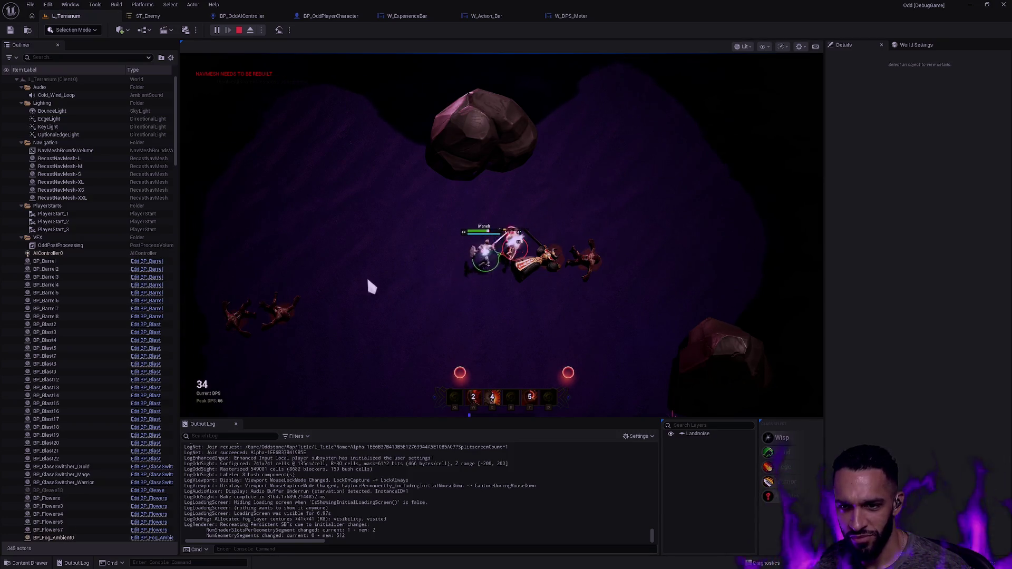
{"action": "left_click", "coordinate": [413, 289]}
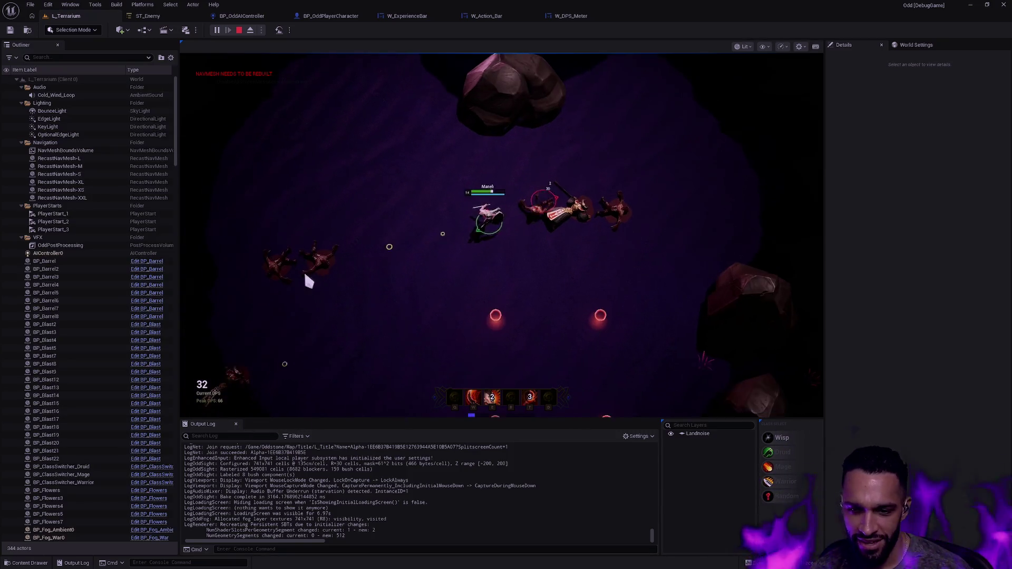
{"action": "left_click", "coordinate": [457, 239]}
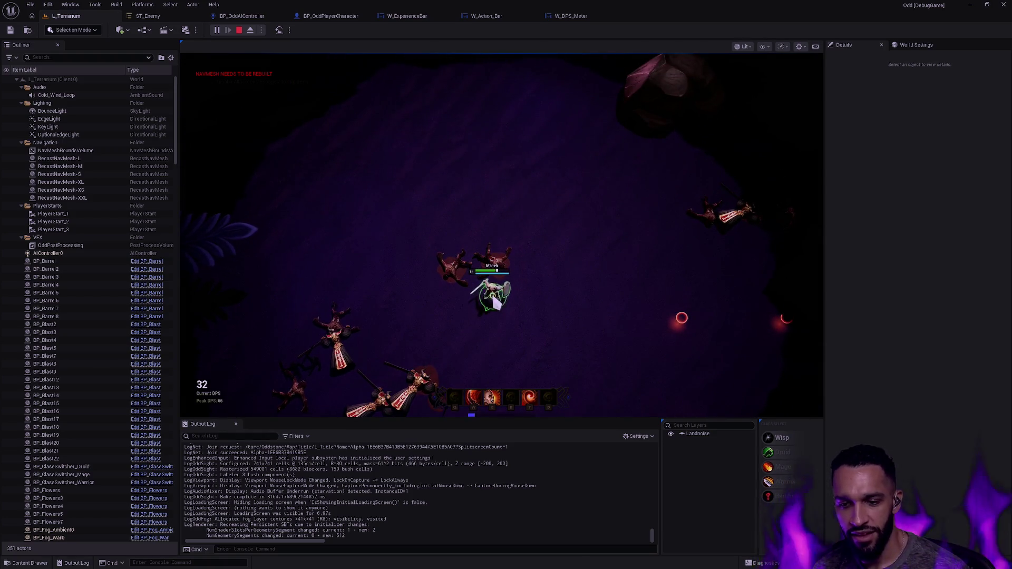
{"action": "key", "text": "Escape"}
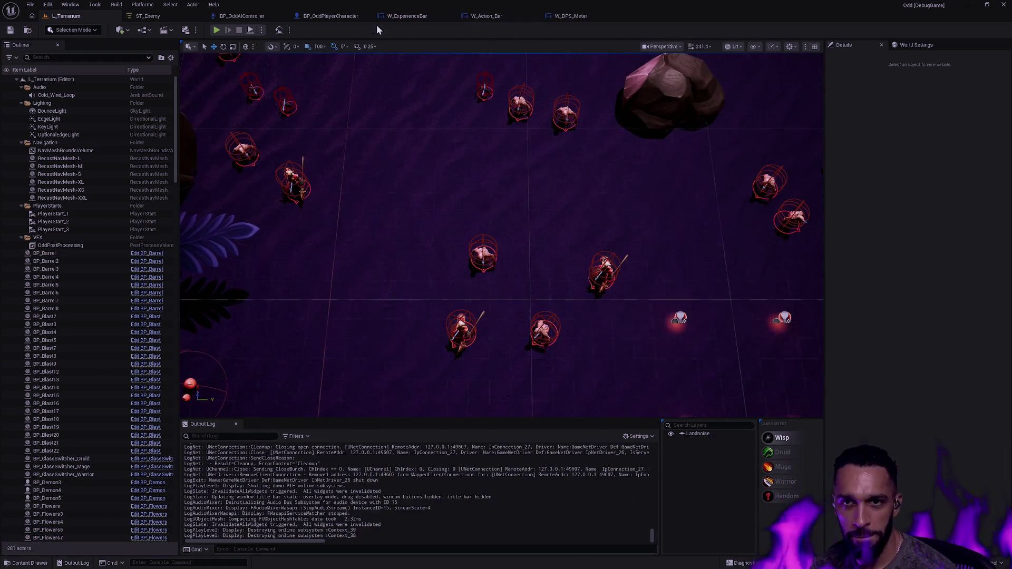
Step: In the W_ExperienceBar graph, move EventOnRepExperience and its reroute node slightly higher
{"action": "left_click", "coordinate": [405, 16]}
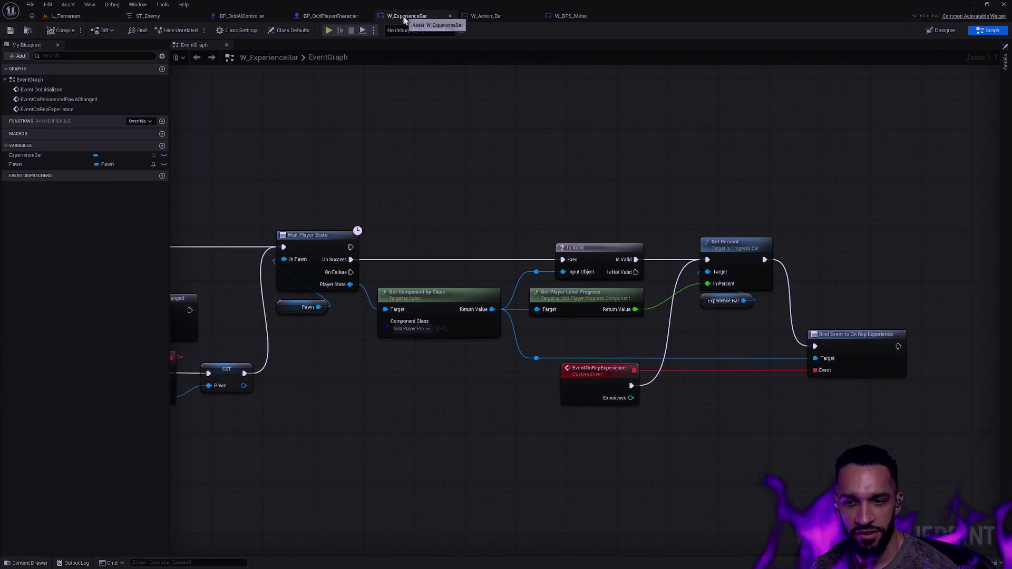
{"action": "scroll", "coordinate": [660, 208], "scroll_direction": "down", "scroll_amount": 3}
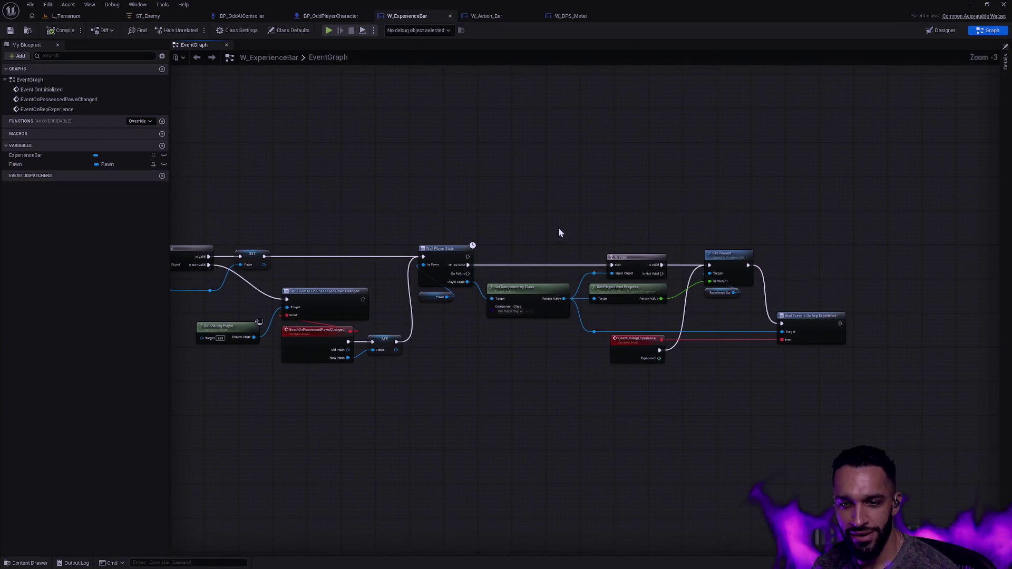
{"action": "scroll", "coordinate": [685, 219], "scroll_direction": "down", "scroll_amount": 1}
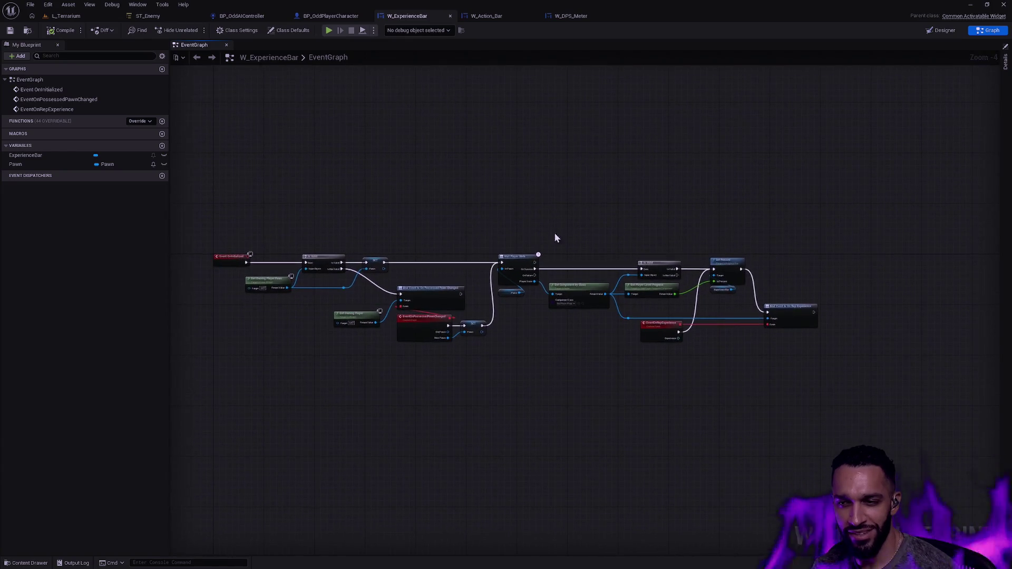
{"action": "scroll", "coordinate": [555, 238], "scroll_direction": "up", "scroll_amount": 4}
{"action": "left_click_drag", "start_coordinate": [732, 362], "coordinate": [708, 350]}
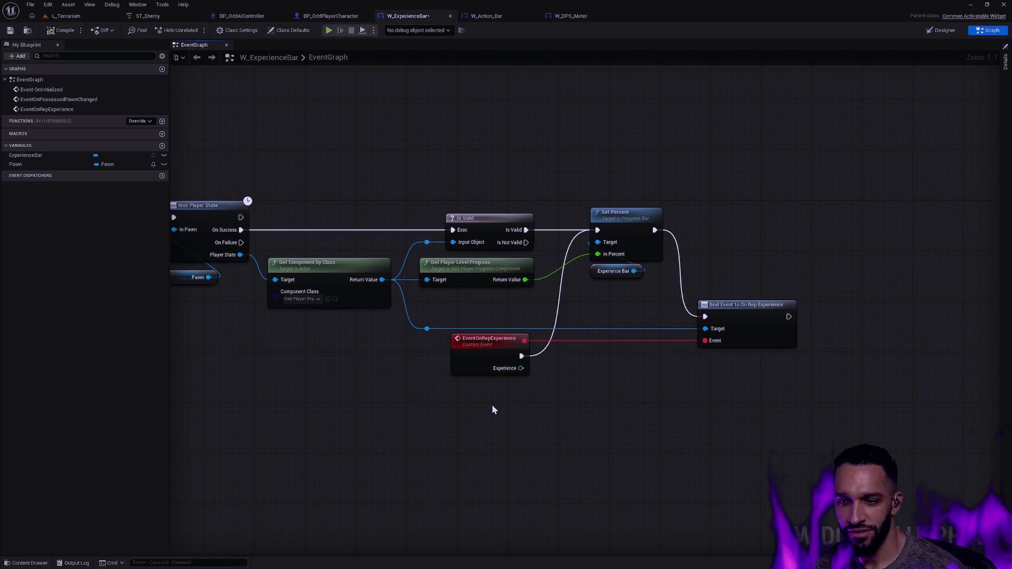
{"action": "left_click_drag", "start_coordinate": [491, 410], "coordinate": [577, 429]}
{"action": "left_click_drag", "start_coordinate": [617, 403], "coordinate": [504, 351]}
{"action": "mouse_move", "coordinate": [789, 418]}
{"action": "left_mouse_down"}
{"action": "mouse_move", "coordinate": [849, 387]}
{"action": "mouse_move", "coordinate": [870, 342]}
{"action": "left_mouse_up"}
{"action": "left_click", "coordinate": [806, 403]}
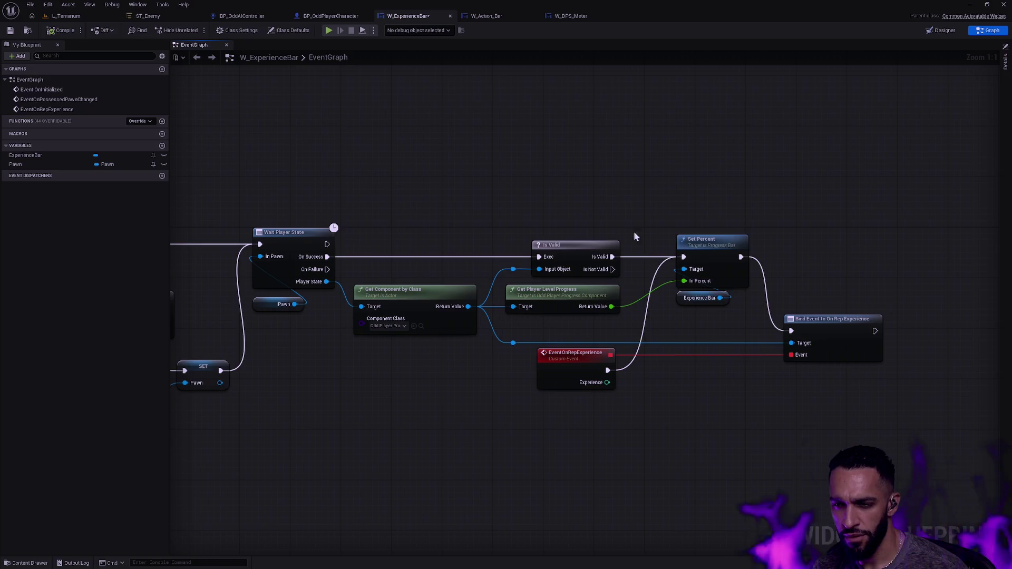
Step: Line up Get Owning Player, Bind Event, the custom event and SET, straightening their links
{"action": "left_click_drag", "start_coordinate": [512, 235], "coordinate": [897, 217]}
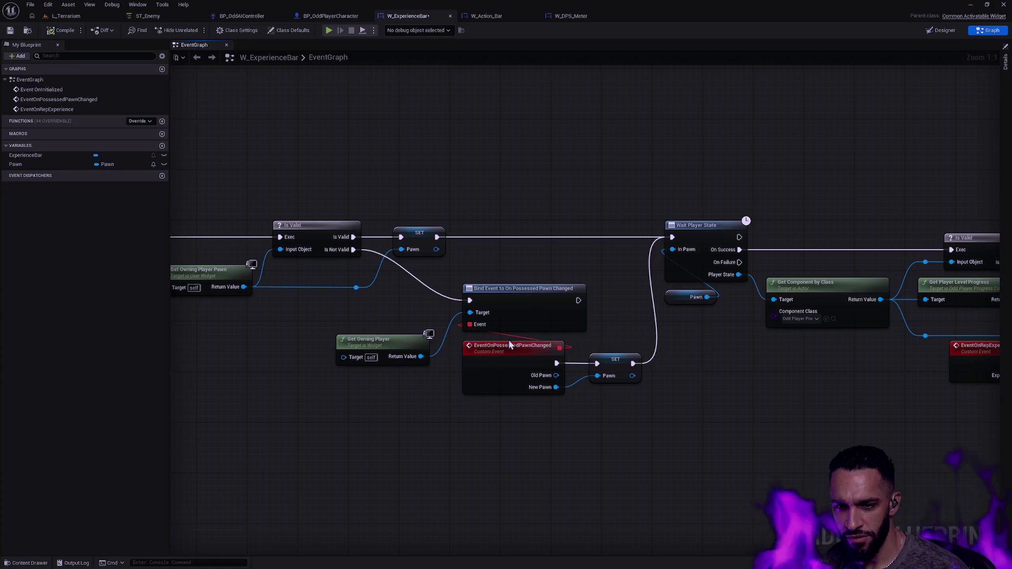
{"action": "mouse_move", "coordinate": [422, 382]}
{"action": "left_mouse_down"}
{"action": "mouse_move", "coordinate": [492, 301]}
{"action": "mouse_move", "coordinate": [583, 376]}
{"action": "left_mouse_up"}
{"action": "key", "text": "q"}
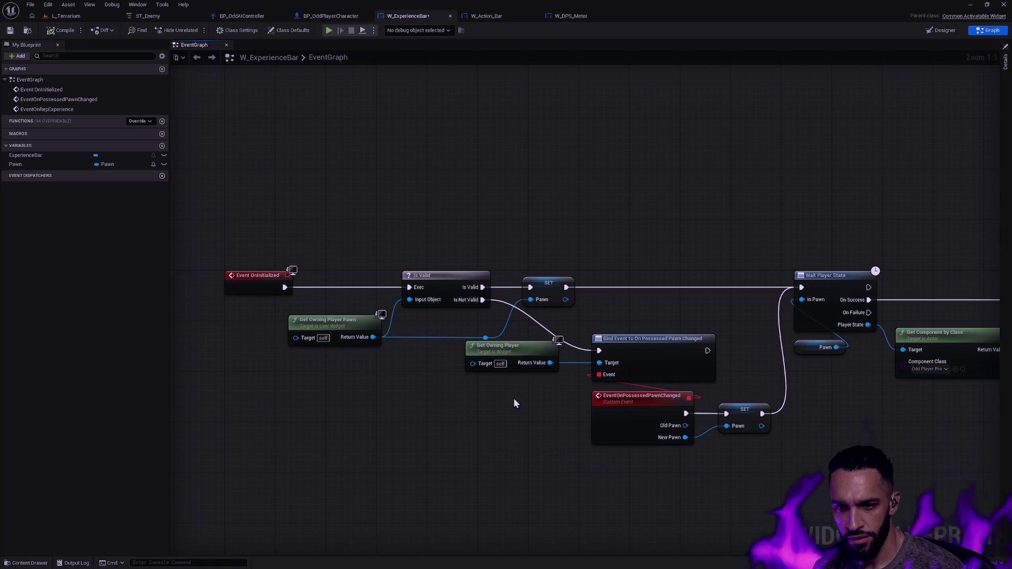
{"action": "left_click_drag", "start_coordinate": [533, 349], "coordinate": [551, 349]}
{"action": "left_click_drag", "start_coordinate": [742, 474], "coordinate": [546, 342]}
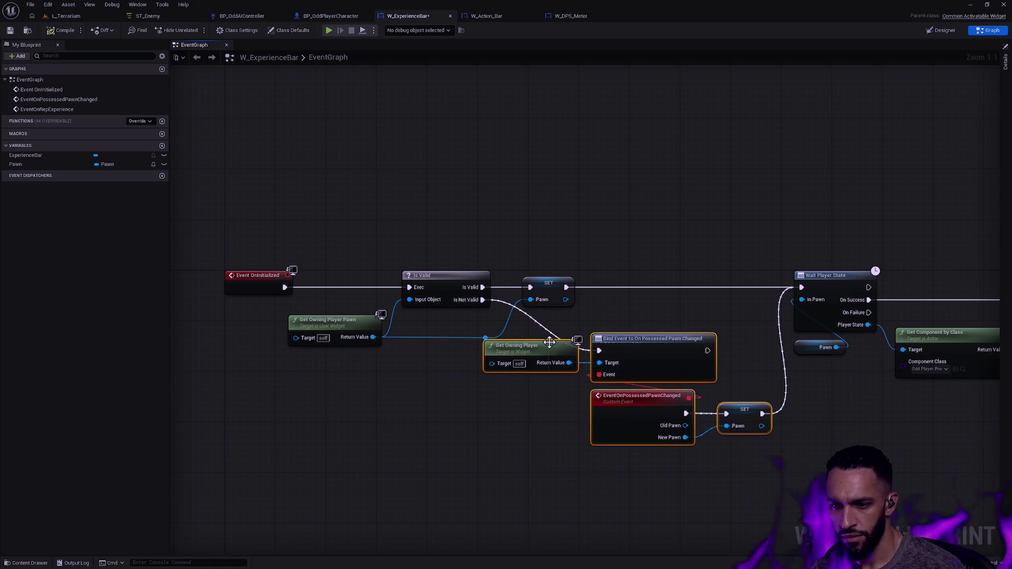
{"action": "mouse_move", "coordinate": [793, 485]}
{"action": "left_mouse_down"}
{"action": "mouse_move", "coordinate": [628, 467]}
{"action": "mouse_move", "coordinate": [422, 379]}
{"action": "left_mouse_up"}
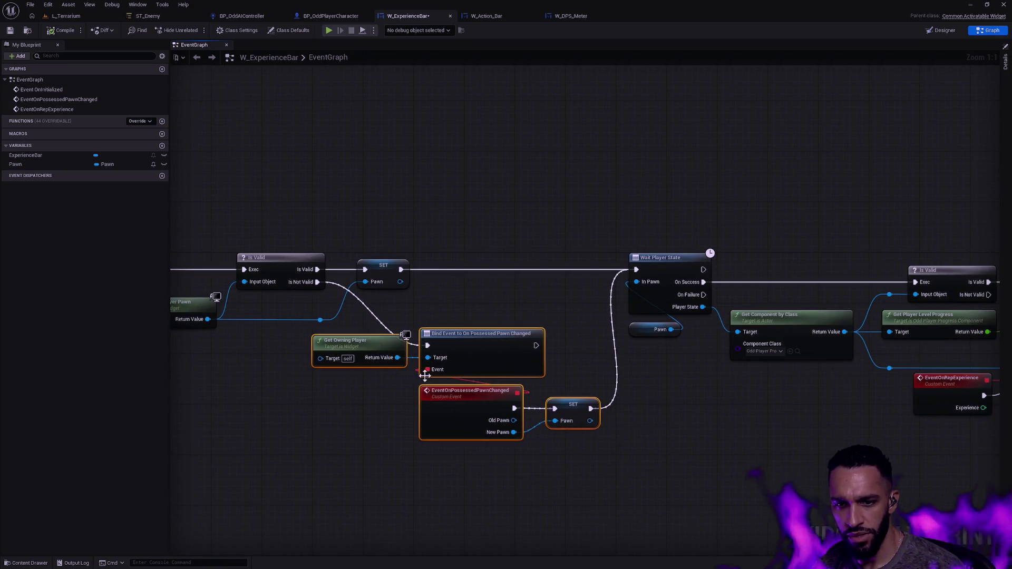
{"action": "left_click_drag", "start_coordinate": [507, 354], "coordinate": [462, 353]}
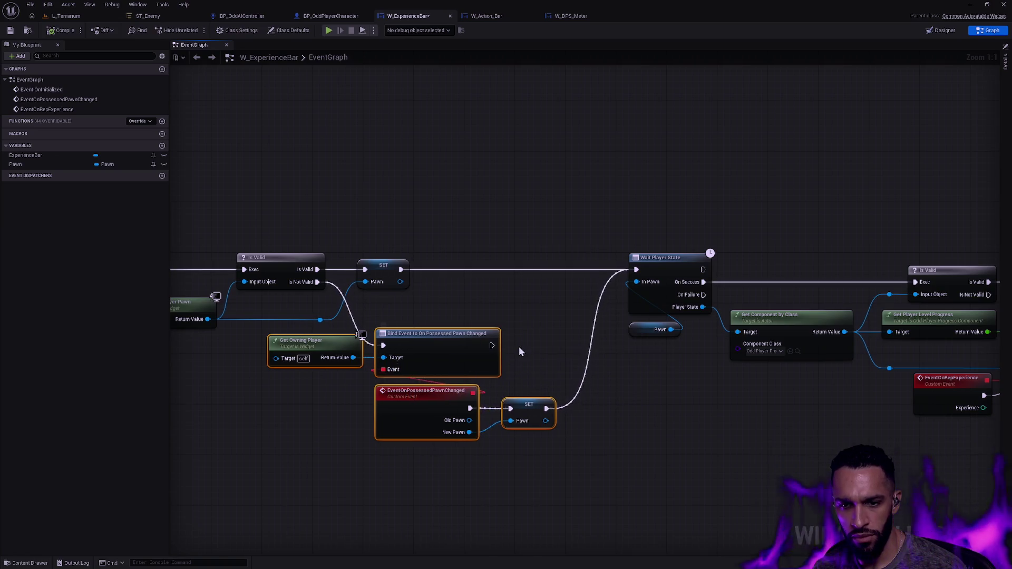
{"action": "left_click_drag", "start_coordinate": [531, 344], "coordinate": [684, 448]}
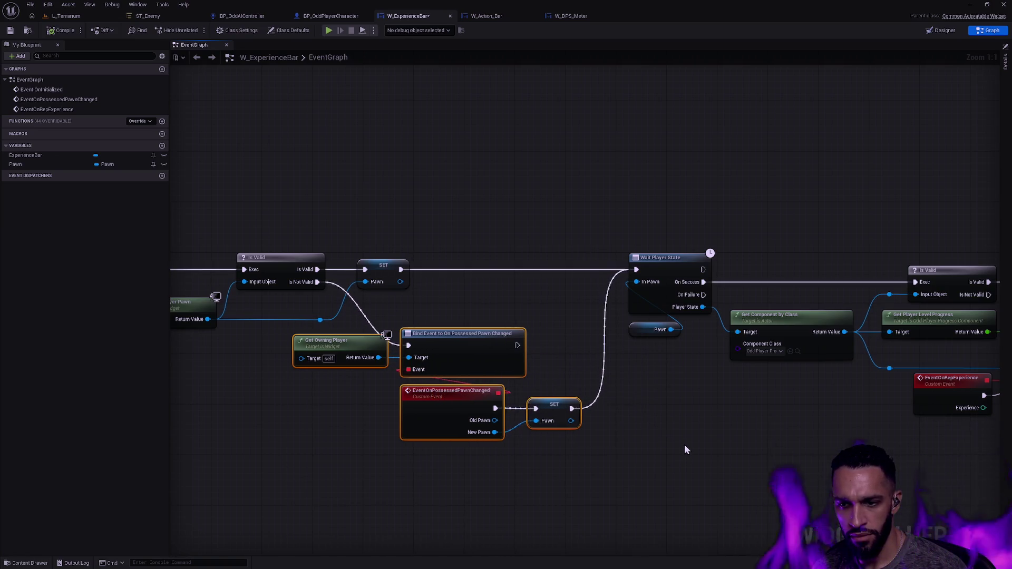
{"action": "left_click", "coordinate": [666, 434]}
Step: Frame the whole node chain, save W_ExperienceBar, and switch to Designer view
{"action": "scroll", "coordinate": [743, 402], "scroll_direction": "down", "scroll_amount": 2}
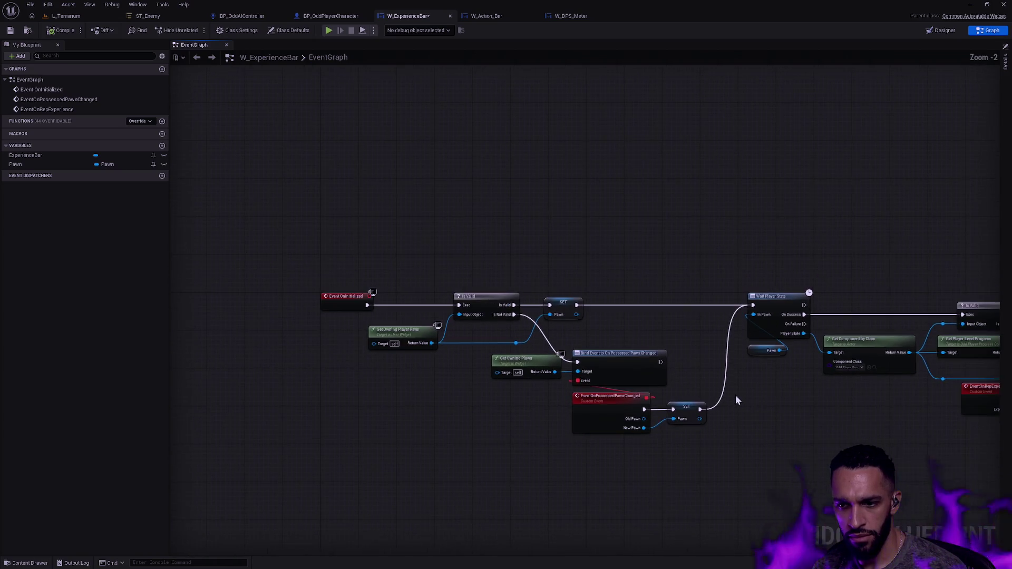
{"action": "scroll", "coordinate": [735, 401], "scroll_direction": "down", "scroll_amount": 1}
{"action": "mouse_move", "coordinate": [573, 426]}
{"action": "left_mouse_down"}
{"action": "mouse_move", "coordinate": [383, 337]}
{"action": "mouse_move", "coordinate": [391, 342]}
{"action": "left_mouse_up"}
{"action": "left_click", "coordinate": [621, 401]}
{"action": "left_click_drag", "start_coordinate": [705, 410], "coordinate": [636, 401]}
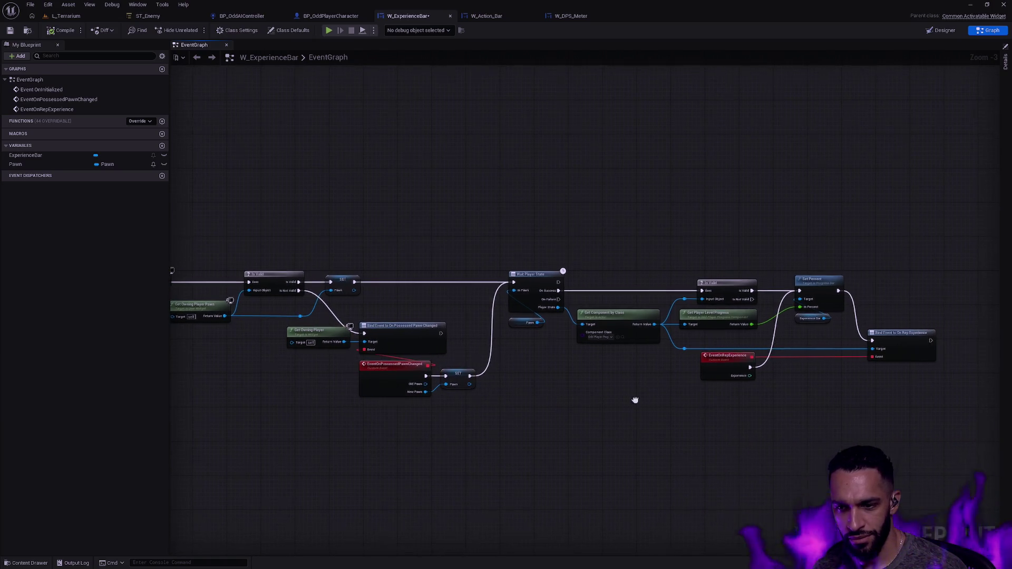
{"action": "left_click_drag", "start_coordinate": [927, 390], "coordinate": [517, 232]}
{"action": "left_click_drag", "start_coordinate": [591, 386], "coordinate": [678, 407]}
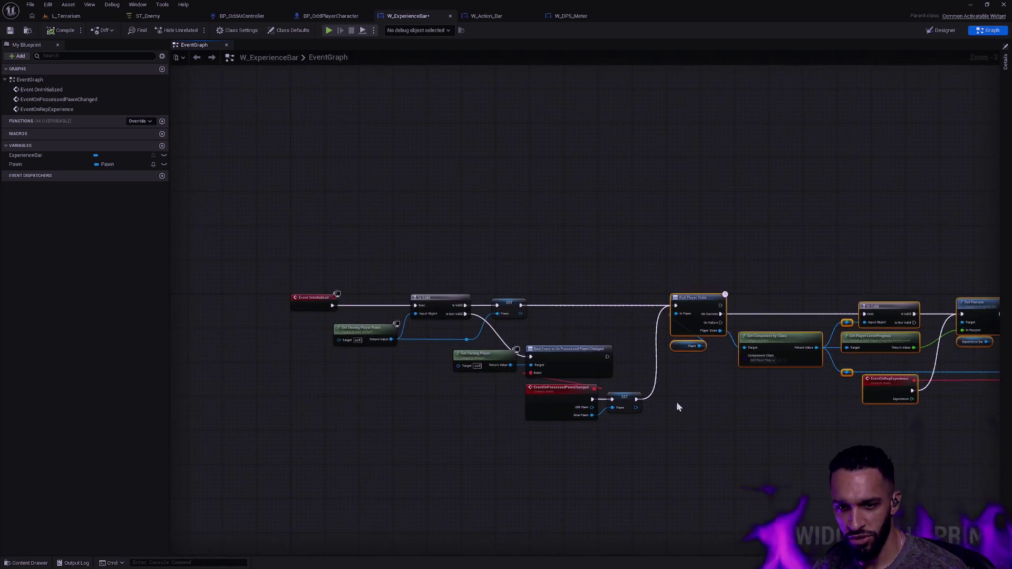
{"action": "left_click", "coordinate": [719, 433]}
{"action": "left_click_drag", "start_coordinate": [757, 404], "coordinate": [638, 362]}
{"action": "scroll", "coordinate": [638, 362], "scroll_direction": "down", "scroll_amount": 1}
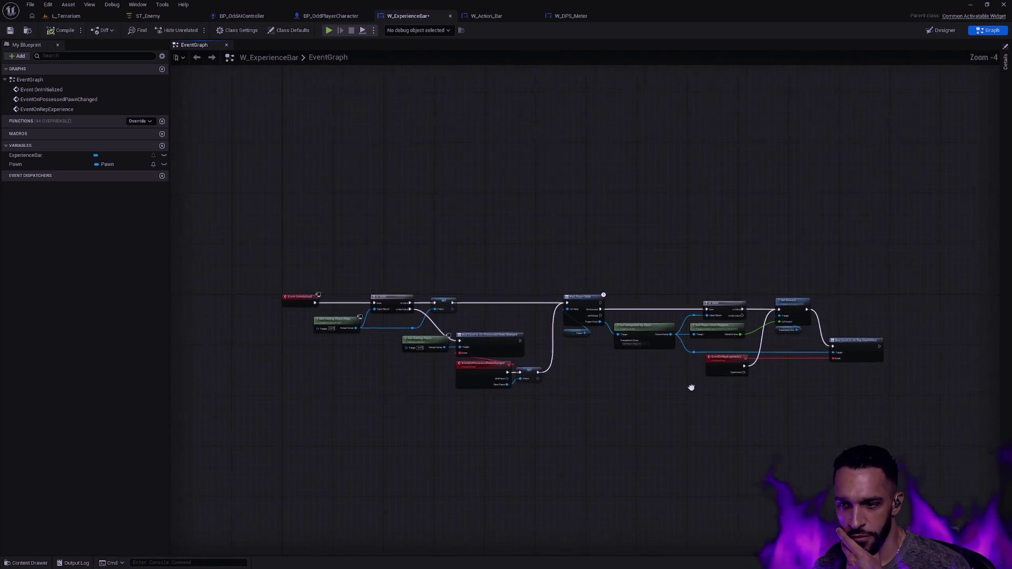
{"action": "left_click_drag", "start_coordinate": [696, 389], "coordinate": [666, 385]}
{"action": "left_click", "coordinate": [9, 30]}
{"action": "scroll", "coordinate": [641, 229], "scroll_direction": "up", "scroll_amount": 1}
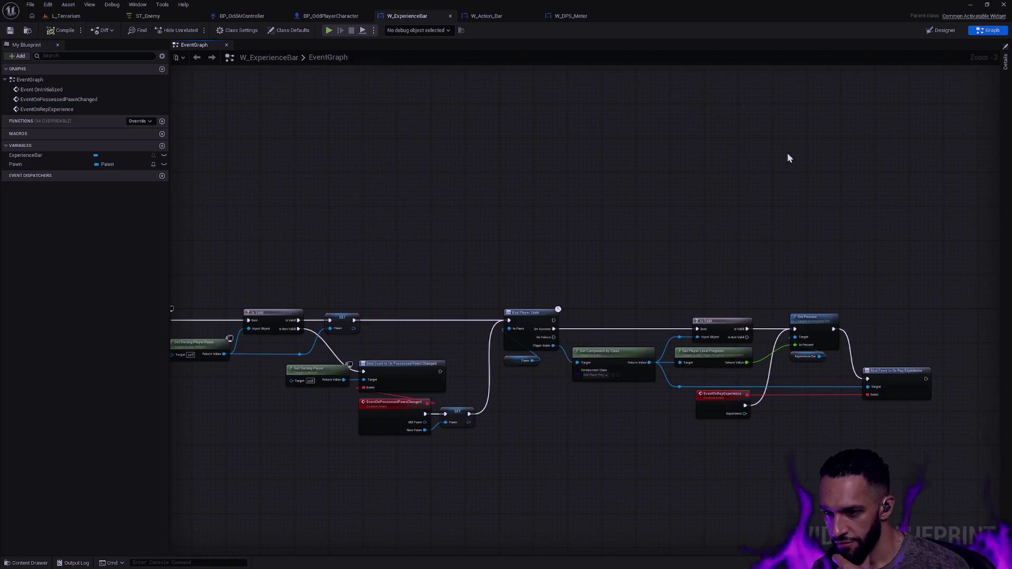
{"action": "left_click", "coordinate": [938, 30]}
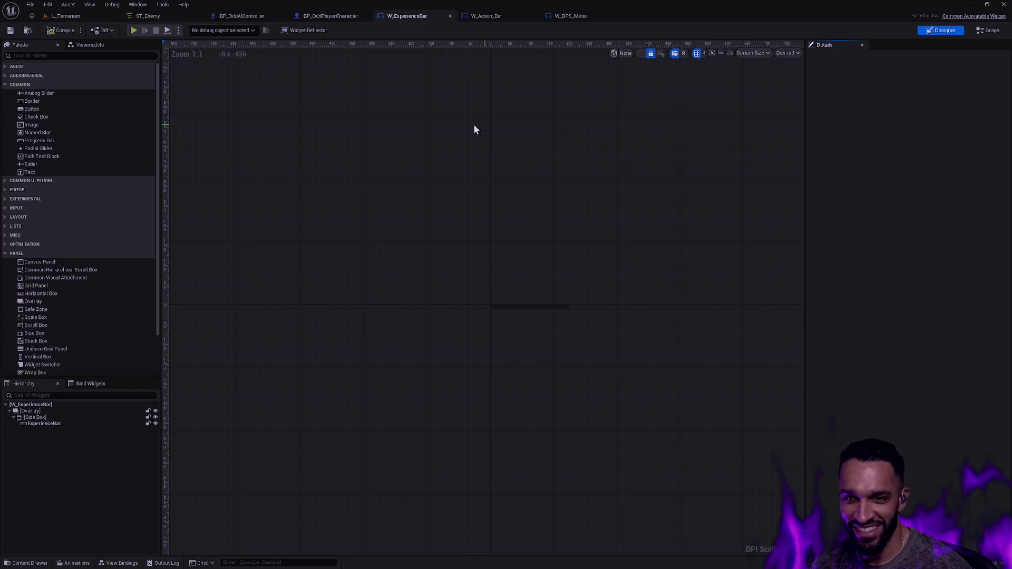
Step: Open the W_Action_Bar designer and zoom in on the centred action bar
{"action": "left_click", "coordinate": [85, 17]}
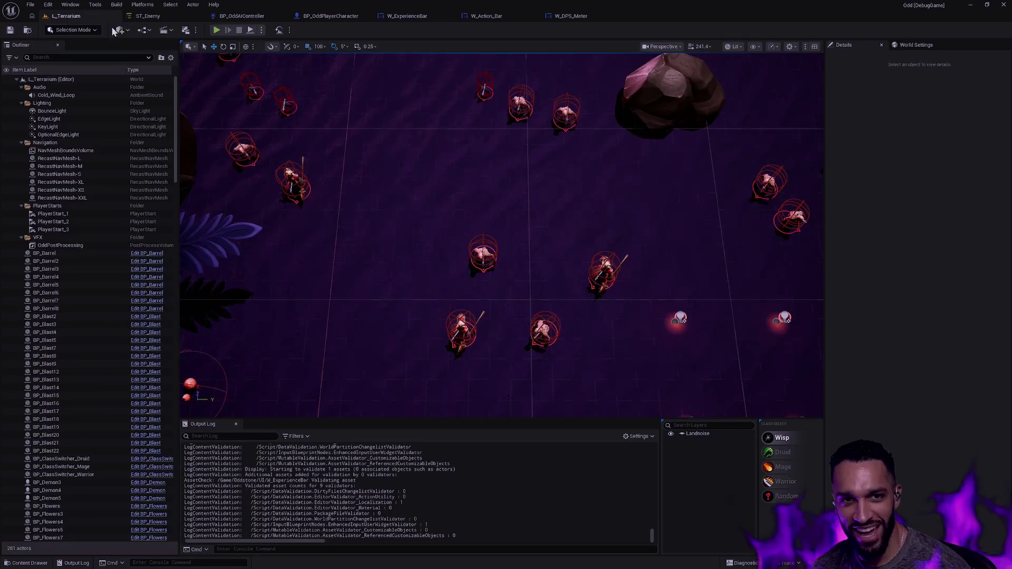
{"action": "left_click", "coordinate": [499, 17]}
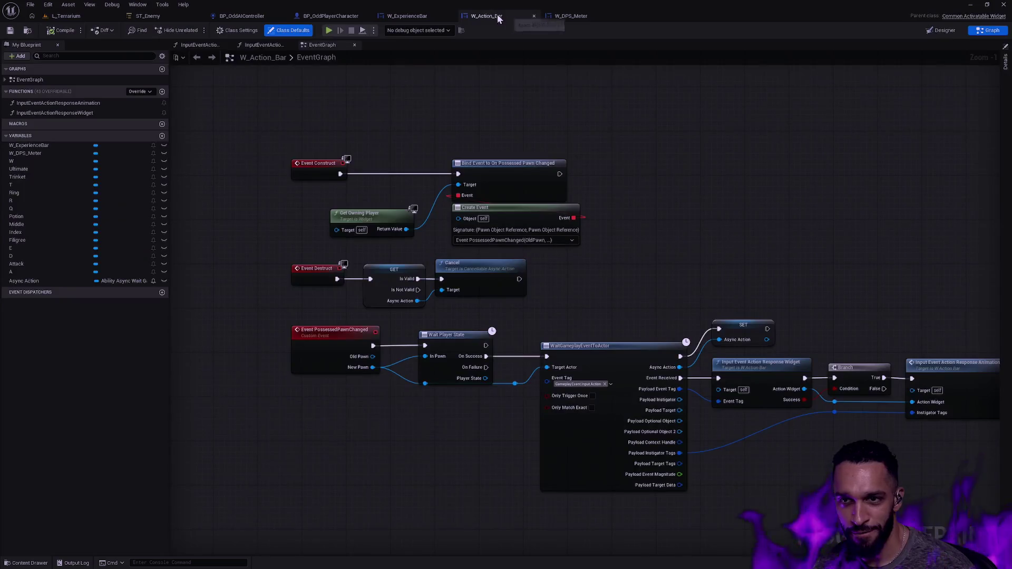
{"action": "left_click", "coordinate": [943, 31]}
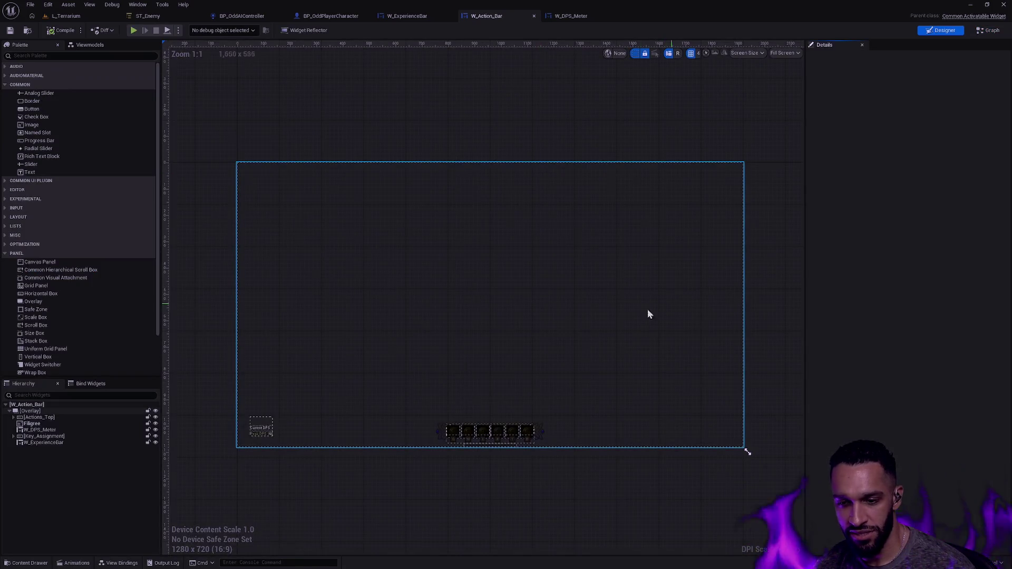
{"action": "scroll", "coordinate": [503, 422], "scroll_direction": "up", "scroll_amount": 3}
{"action": "scroll", "coordinate": [492, 443], "scroll_direction": "up", "scroll_amount": 3}
{"action": "scroll", "coordinate": [528, 422], "scroll_direction": "up", "scroll_amount": 2}
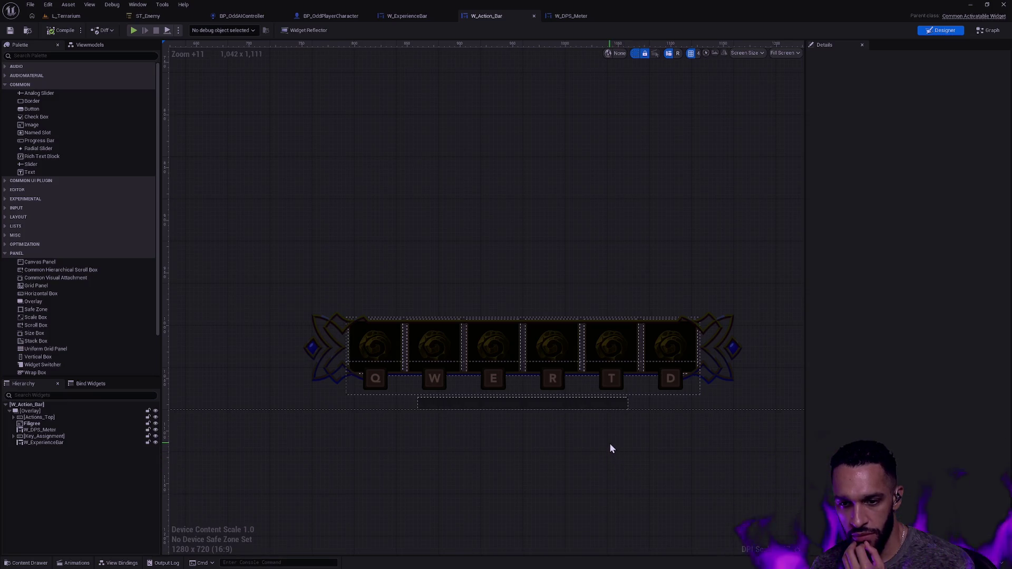
{"action": "scroll", "coordinate": [608, 442], "scroll_direction": "down", "scroll_amount": 1}
{"action": "scroll", "coordinate": [608, 439], "scroll_direction": "down", "scroll_amount": 2}
{"action": "scroll", "coordinate": [586, 428], "scroll_direction": "down", "scroll_amount": 1}
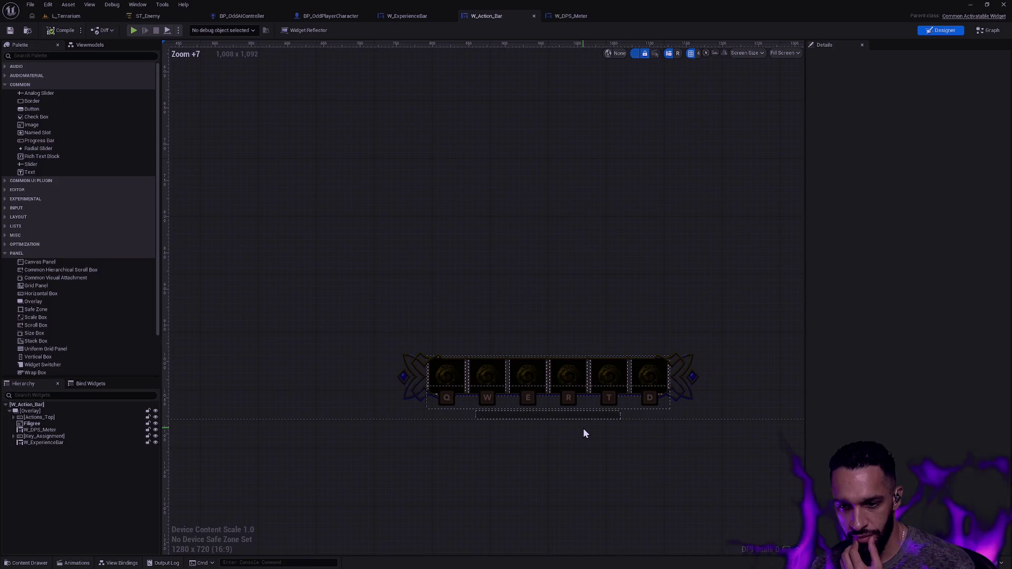
{"action": "scroll", "coordinate": [608, 416], "scroll_direction": "up", "scroll_amount": 4}
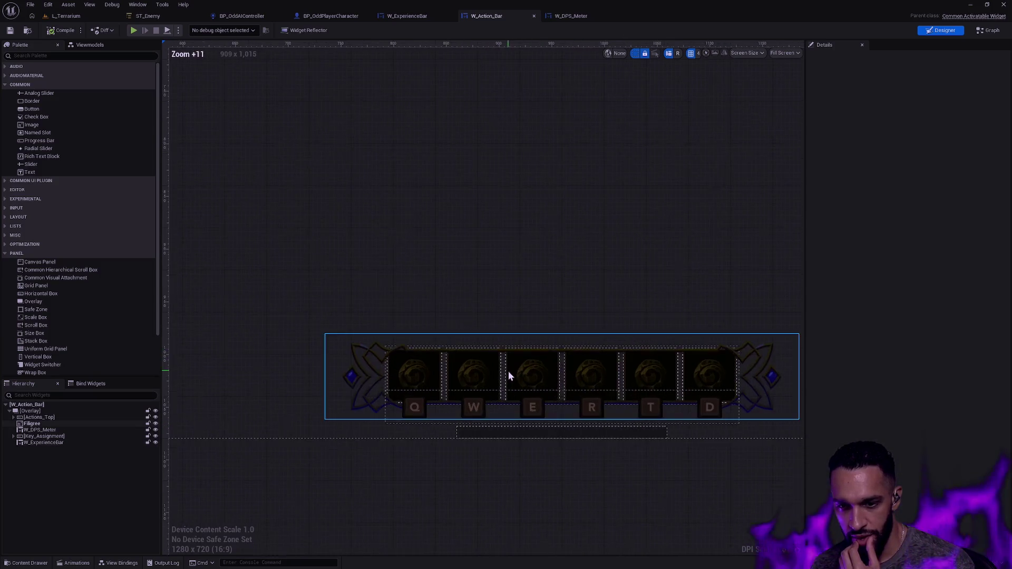
{"action": "scroll", "coordinate": [509, 371], "scroll_direction": "up", "scroll_amount": 3}
{"action": "scroll", "coordinate": [526, 375], "scroll_direction": "down", "scroll_amount": 1}
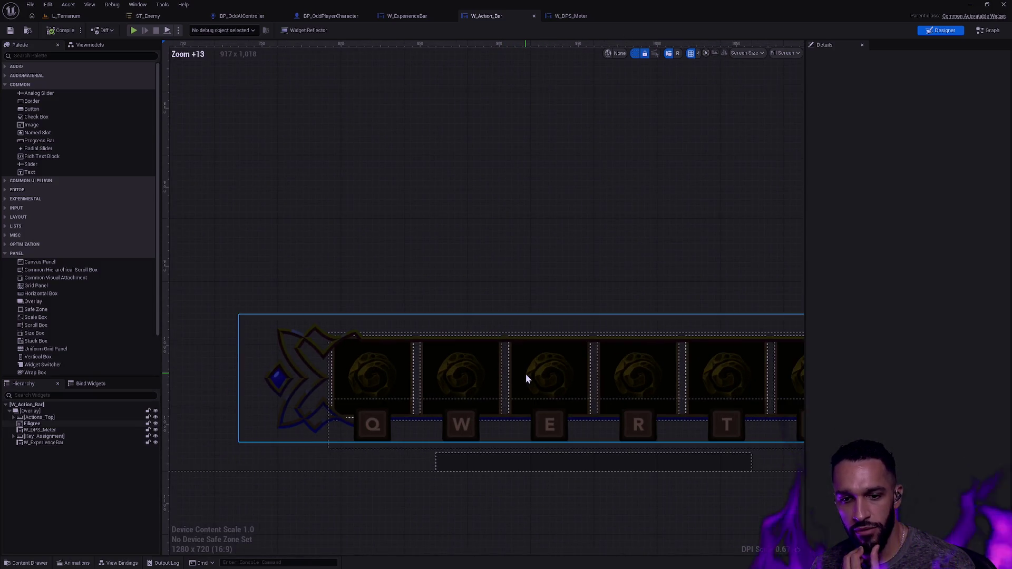
{"action": "scroll", "coordinate": [628, 443], "scroll_direction": "down", "scroll_amount": 2}
{"action": "left_click_drag", "start_coordinate": [651, 463], "coordinate": [596, 471]}
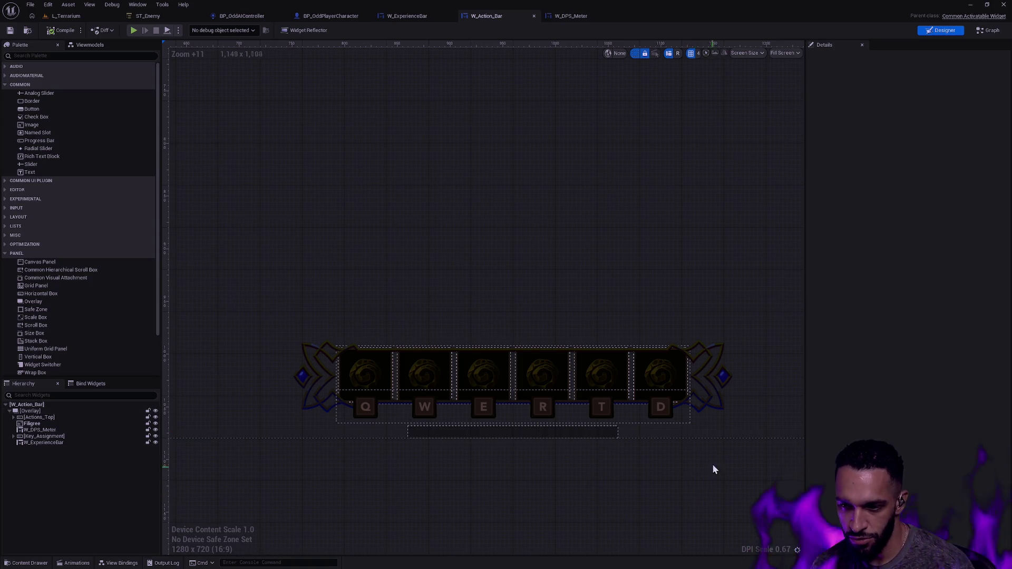
Step: Inspect the Filigree widget's properties and hide the dashed widget outlines with O
{"action": "left_click", "coordinate": [707, 402]}
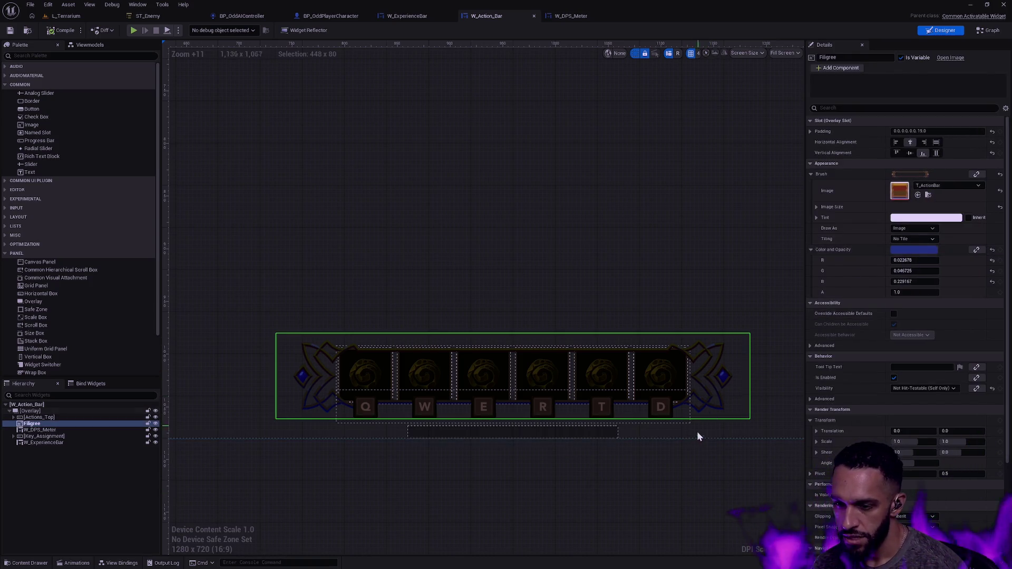
{"action": "left_click", "coordinate": [726, 467]}
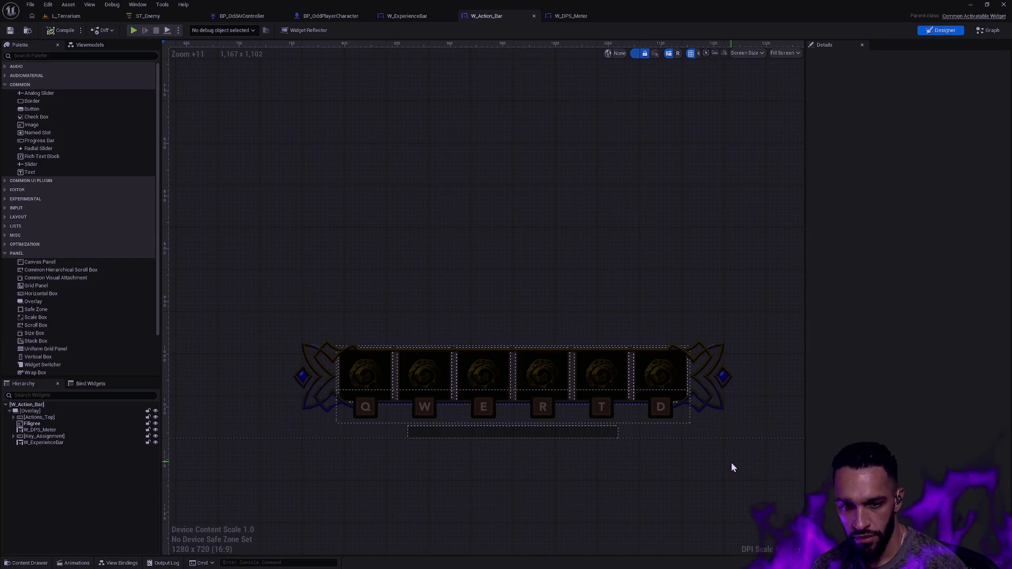
{"action": "key", "text": "o"}
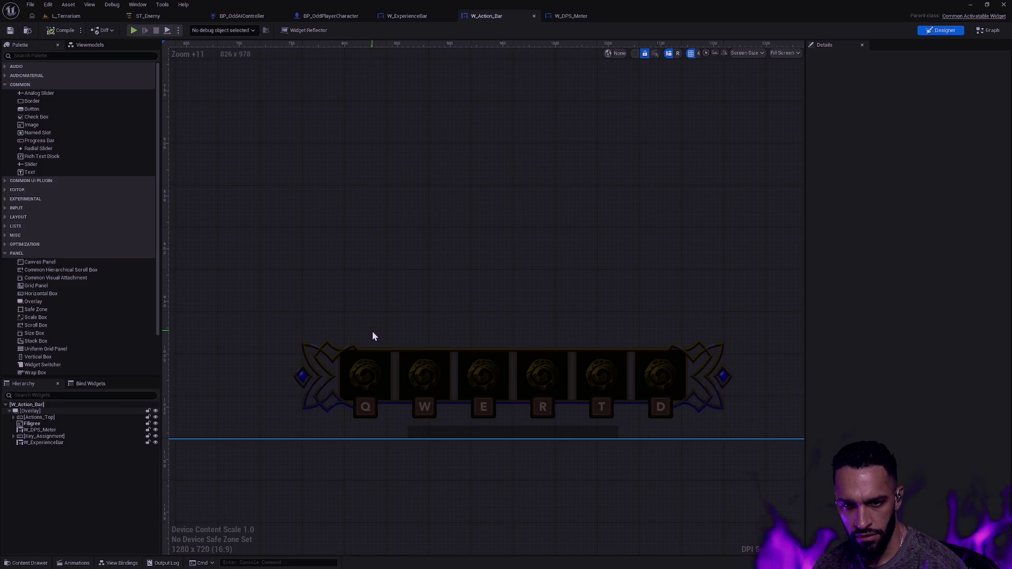
{"action": "left_click", "coordinate": [730, 365]}
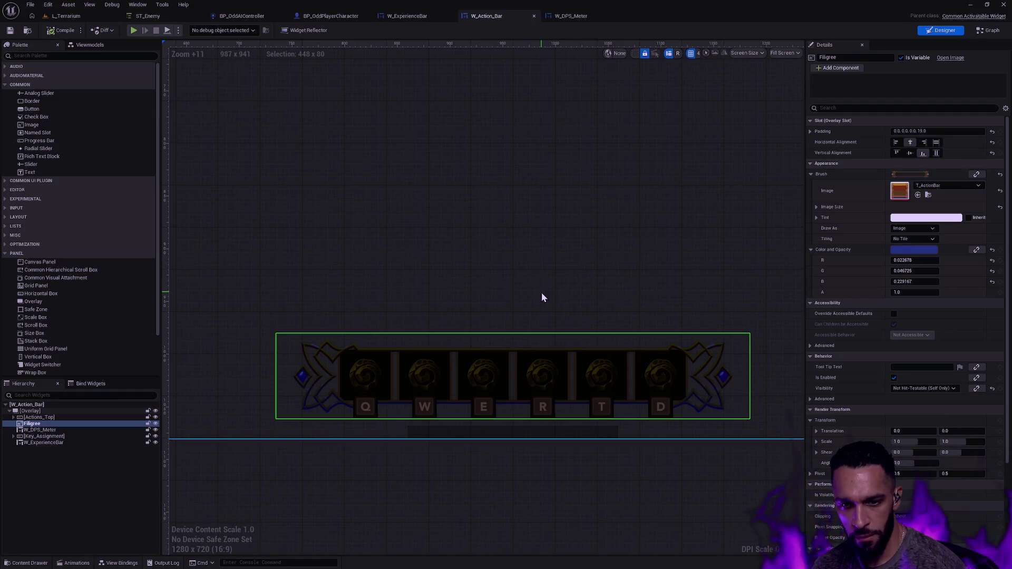
{"action": "left_click", "coordinate": [531, 484]}
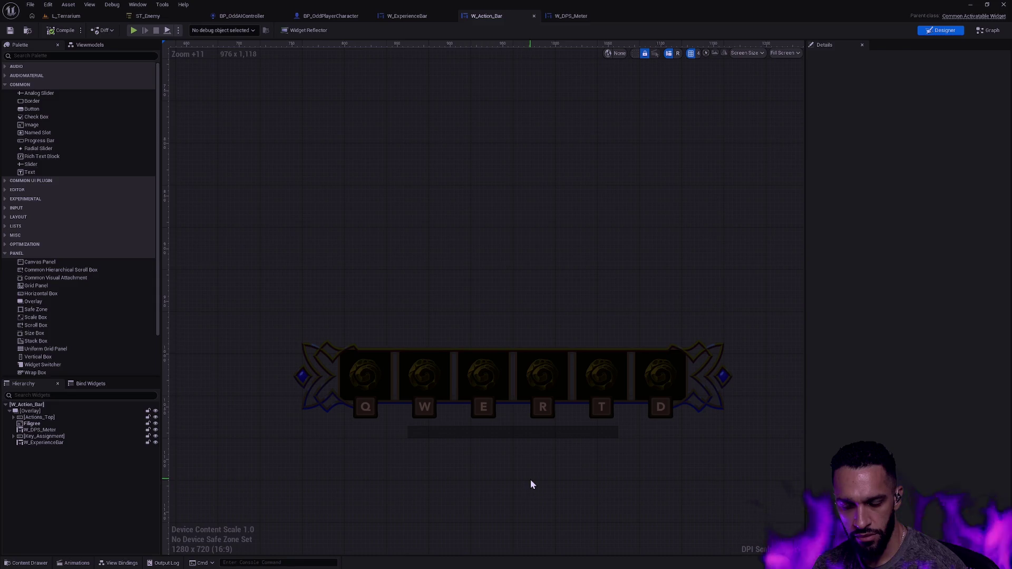
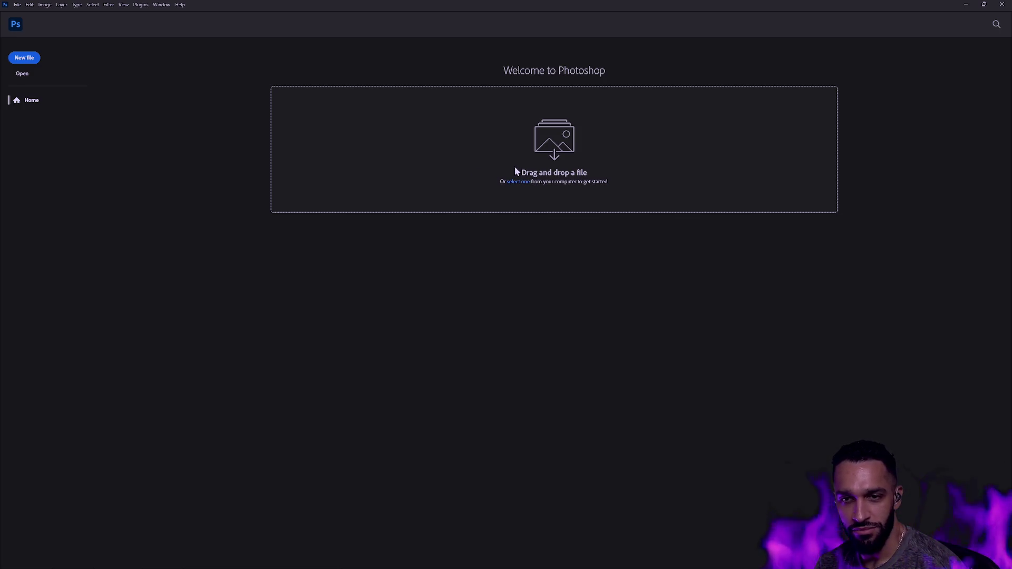
Step: Open the File > Open dialog at the Workspace folder, centre it, and enter RawContent > Textures
{"action": "left_click", "coordinate": [18, 5]}
{"action": "left_click", "coordinate": [261, 193]}
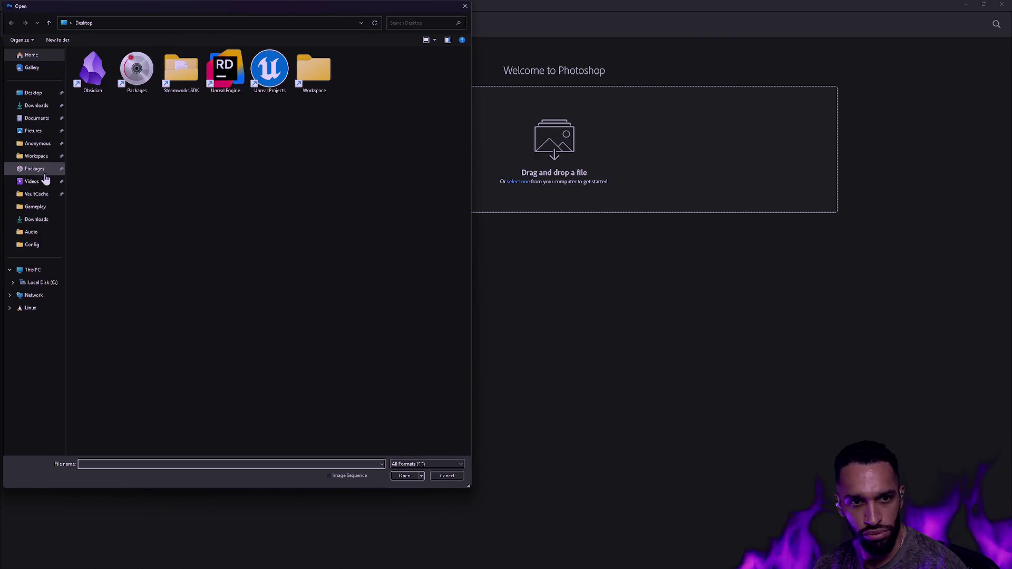
{"action": "left_click", "coordinate": [37, 156]}
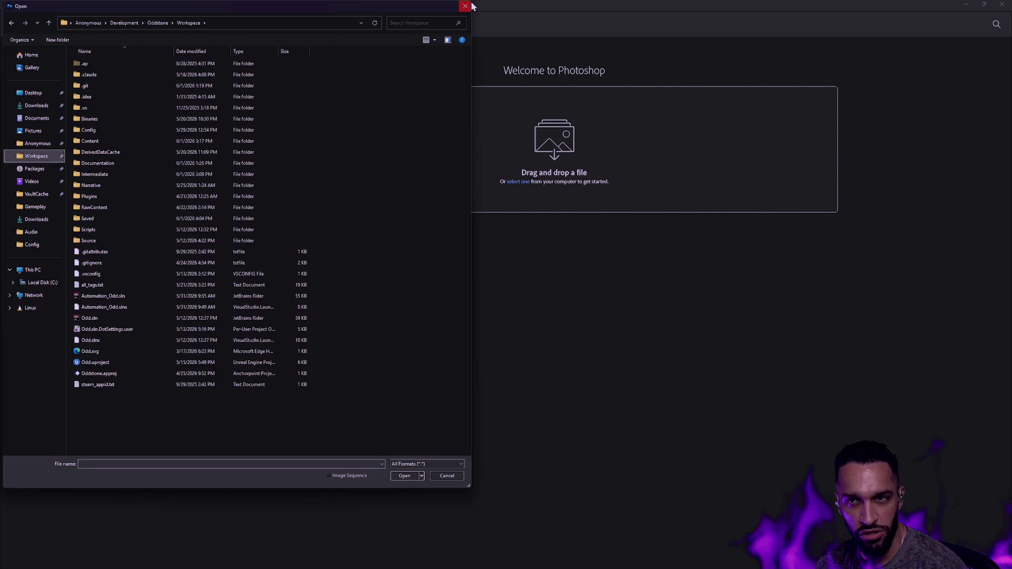
{"action": "mouse_move", "coordinate": [469, 3]}
{"action": "left_mouse_down"}
{"action": "mouse_move", "coordinate": [580, 111]}
{"action": "mouse_move", "coordinate": [697, 119]}
{"action": "mouse_move", "coordinate": [700, 104]}
{"action": "left_mouse_up"}
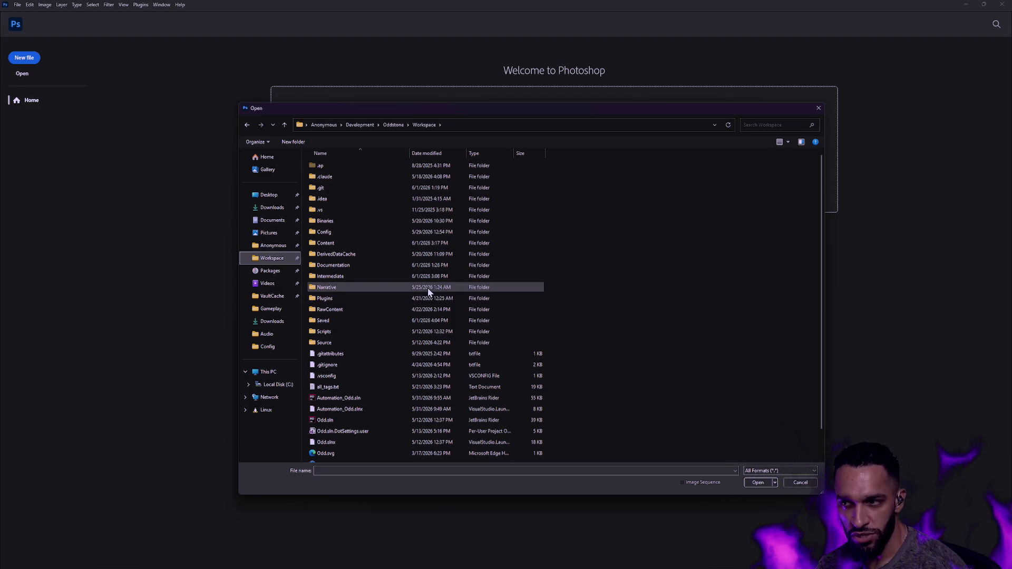
{"action": "left_click_drag", "start_coordinate": [464, 113], "coordinate": [483, 93]}
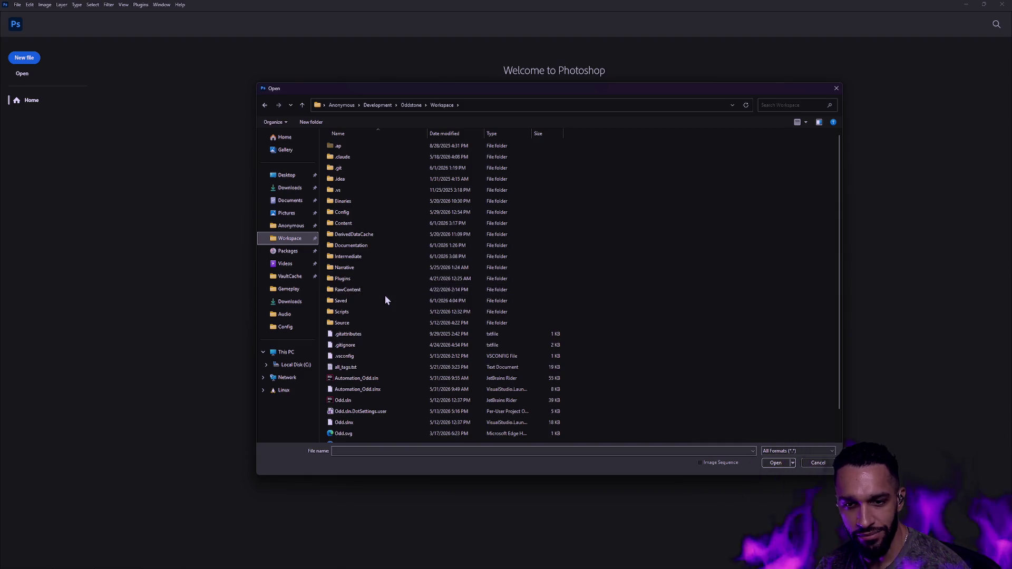
{"action": "scroll", "coordinate": [385, 290], "scroll_direction": "down", "scroll_amount": 1}
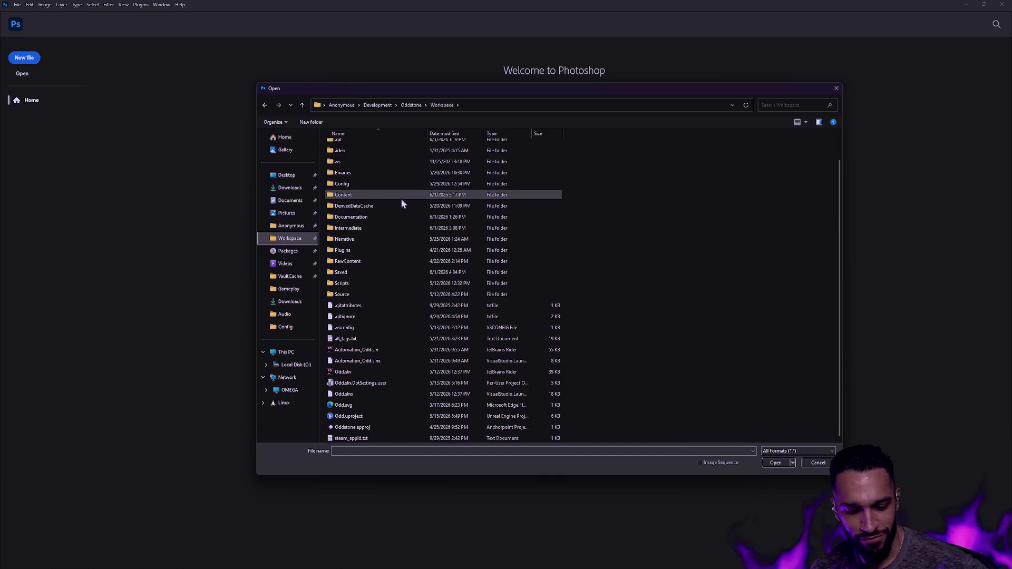
{"action": "mouse_move", "coordinate": [343, 223]}
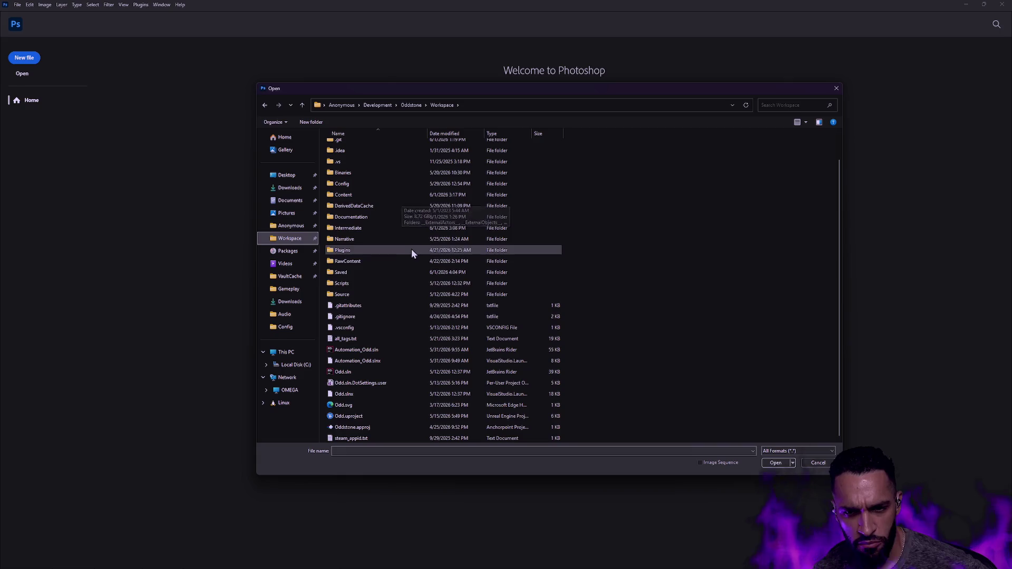
{"action": "double_click", "coordinate": [359, 262]}
Step: Peek into the UI textures folder, return to Textures, and open the Gameplay folder
{"action": "double_click", "coordinate": [357, 270]}
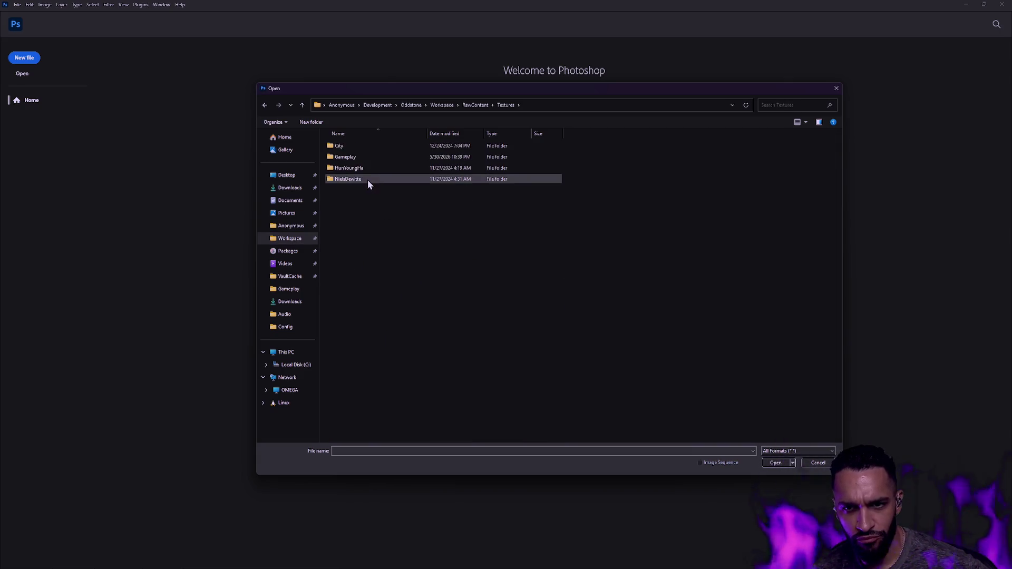
{"action": "key", "text": "alt+Left"}
{"action": "double_click", "coordinate": [347, 279]}
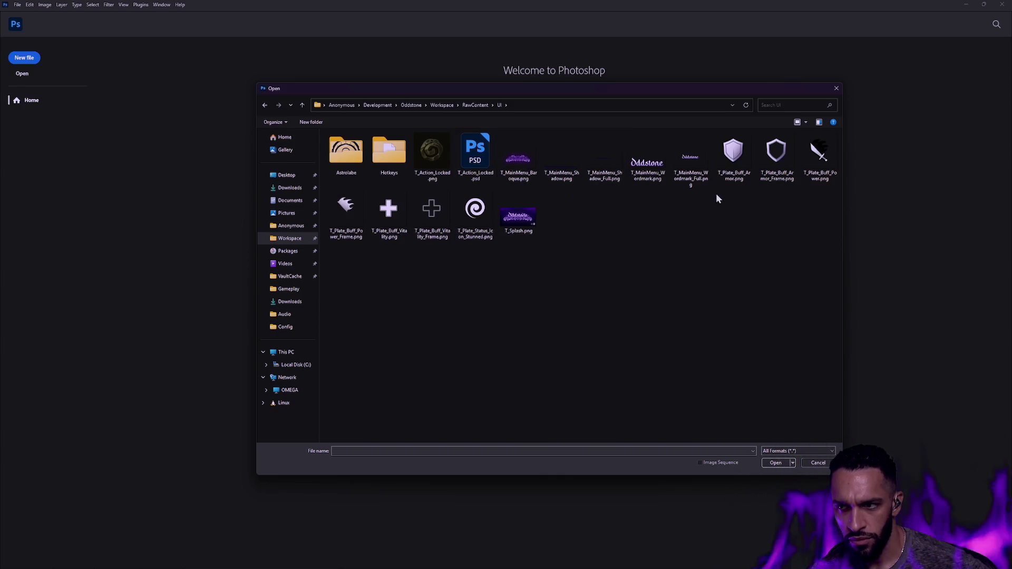
{"action": "key", "text": "alt+Up"}
{"action": "double_click", "coordinate": [350, 269]}
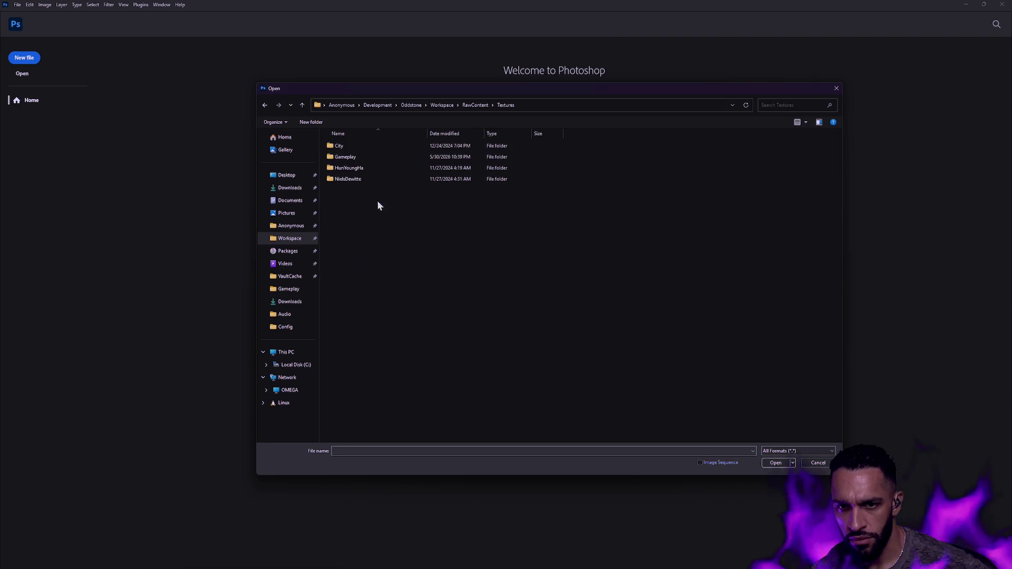
{"action": "double_click", "coordinate": [365, 156]}
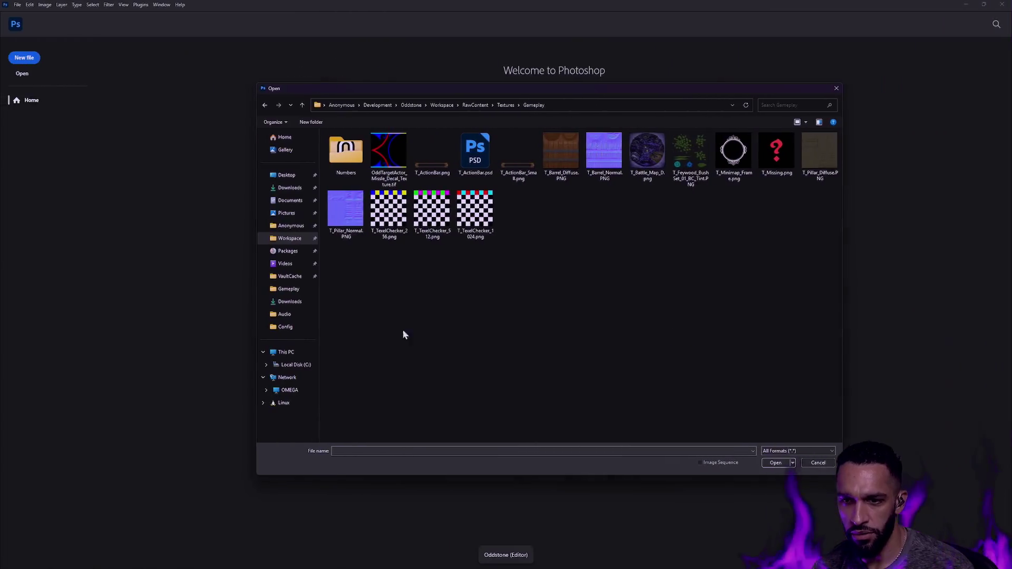
{"action": "key", "text": "alt+Tab"}
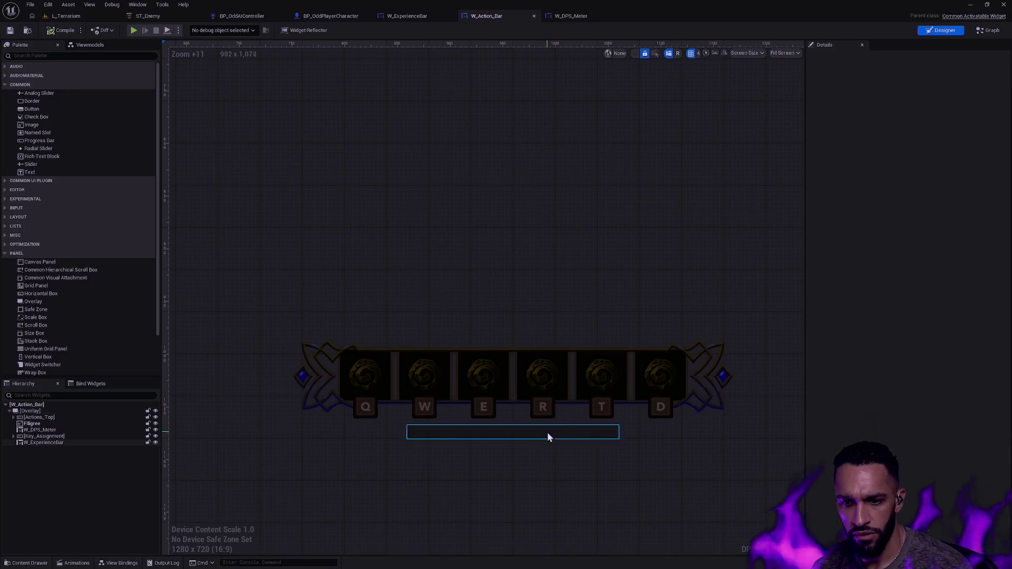
{"action": "left_click", "coordinate": [324, 356]}
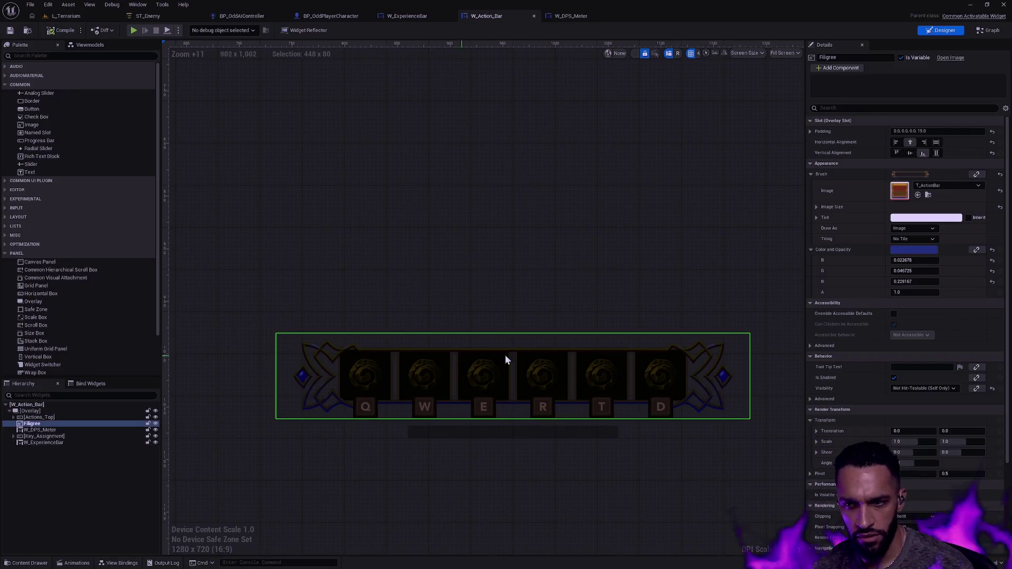
{"action": "left_click", "coordinate": [928, 195]}
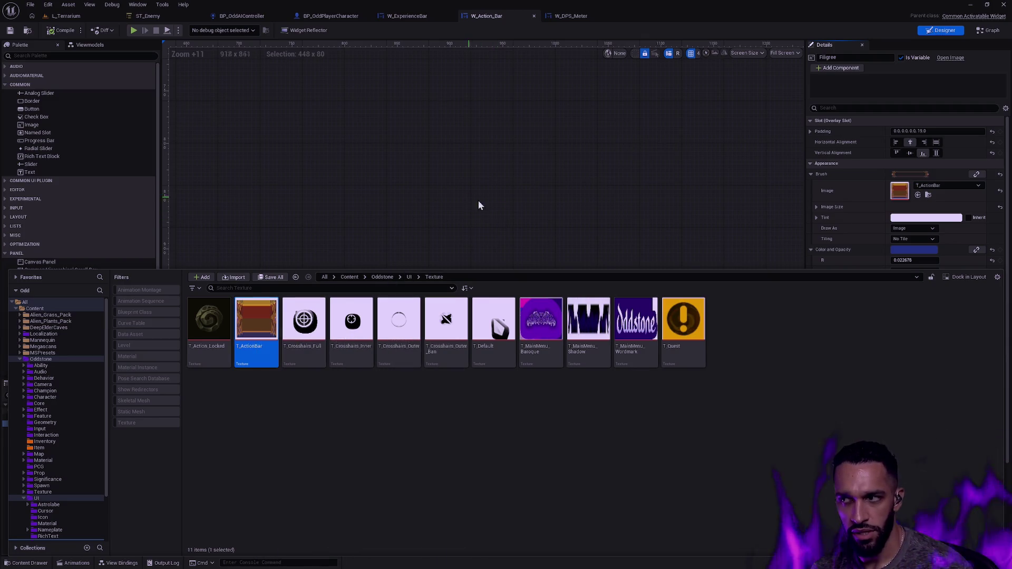
{"action": "left_click", "coordinate": [499, 202]}
{"action": "key", "text": "alt+Tab"}
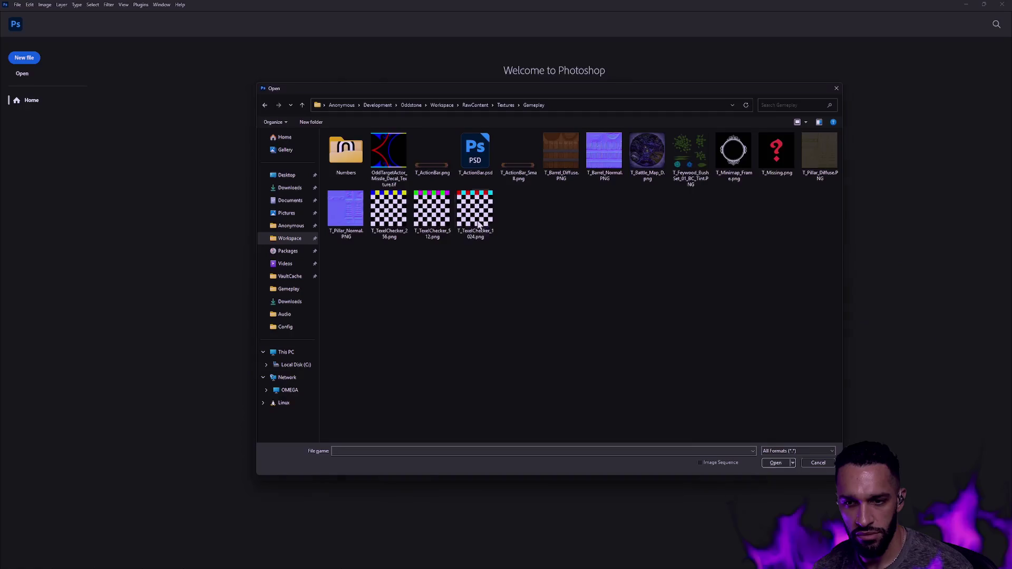
Step: Open T_ActionBar.png, cancel a Crop attempt, and bring up Image Size with Ctrl+Alt+I
{"action": "left_click", "coordinate": [776, 464]}
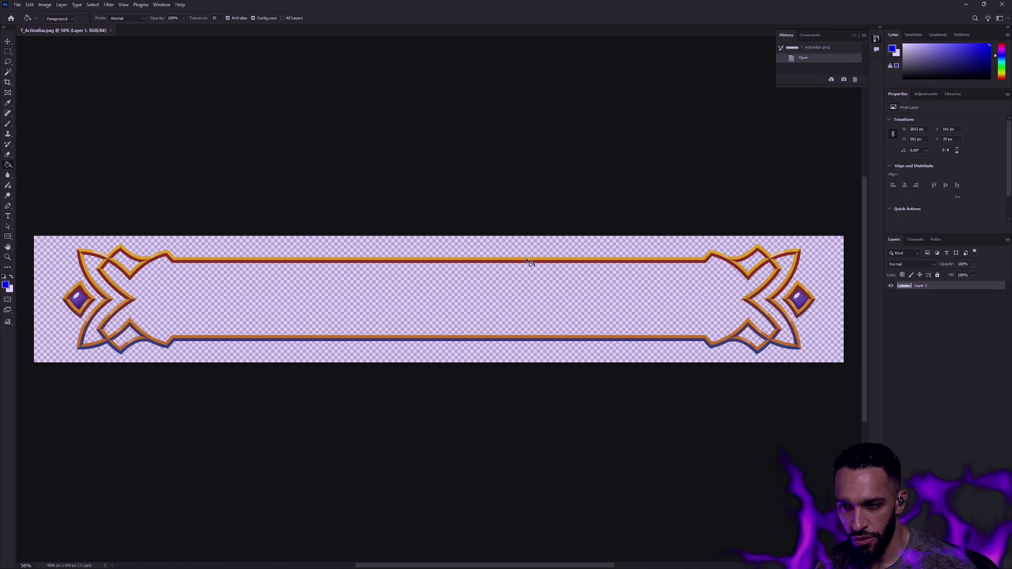
{"action": "key", "text": "c"}
{"action": "key", "text": "Escape"}
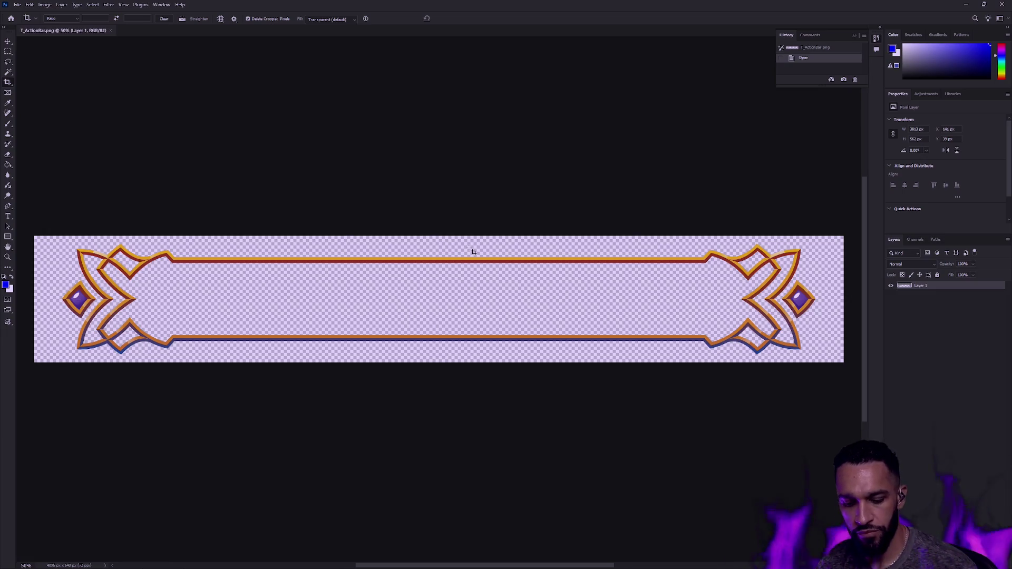
{"action": "key", "text": "ctrl+alt+i"}
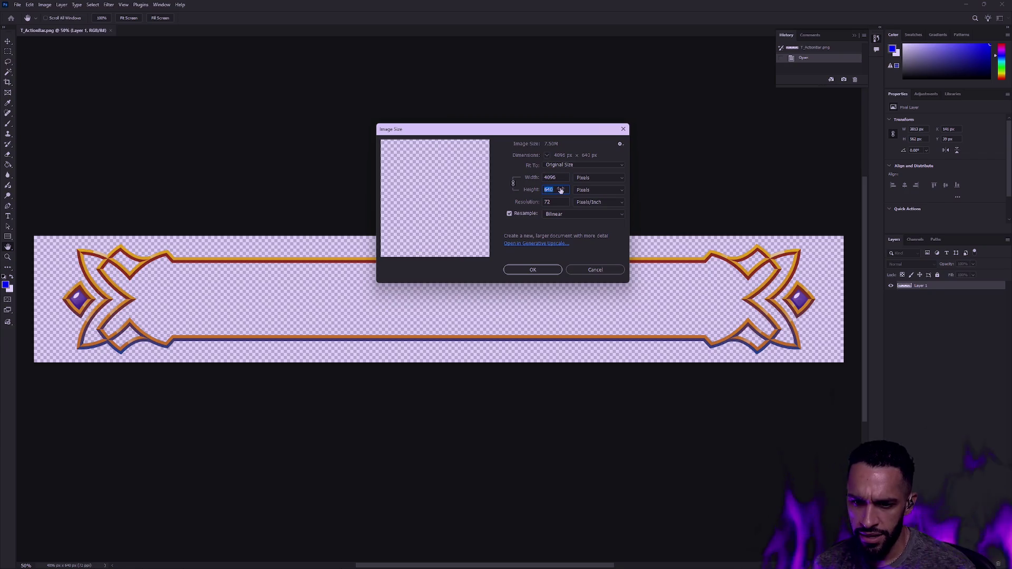
Step: Cancel Image Size and set the canvas height to 720, then 996 px (4096 × 996)
{"action": "type", "text": "720"}
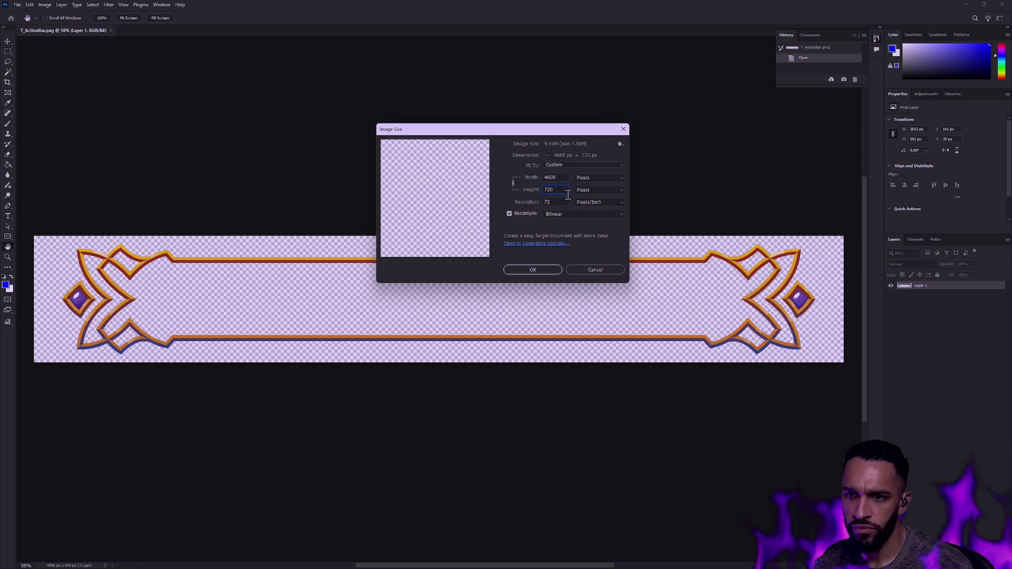
{"action": "left_click", "coordinate": [590, 271]}
{"action": "key", "text": "ctrl+alt+c"}
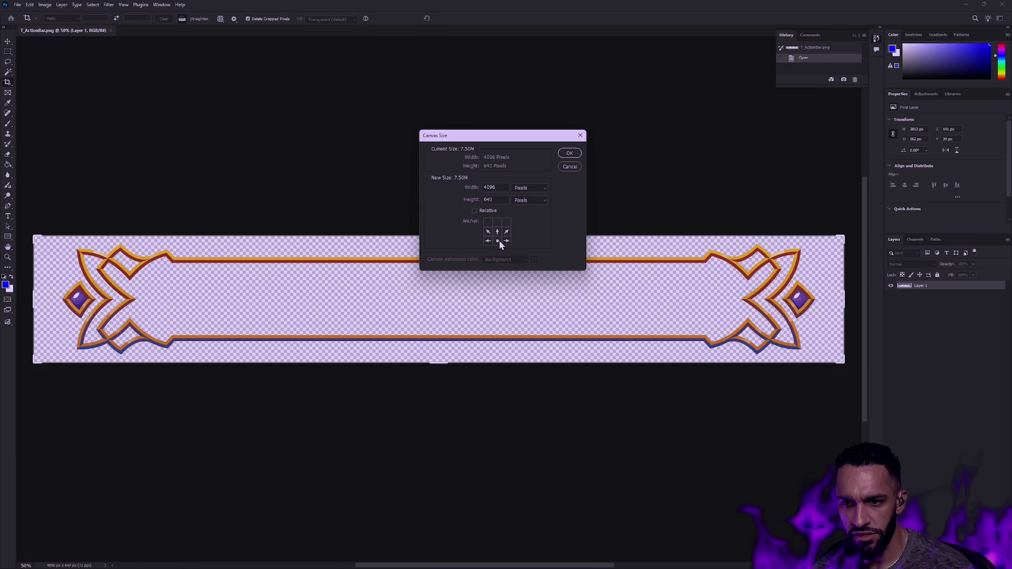
{"action": "type", "text": "720"}
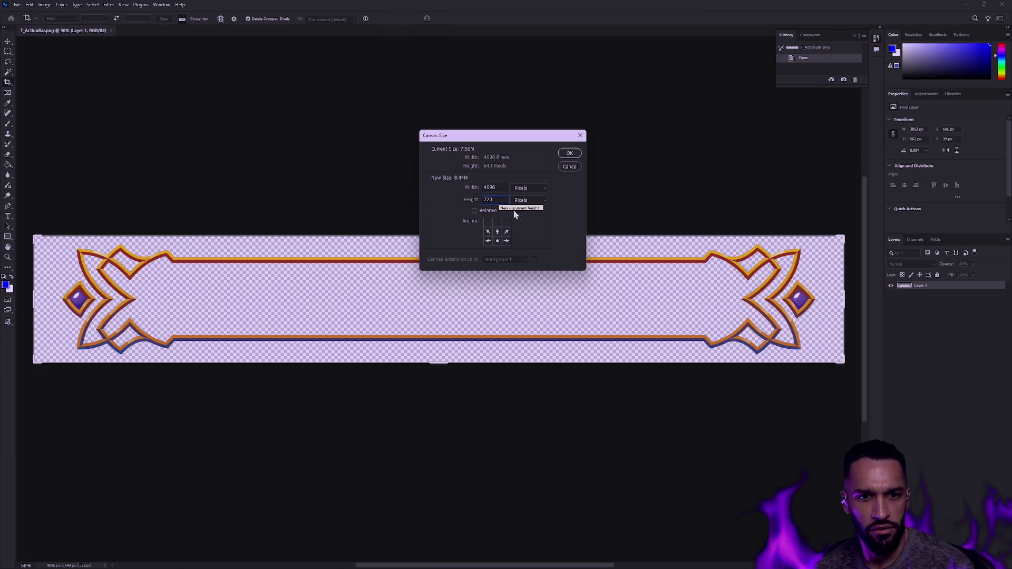
{"action": "key", "text": "Return"}
{"action": "key", "text": "ctrl+alt+c"}
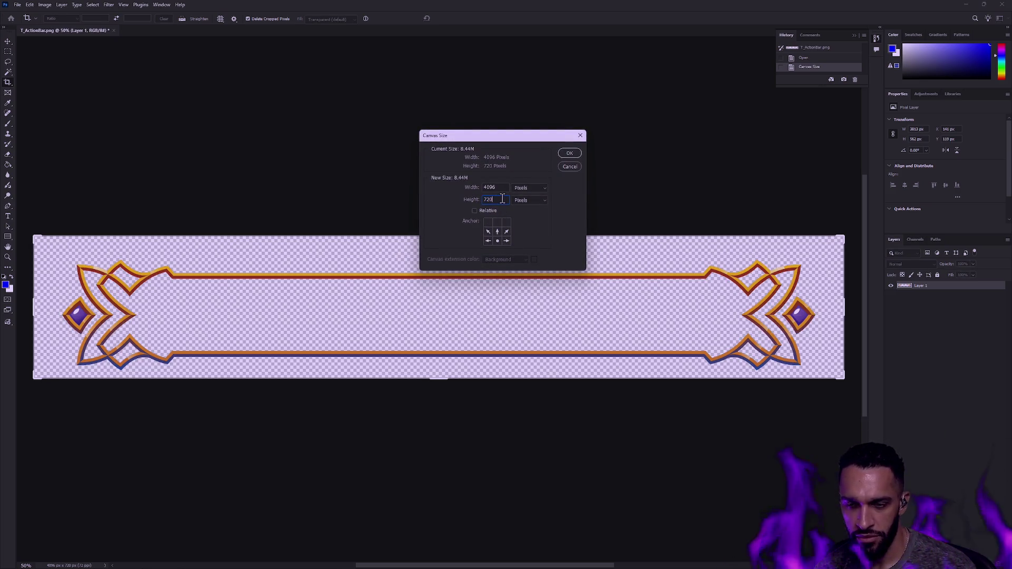
{"action": "left_click", "coordinate": [503, 199]}
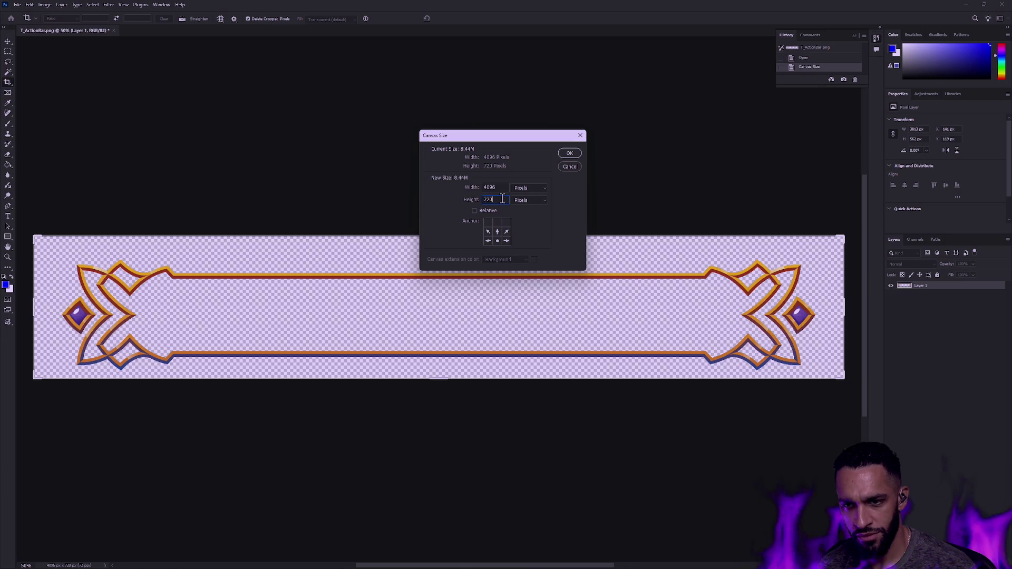
{"action": "type", "text": "996"}
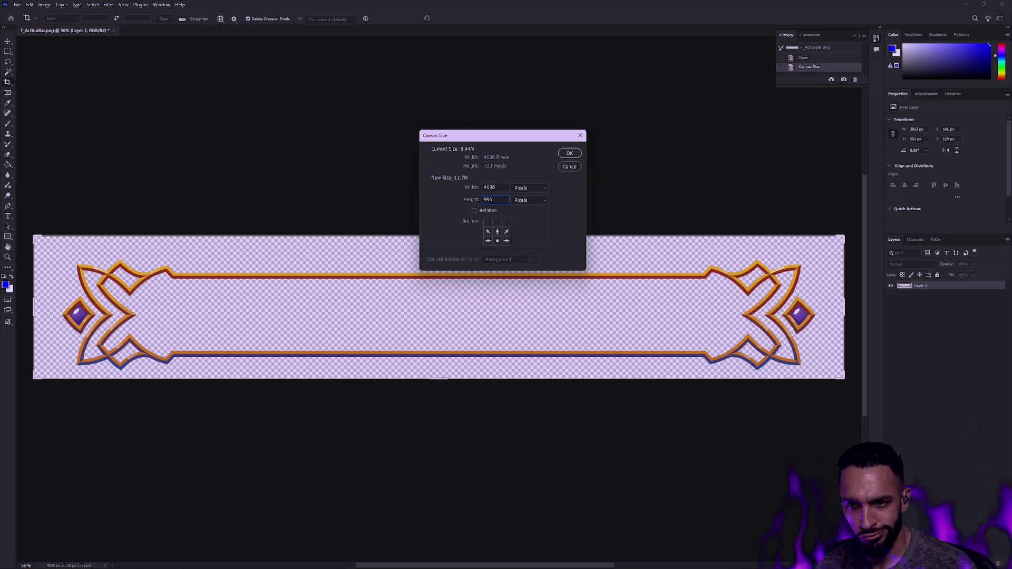
{"action": "key", "text": "Return"}
Step: Duplicate the frame layer, move the copy up, and send it behind the original
{"action": "left_click", "coordinate": [9, 53]}
{"action": "key", "text": "ctrl+j"}
{"action": "key", "text": "v"}
{"action": "left_click_drag", "start_coordinate": [750, 371], "coordinate": [749, 359]}
{"action": "key", "text": "ctrl+bracketleft"}
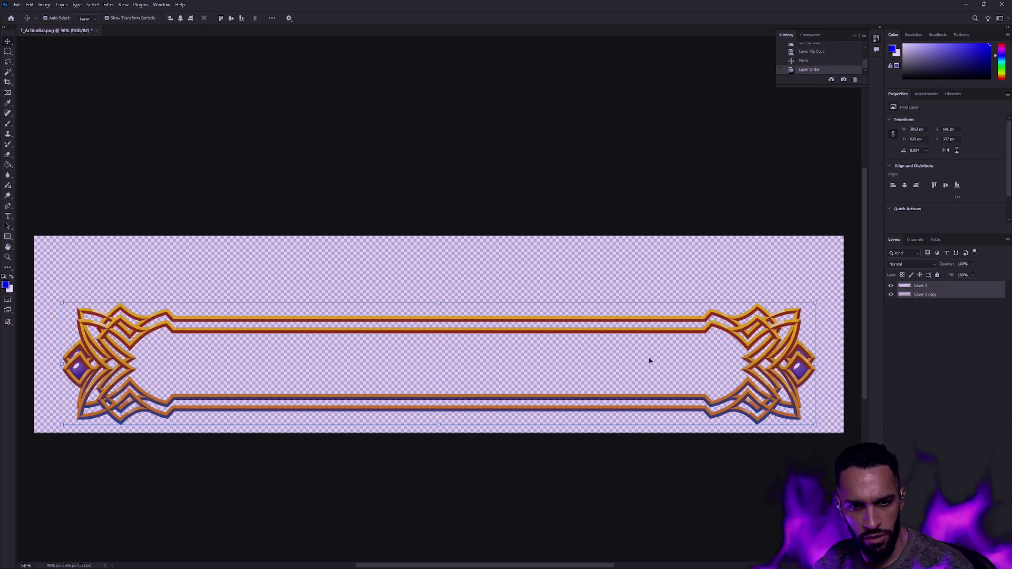
Step: Lock Layer 1 and nudge Layer 1 copy a little higher with the Move tool
{"action": "left_click", "coordinate": [681, 270]}
{"action": "left_click", "coordinate": [920, 295]}
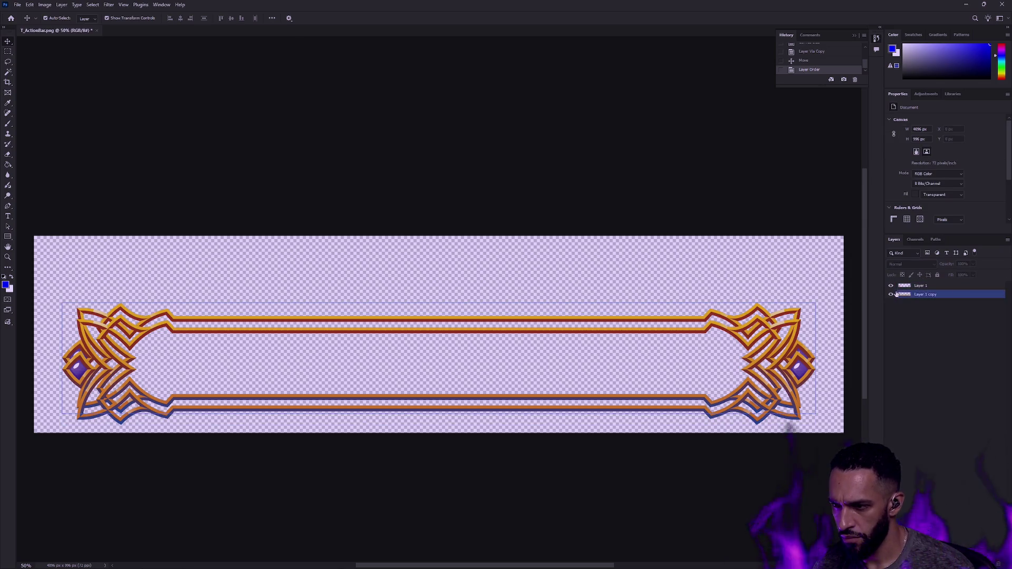
{"action": "left_click", "coordinate": [902, 287]}
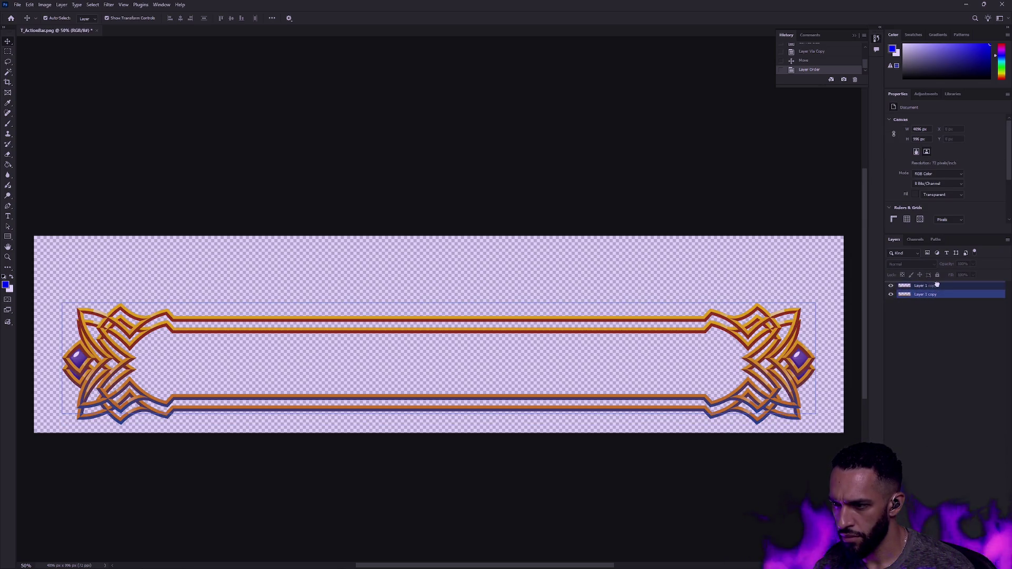
{"action": "left_click", "coordinate": [938, 275]}
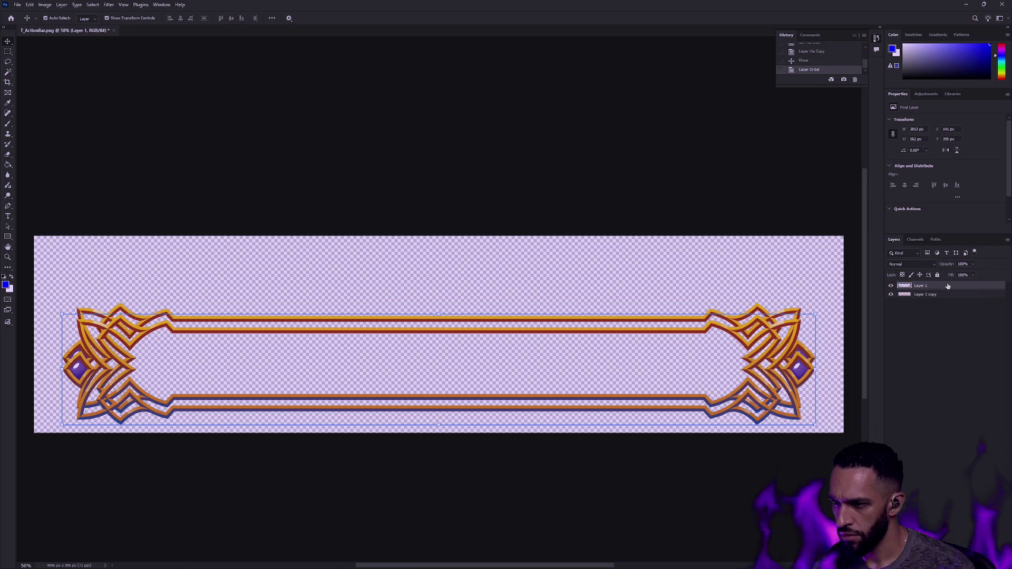
{"action": "left_click_drag", "start_coordinate": [770, 348], "coordinate": [770, 341]}
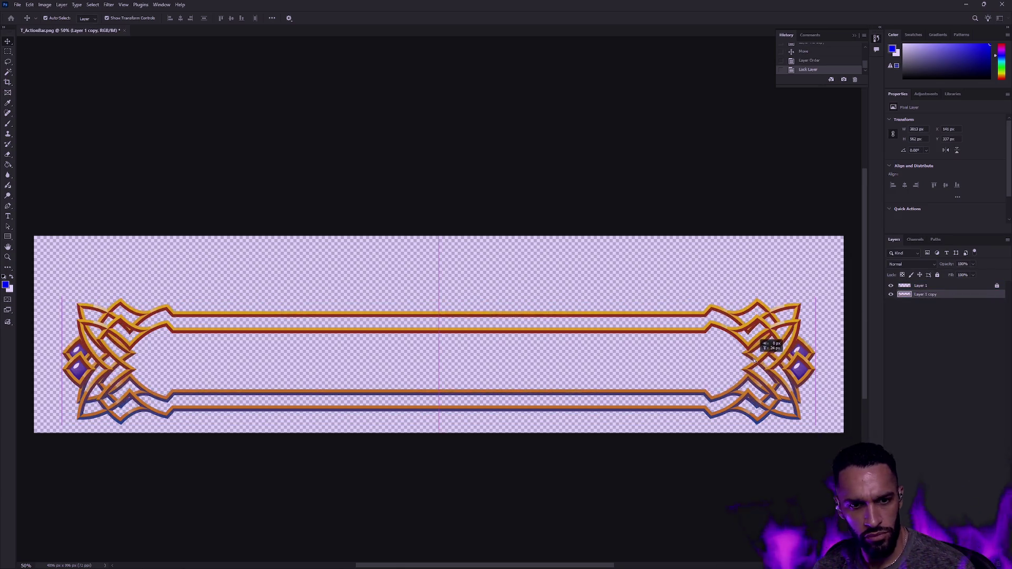
{"action": "left_click_drag", "start_coordinate": [731, 463], "coordinate": [738, 438]}
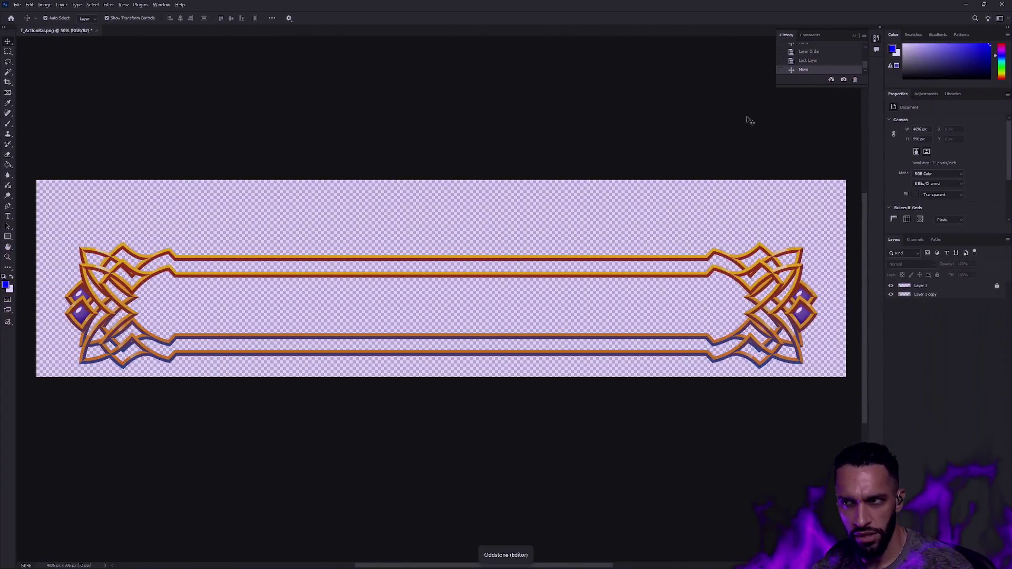
Step: Snip the W_Action_Bar designer preview with Win+Shift+S and paste it into Photoshop as Layer 2
{"action": "scroll", "coordinate": [391, 363], "scroll_direction": "up", "scroll_amount": 3}
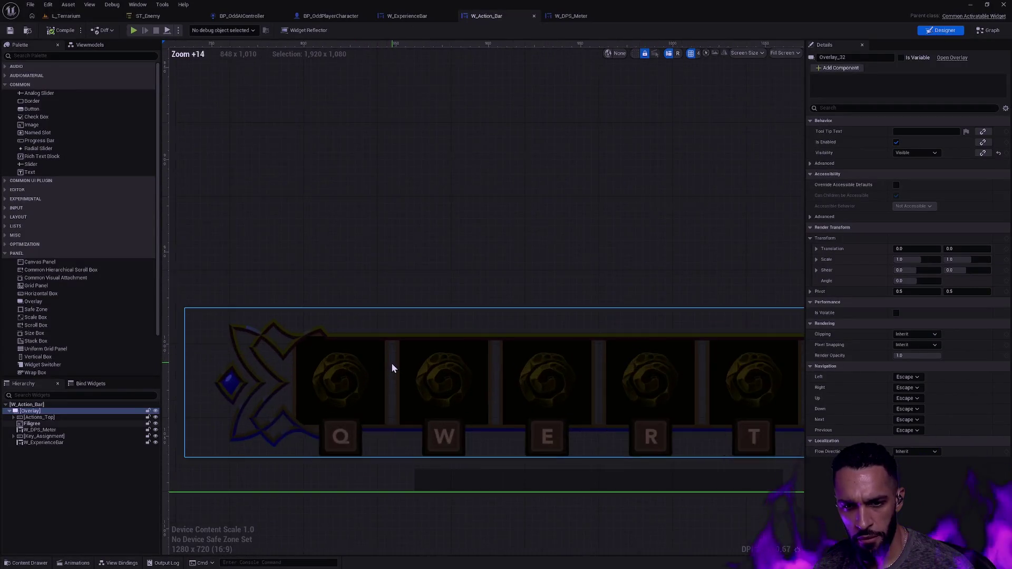
{"action": "scroll", "coordinate": [392, 363], "scroll_direction": "up", "scroll_amount": 1}
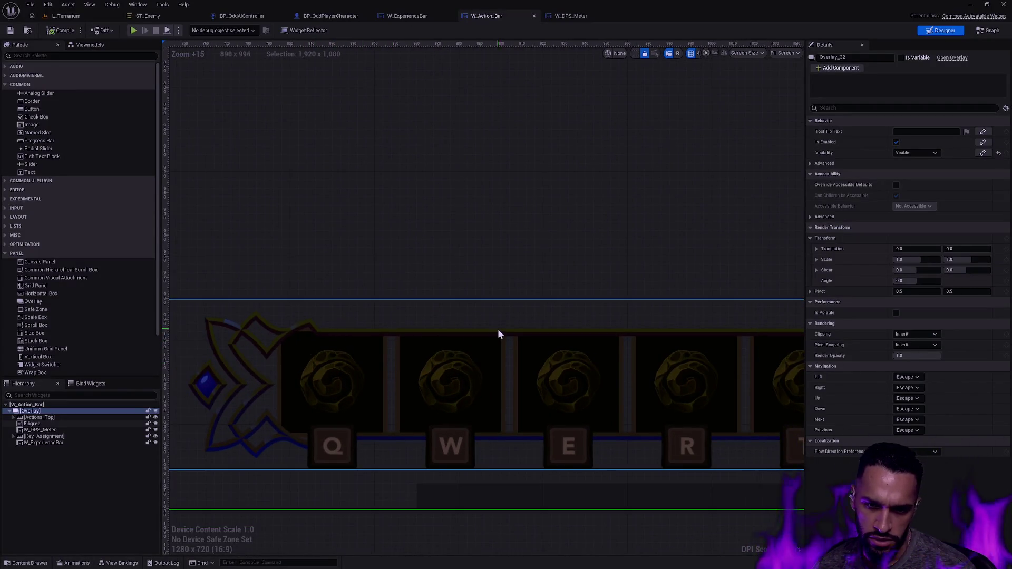
{"action": "scroll", "coordinate": [561, 349], "scroll_direction": "down", "scroll_amount": 4}
{"action": "left_click", "coordinate": [763, 463]}
{"action": "mouse_move", "coordinate": [644, 479]}
{"action": "left_mouse_down"}
{"action": "mouse_move", "coordinate": [588, 463]}
{"action": "mouse_move", "coordinate": [650, 449]}
{"action": "left_mouse_up"}
{"action": "scroll", "coordinate": [591, 450], "scroll_direction": "up", "scroll_amount": 1}
{"action": "key", "text": "super+shift+s"}
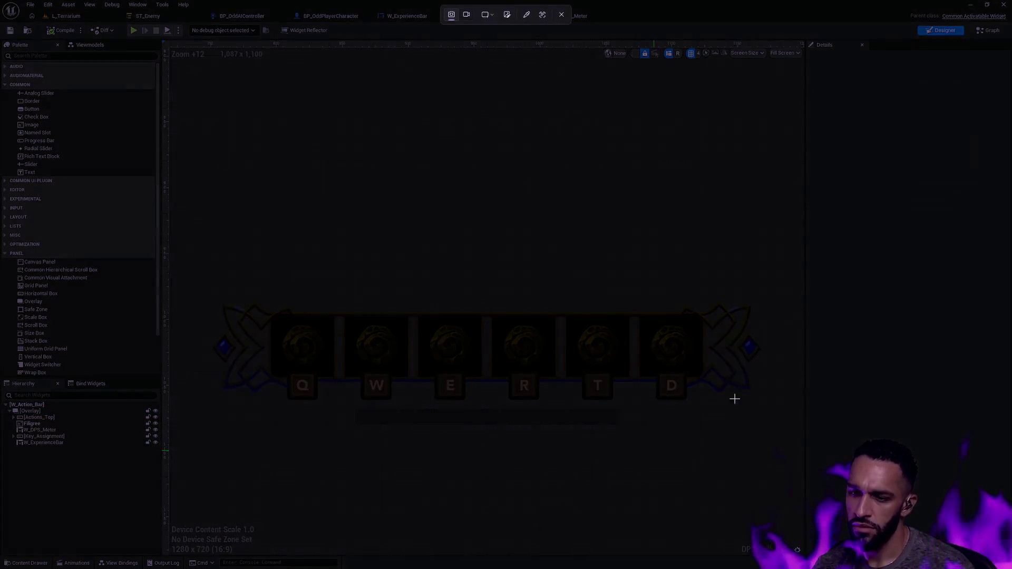
{"action": "mouse_move", "coordinate": [767, 405]}
{"action": "left_mouse_down"}
{"action": "mouse_move", "coordinate": [210, 266]}
{"action": "mouse_move", "coordinate": [210, 277]}
{"action": "left_mouse_up"}
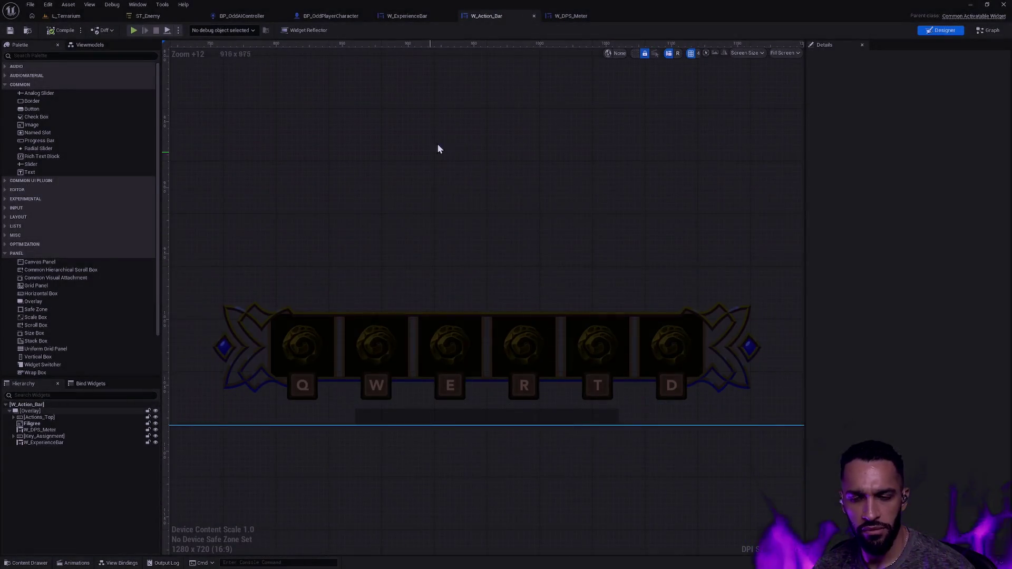
{"action": "key", "text": "alt+Tab"}
{"action": "key", "text": "ctrl+v"}
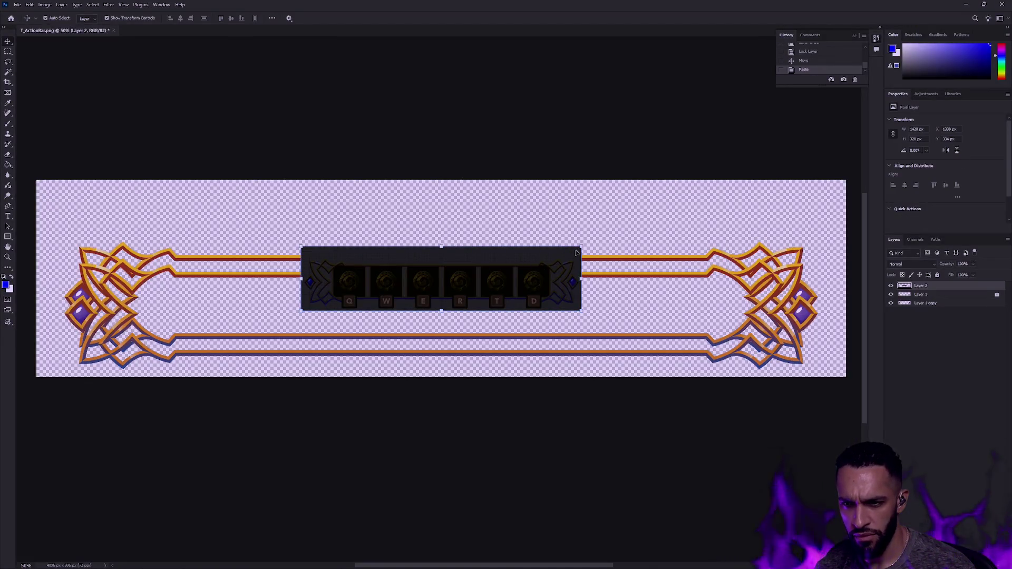
Step: Free-transform the screenshot over the frame at lowered opacity, then restore 100% opacity
{"action": "key", "text": "ctrl+t"}
{"action": "mouse_move", "coordinate": [583, 246]}
{"action": "left_mouse_down"}
{"action": "mouse_move", "coordinate": [481, 315]}
{"action": "mouse_move", "coordinate": [438, 331]}
{"action": "mouse_move", "coordinate": [437, 292]}
{"action": "left_mouse_up"}
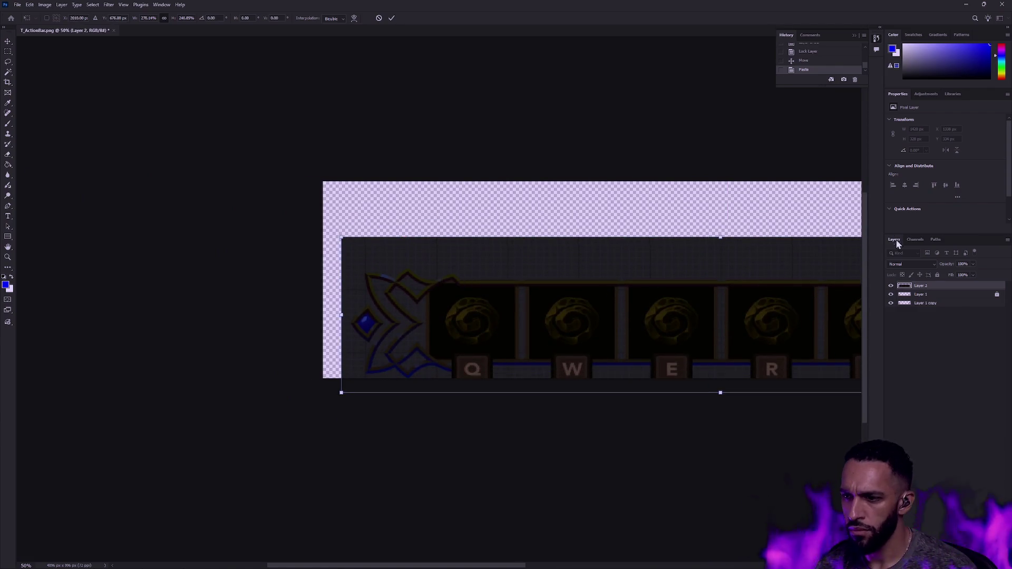
{"action": "mouse_move", "coordinate": [958, 278]}
{"action": "left_mouse_down"}
{"action": "mouse_move", "coordinate": [948, 272]}
{"action": "mouse_move", "coordinate": [991, 275]}
{"action": "left_mouse_up"}
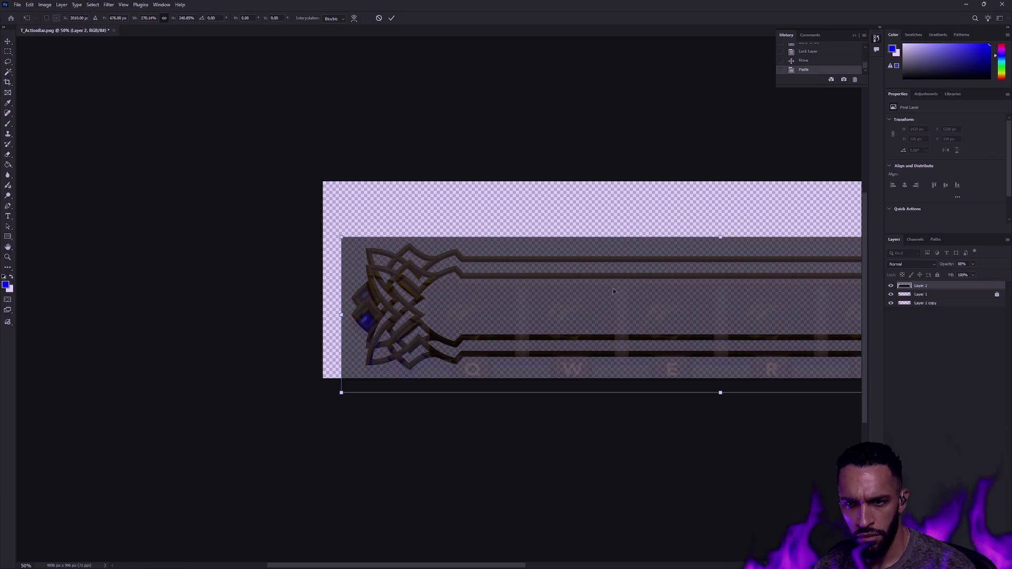
{"action": "left_click_drag", "start_coordinate": [634, 269], "coordinate": [601, 228]}
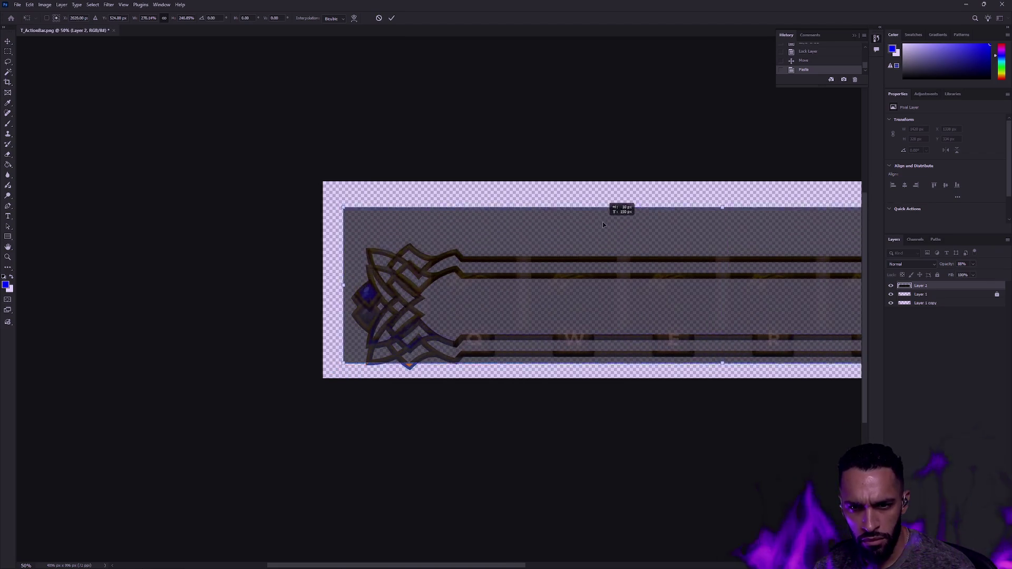
{"action": "left_click_drag", "start_coordinate": [705, 165], "coordinate": [346, 165]}
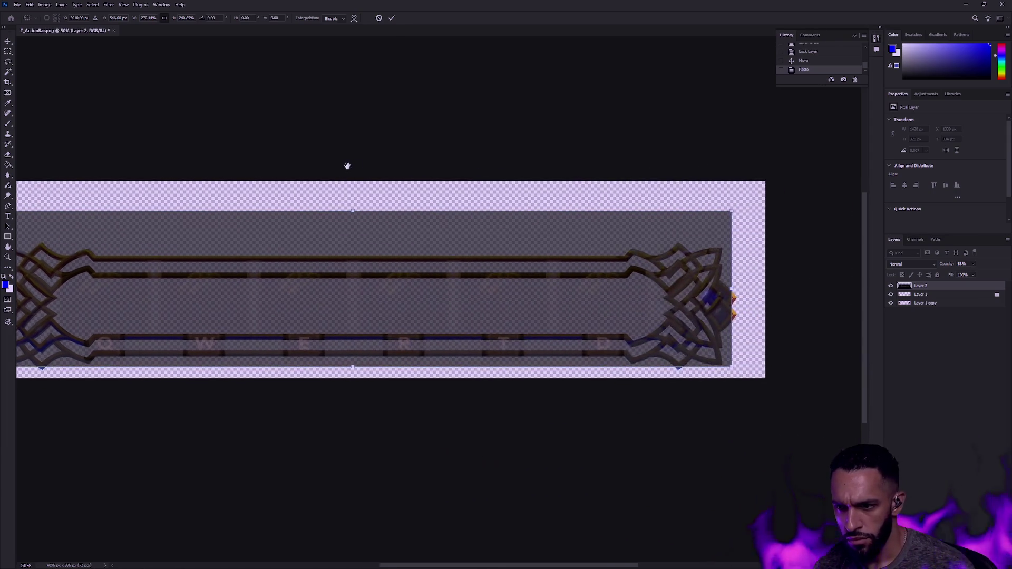
{"action": "left_click_drag", "start_coordinate": [730, 212], "coordinate": [745, 208]}
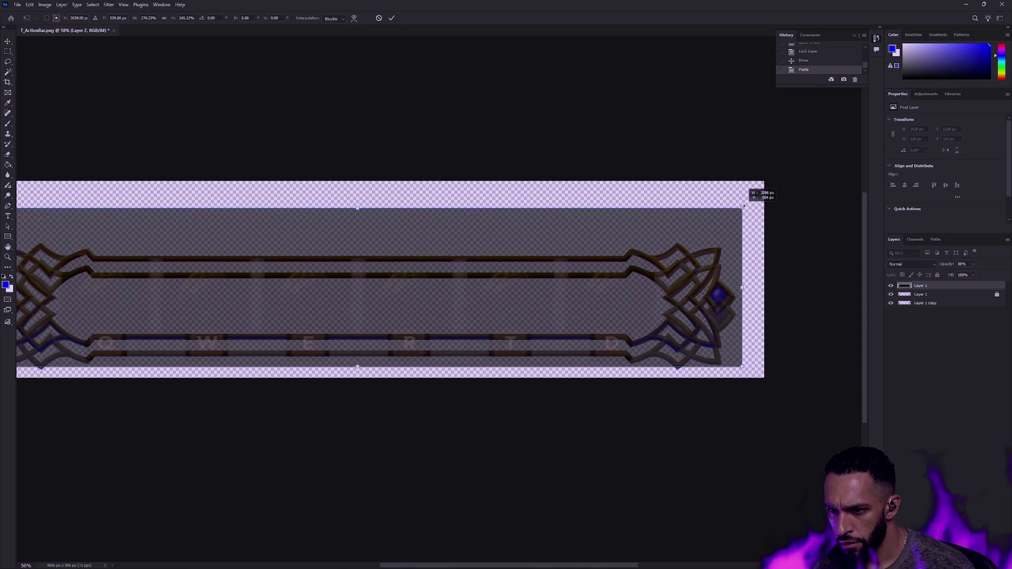
{"action": "left_click_drag", "start_coordinate": [535, 174], "coordinate": [731, 187]}
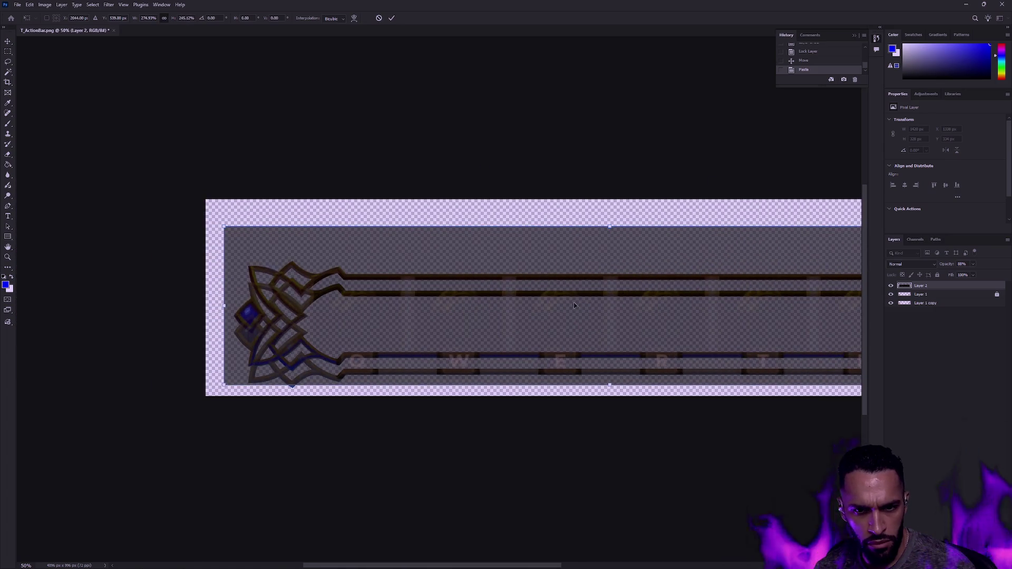
{"action": "left_click_drag", "start_coordinate": [575, 304], "coordinate": [577, 306]}
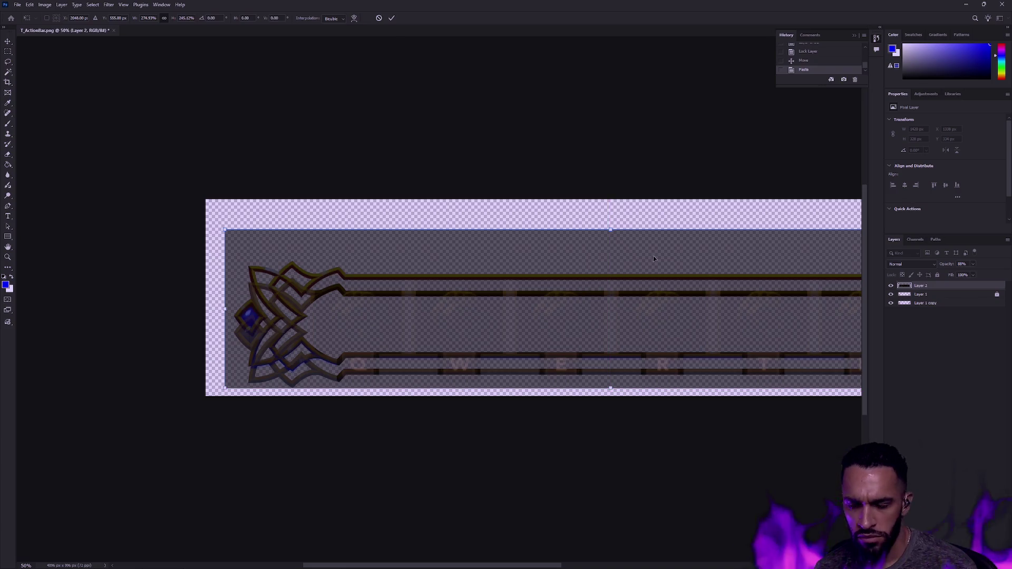
{"action": "key", "text": "Return"}
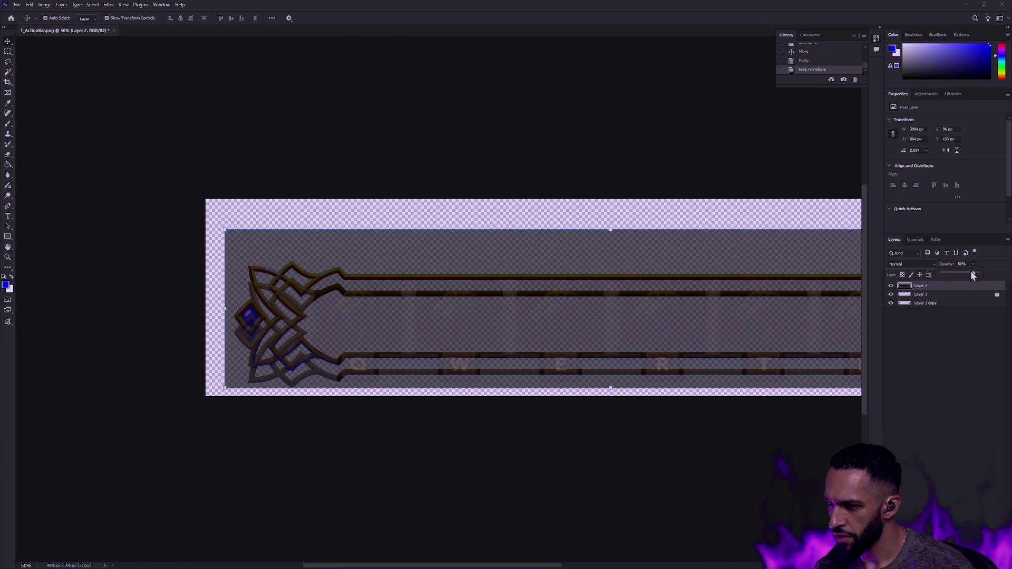
{"action": "left_click_drag", "start_coordinate": [973, 275], "coordinate": [976, 274]}
{"action": "left_click_drag", "start_coordinate": [656, 154], "coordinate": [617, 154]}
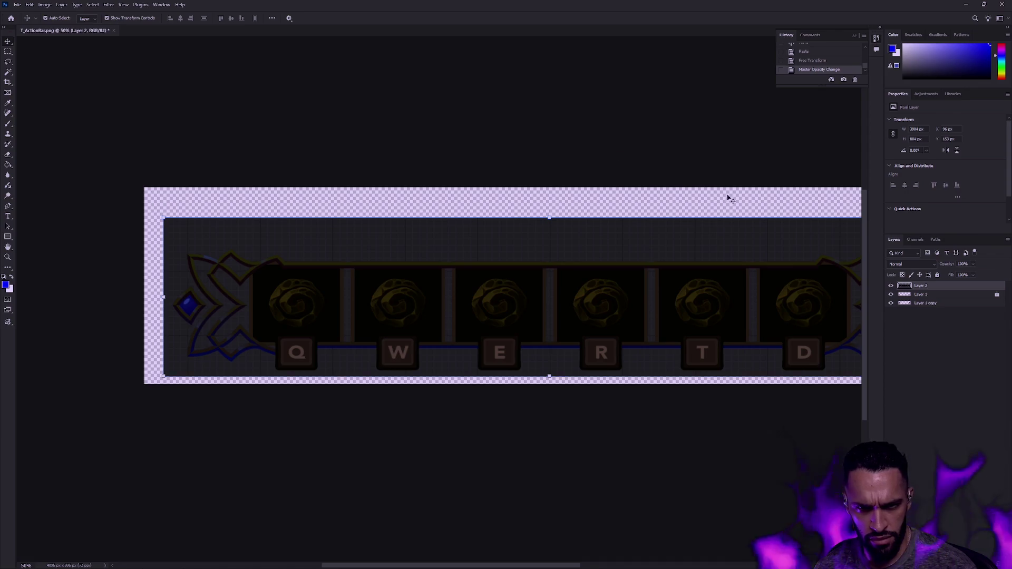
Step: Toggle Layer 2's visibility repeatedly to check the screenshot's alignment with the frame
{"action": "left_click", "coordinate": [891, 286]}
{"action": "left_click", "coordinate": [891, 286]}
{"action": "left_click", "coordinate": [891, 286]}
{"action": "left_click", "coordinate": [891, 286]}
{"action": "left_click", "coordinate": [891, 286]}
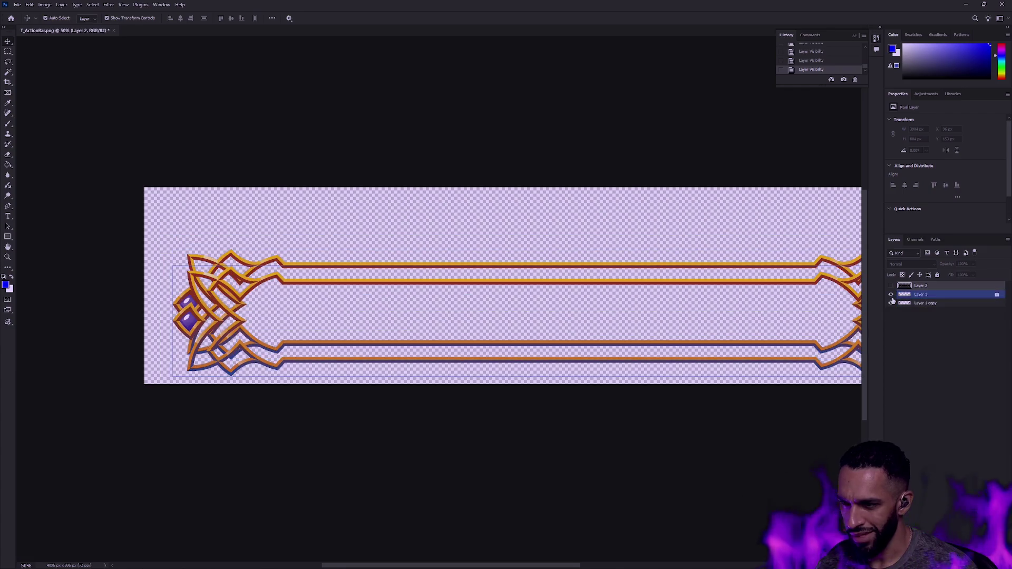
{"action": "left_click", "coordinate": [891, 294]}
{"action": "left_click", "coordinate": [891, 294]}
{"action": "left_click", "coordinate": [892, 286]}
{"action": "left_click", "coordinate": [892, 286]}
{"action": "left_click", "coordinate": [891, 286]}
{"action": "double_click", "coordinate": [891, 286]}
{"action": "double_click", "coordinate": [892, 286]}
{"action": "left_click", "coordinate": [891, 286]}
{"action": "double_click", "coordinate": [891, 286]}
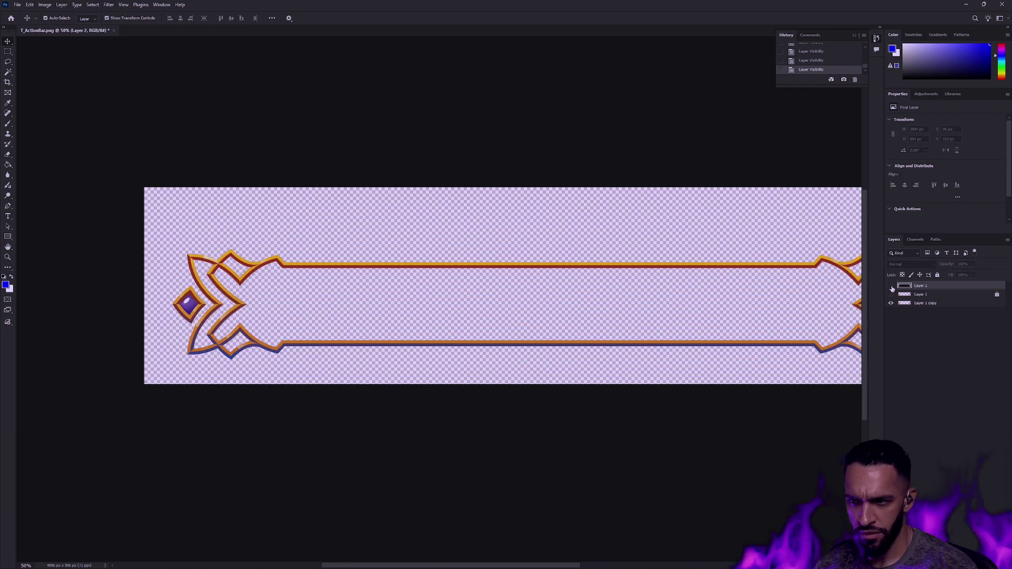
{"action": "left_click", "coordinate": [892, 287]}
Step: Nudge the screenshot up 2 px and narrow it to match the frame's right end
{"action": "key", "text": "Up"}
{"action": "key", "text": "Up"}
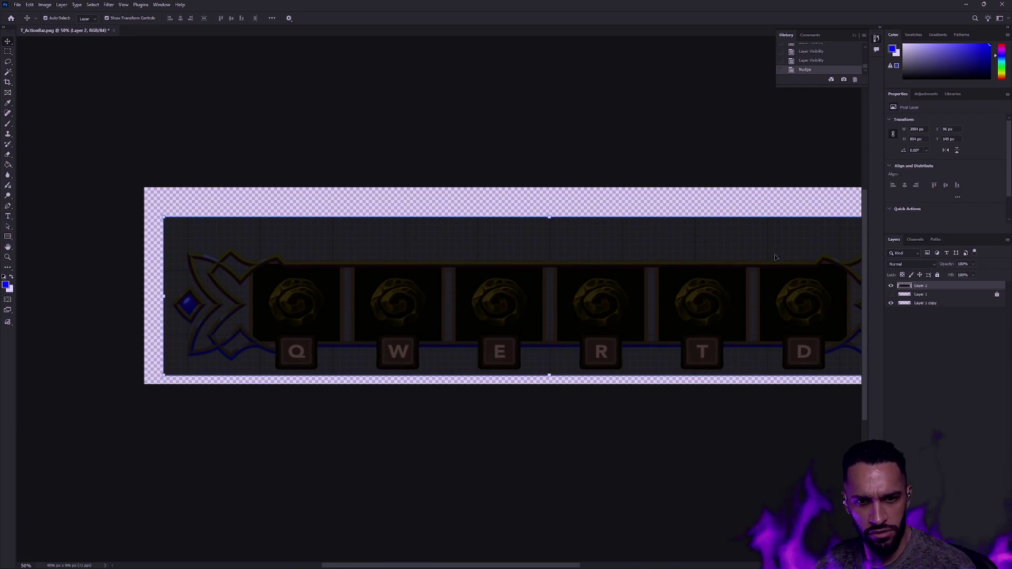
{"action": "left_click", "coordinate": [890, 287]}
{"action": "left_click", "coordinate": [890, 286]}
{"action": "left_click", "coordinate": [890, 287]}
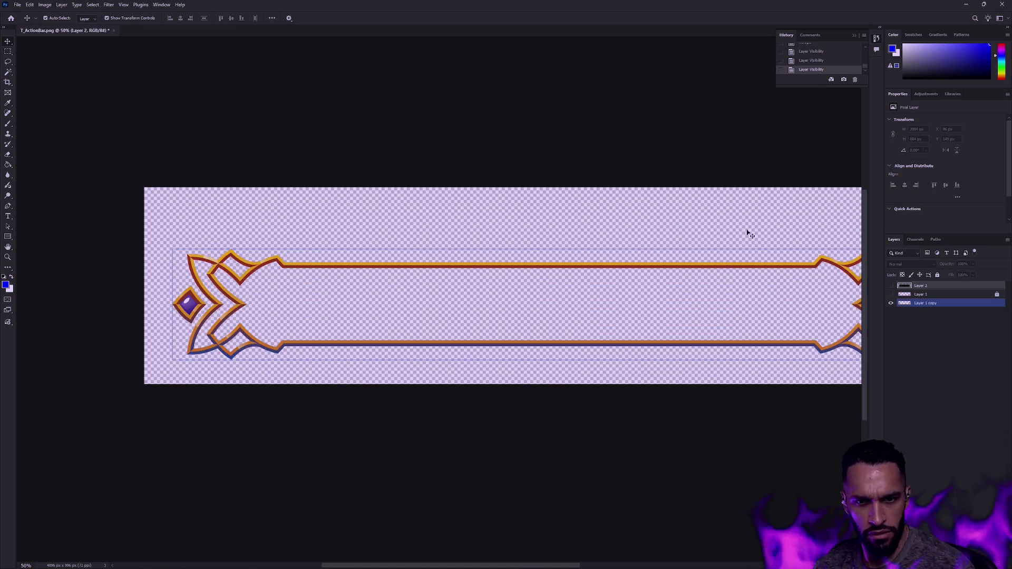
{"action": "left_click_drag", "start_coordinate": [646, 206], "coordinate": [388, 211]}
{"action": "left_click", "coordinate": [891, 286]}
{"action": "left_click", "coordinate": [892, 287]}
{"action": "left_click", "coordinate": [891, 286]}
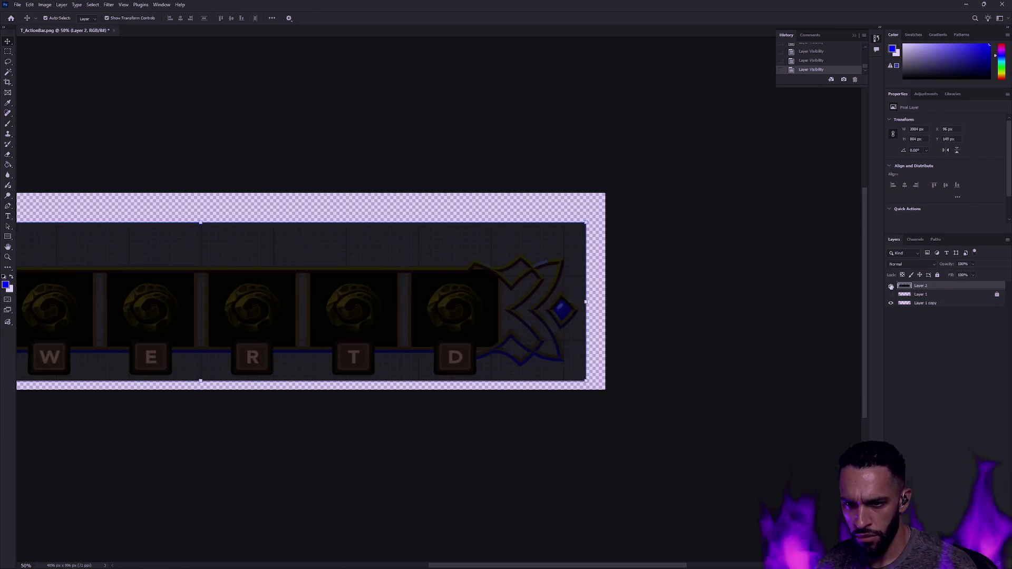
{"action": "left_click_drag", "start_coordinate": [586, 223], "coordinate": [584, 223]}
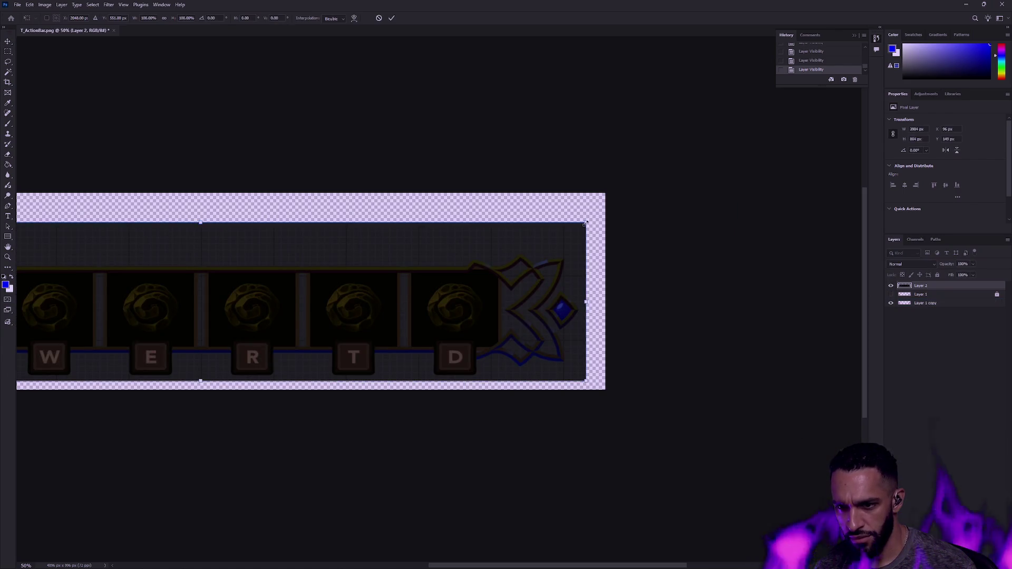
{"action": "key", "text": "Return"}
{"action": "left_click_drag", "start_coordinate": [590, 301], "coordinate": [841, 305]}
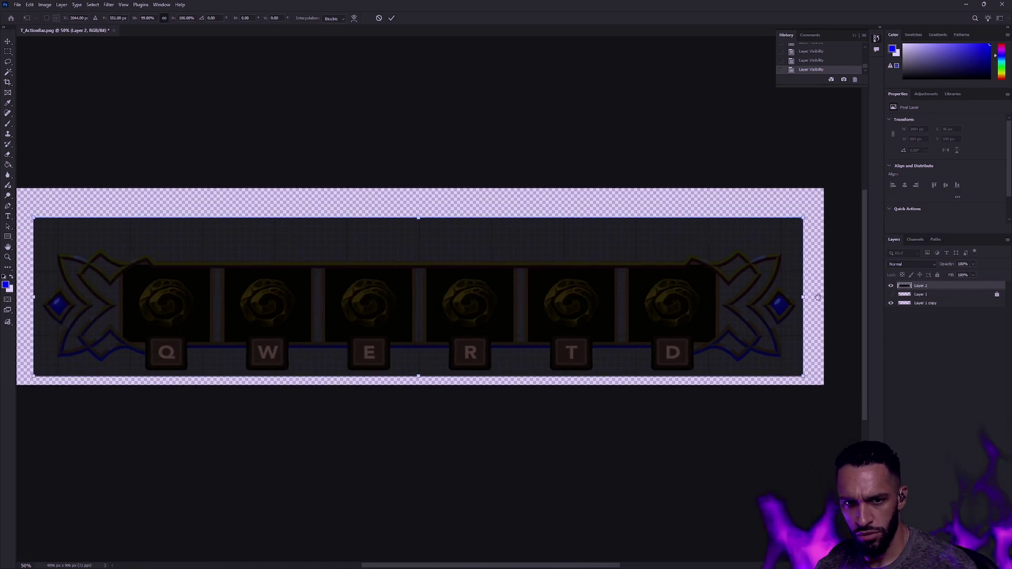
Step: Compare the screenshot against the frame once more, ending with Layer 2 hidden
{"action": "left_click", "coordinate": [891, 287]}
{"action": "left_click", "coordinate": [891, 286]}
{"action": "left_click", "coordinate": [891, 286]}
{"action": "left_click", "coordinate": [892, 286]}
{"action": "left_click", "coordinate": [891, 287]}
{"action": "left_click", "coordinate": [891, 286]}
{"action": "left_click", "coordinate": [891, 286]}
{"action": "left_click", "coordinate": [892, 287]}
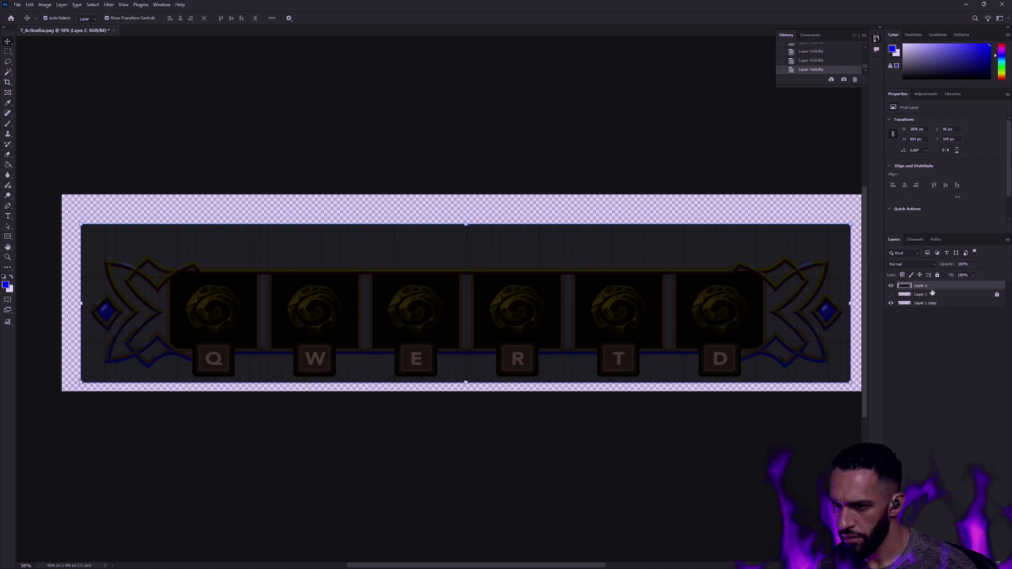
{"action": "left_click", "coordinate": [891, 287]}
{"action": "left_click", "coordinate": [891, 287]}
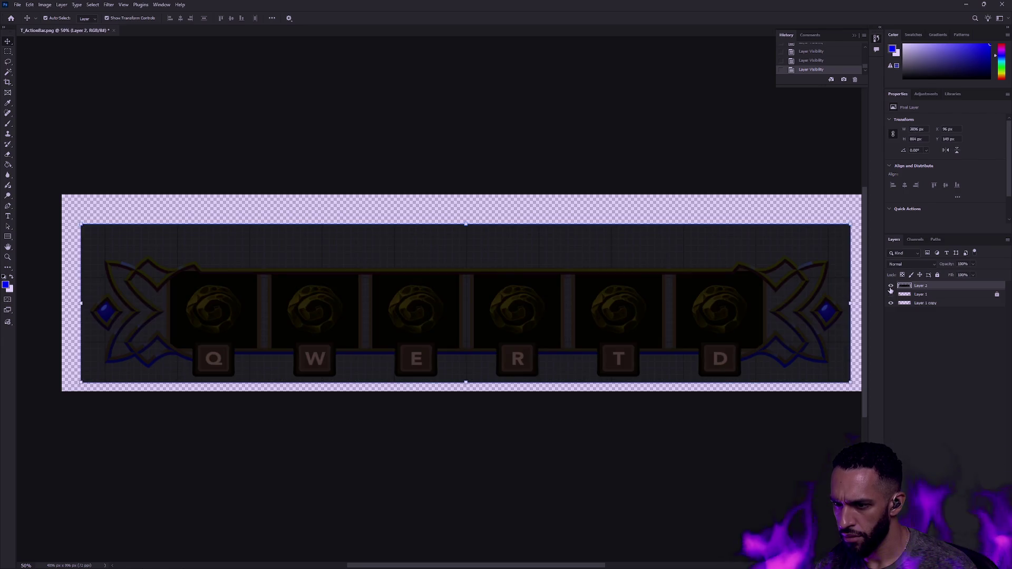
{"action": "left_click", "coordinate": [892, 287]}
{"action": "left_click", "coordinate": [891, 287]}
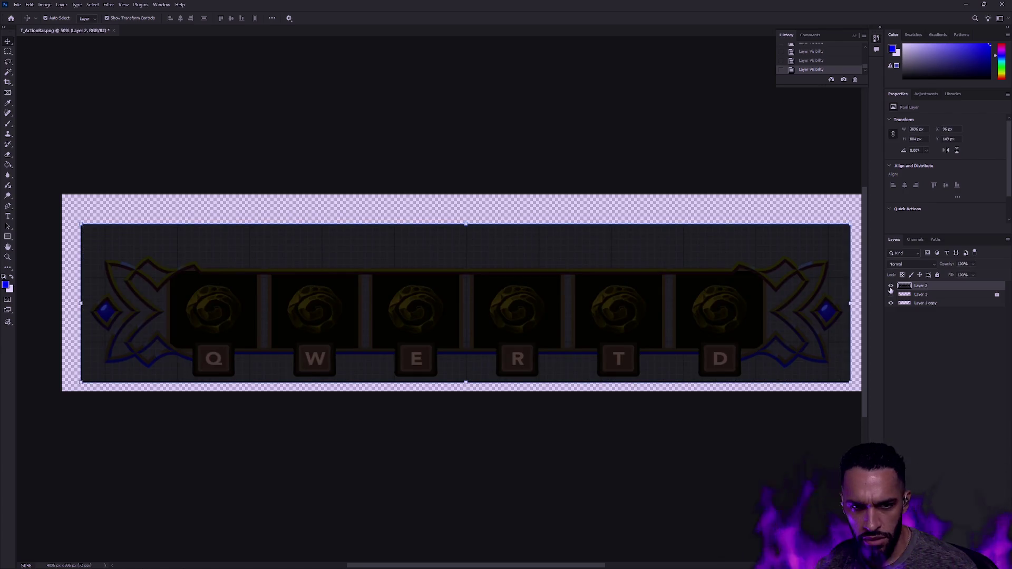
{"action": "left_click", "coordinate": [891, 287]}
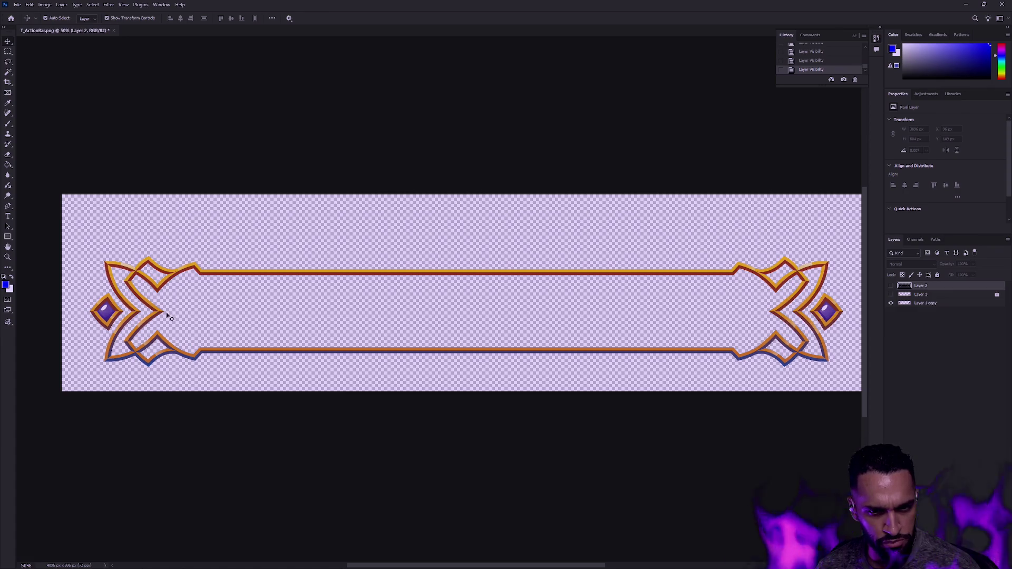
Step: Add a new layer and switch the Rectangular Marquee style to Normal
{"action": "key", "text": "ctrl+shift+alt+n"}
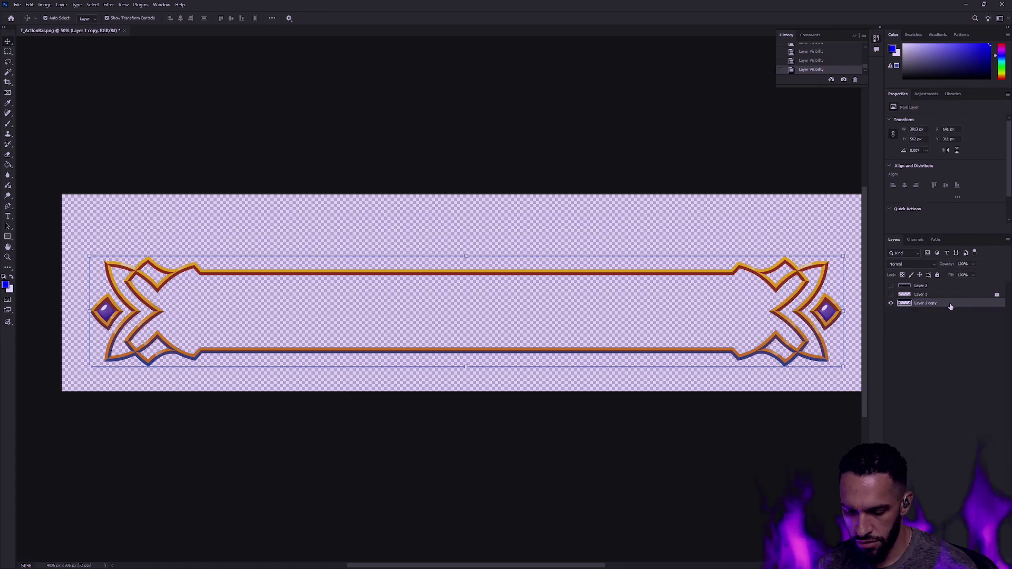
{"action": "left_click", "coordinate": [9, 52]}
{"action": "left_click_drag", "start_coordinate": [228, 291], "coordinate": [194, 290]}
{"action": "left_click", "coordinate": [195, 20]}
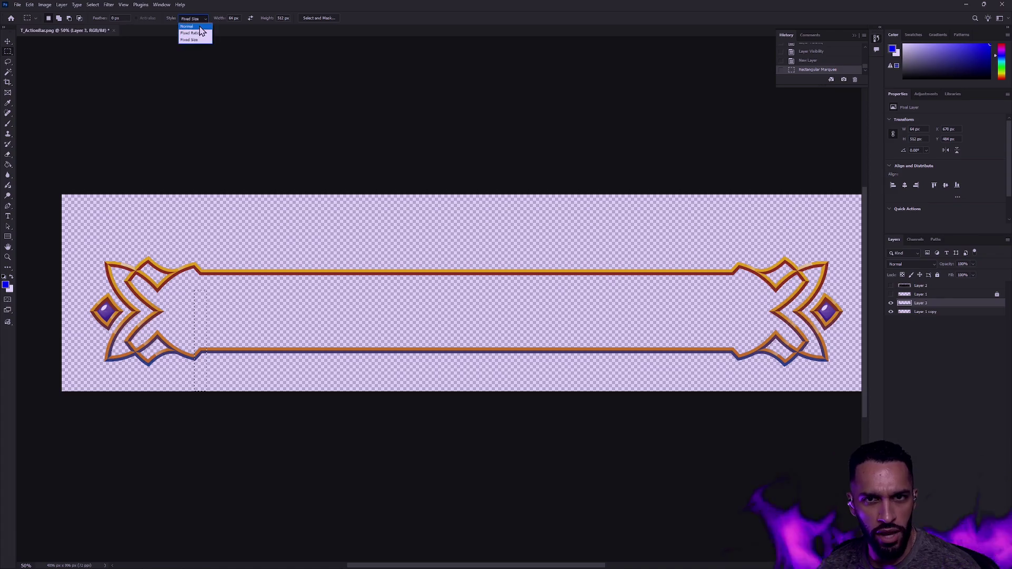
{"action": "left_click", "coordinate": [190, 26]}
{"action": "mouse_move", "coordinate": [165, 240]}
{"action": "left_mouse_down"}
{"action": "mouse_move", "coordinate": [175, 402]}
{"action": "mouse_move", "coordinate": [237, 443]}
{"action": "left_mouse_up"}
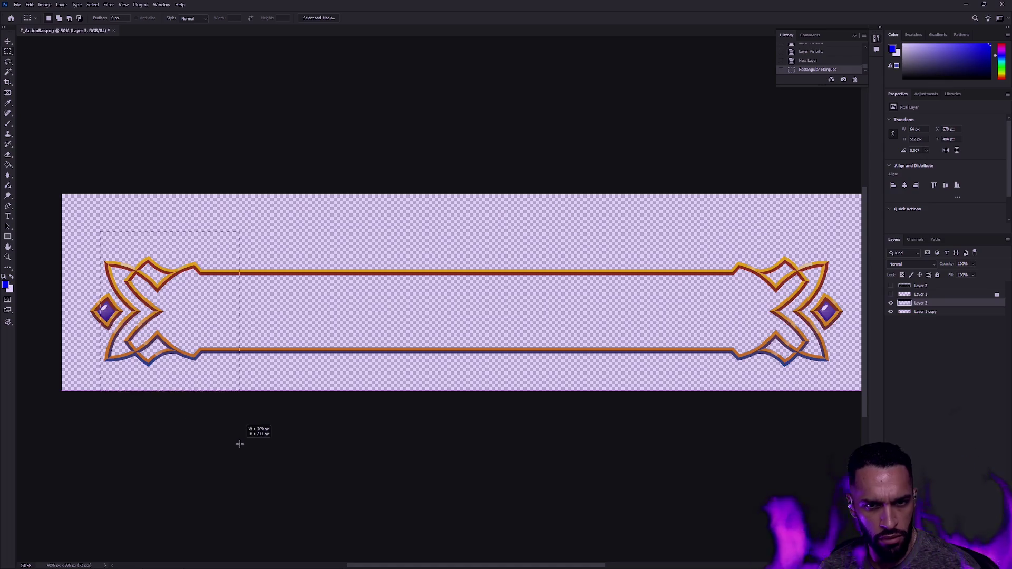
Step: Select the span between the two gem end caps, nudging it 2 px left
{"action": "left_click", "coordinate": [166, 185]}
{"action": "left_click_drag", "start_coordinate": [167, 185], "coordinate": [766, 430]}
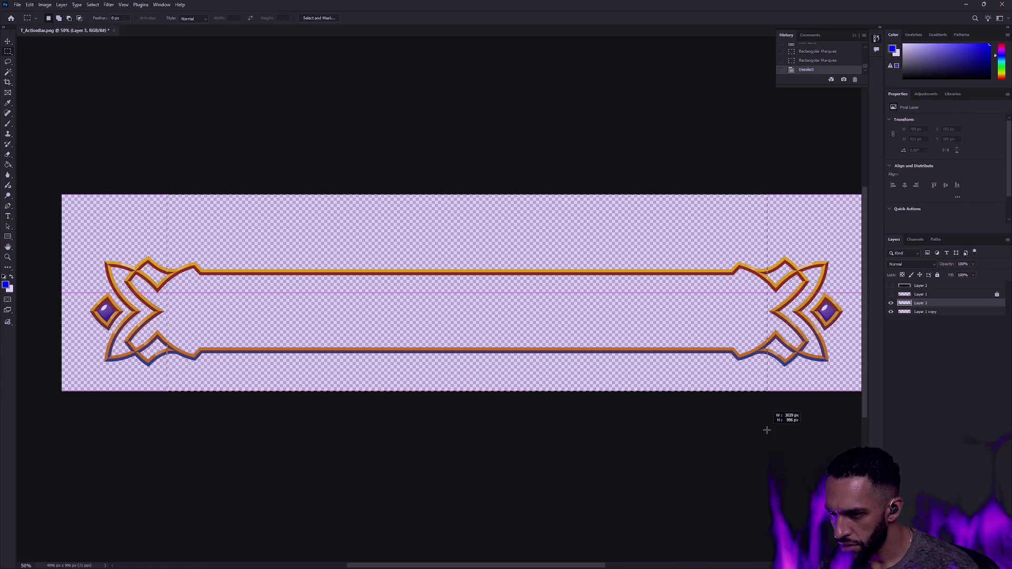
{"action": "left_click_drag", "start_coordinate": [766, 430], "coordinate": [773, 422]}
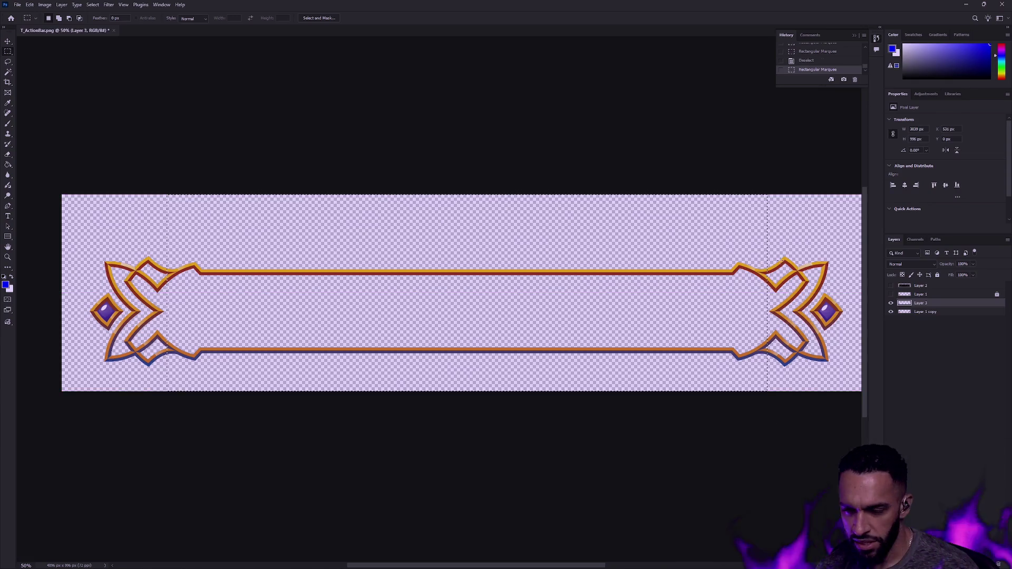
{"action": "left_click", "coordinate": [891, 286]}
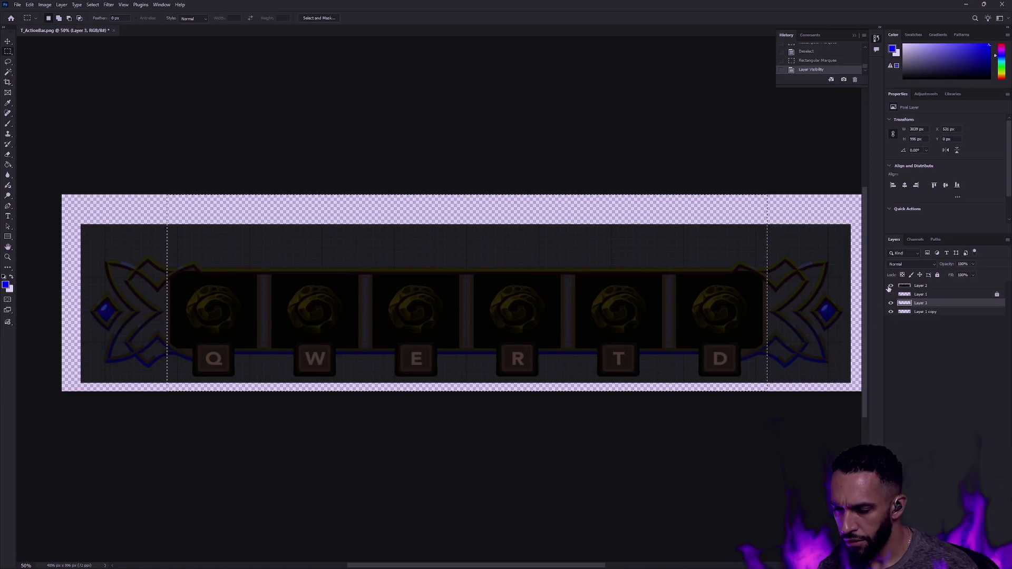
{"action": "left_click", "coordinate": [891, 287]}
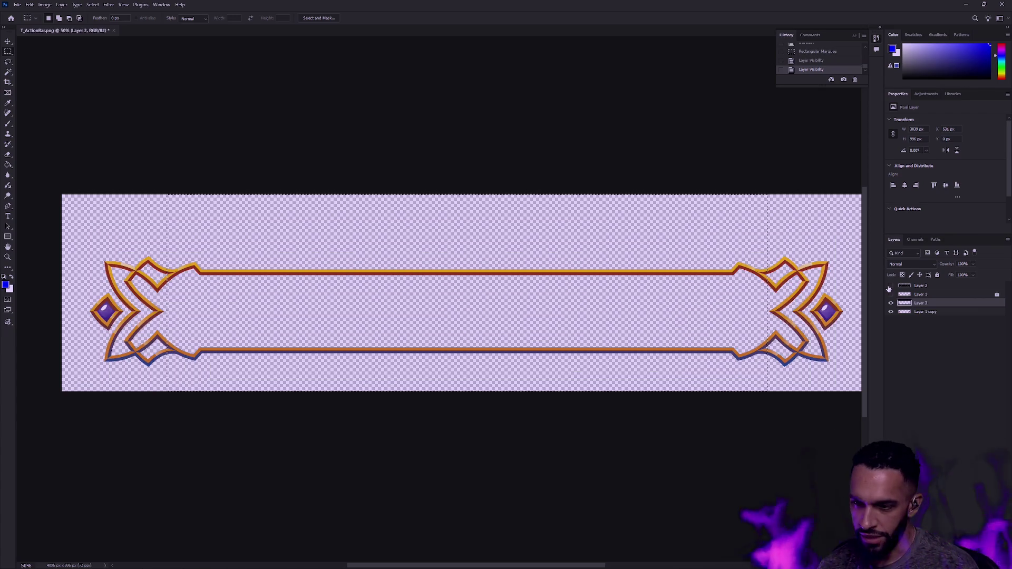
{"action": "key", "text": "Left"}
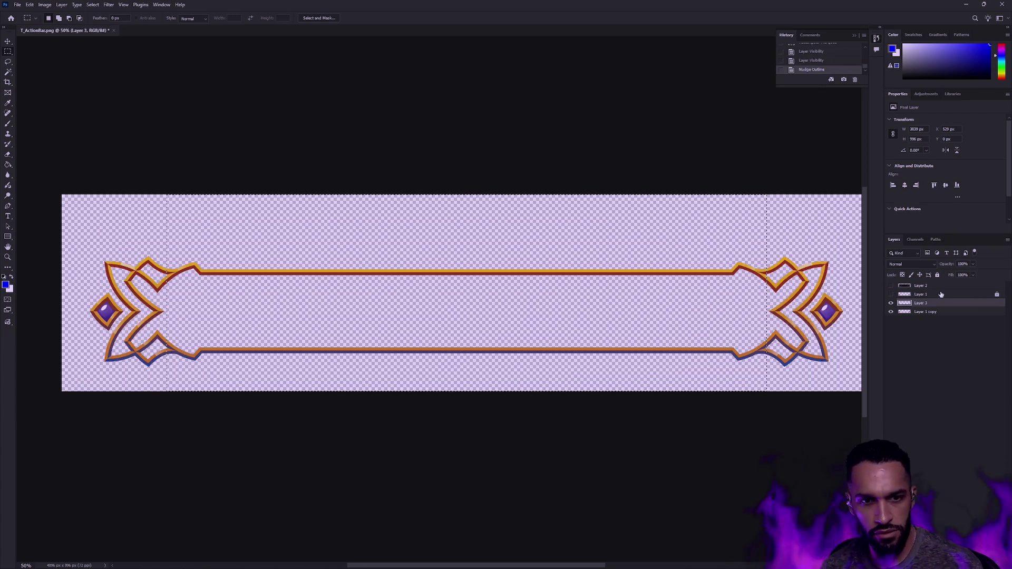
{"action": "left_click", "coordinate": [310, 298]}
{"action": "key", "text": "ctrl+z"}
Step: Fill the selection blue with the Paint Bucket and deselect
{"action": "key", "text": "g"}
{"action": "left_click", "coordinate": [311, 299]}
{"action": "left_click", "coordinate": [8, 52]}
{"action": "left_click", "coordinate": [235, 111]}
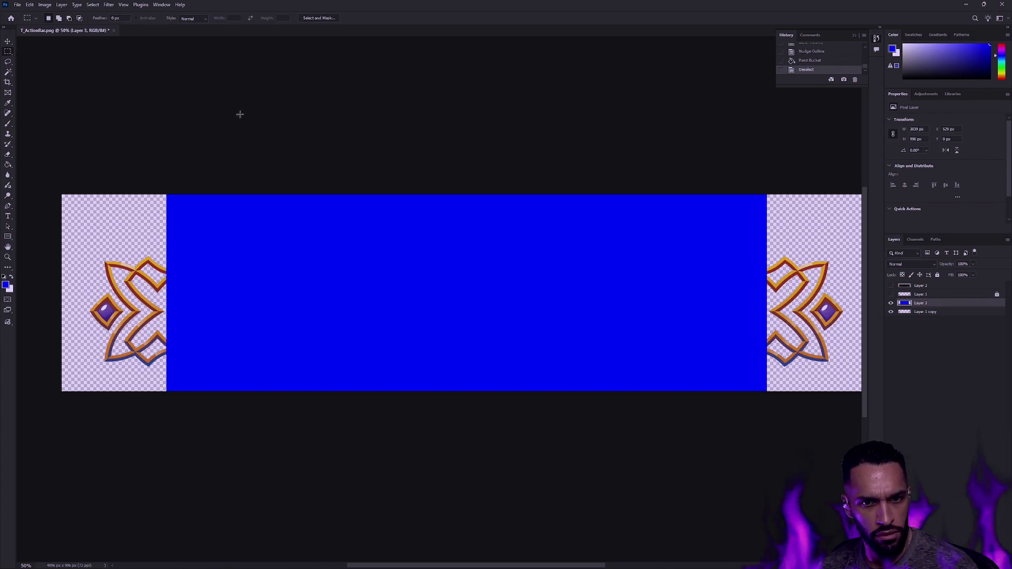
Step: Move the blue layer beneath both gold frame layers and show the offset frame
{"action": "left_click_drag", "start_coordinate": [899, 301], "coordinate": [929, 317]}
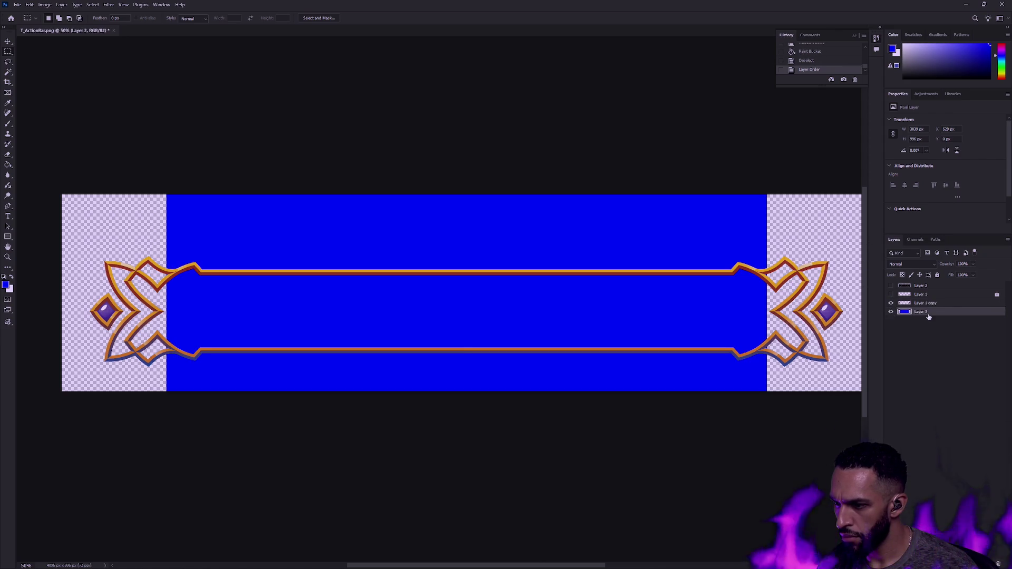
{"action": "left_click", "coordinate": [891, 302]}
{"action": "left_click", "coordinate": [891, 295]}
{"action": "left_click", "coordinate": [891, 294]}
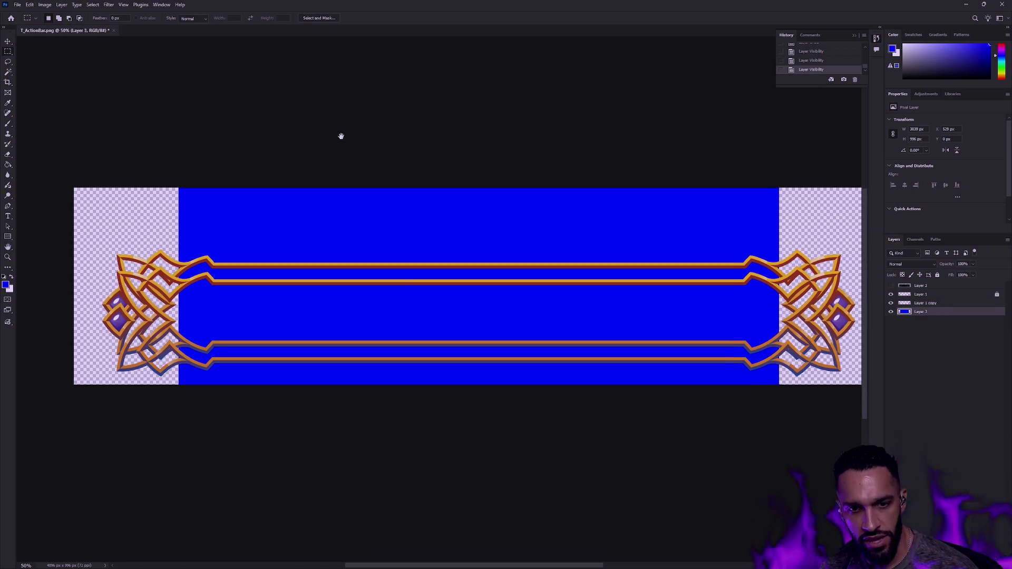
Step: Pan to the whole bar and toggle the action-bar mockup to compare, leaving it visible
{"action": "scroll", "coordinate": [454, 132], "scroll_direction": "down", "scroll_amount": 2}
{"action": "scroll", "coordinate": [596, 148], "scroll_direction": "right", "scroll_amount": 3}
{"action": "left_click_drag", "start_coordinate": [595, 149], "coordinate": [707, 172]}
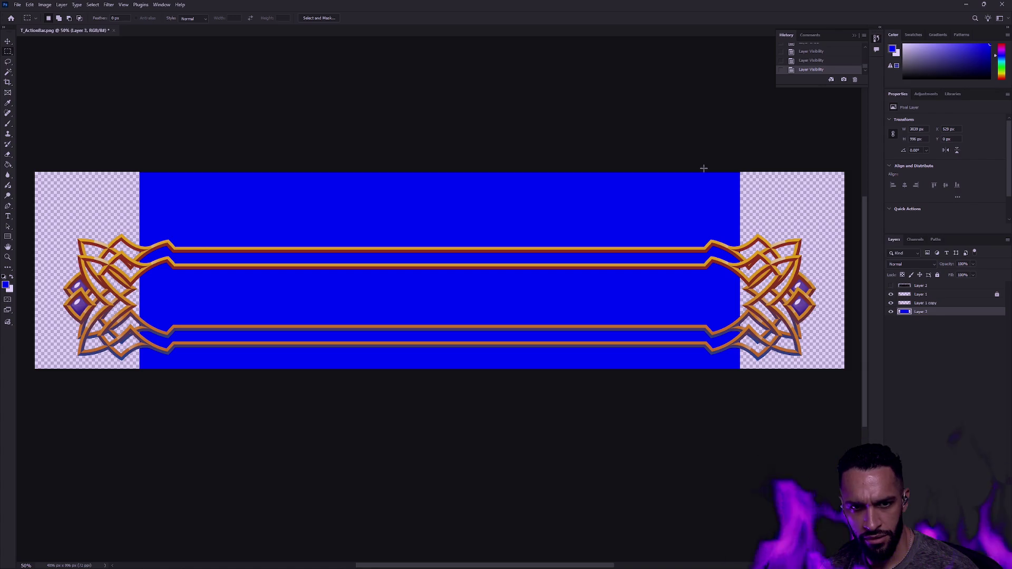
{"action": "left_click", "coordinate": [891, 285]}
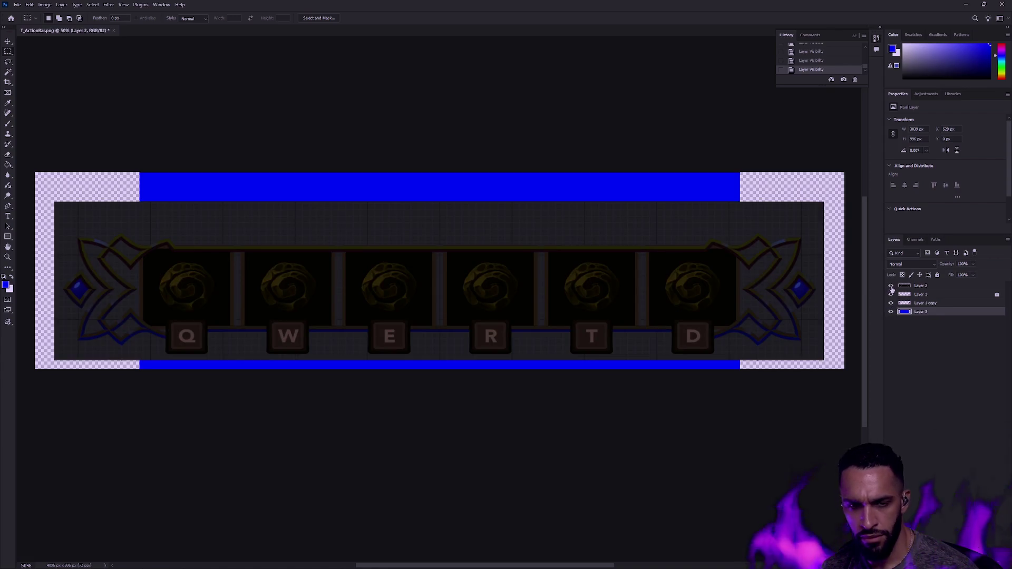
{"action": "left_click", "coordinate": [892, 286]}
{"action": "left_click", "coordinate": [892, 286]}
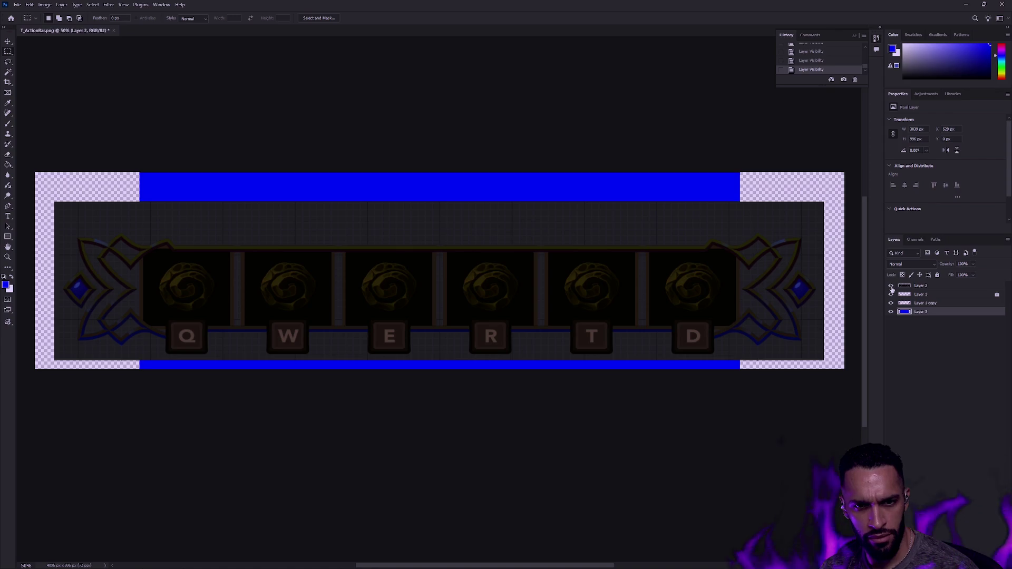
{"action": "left_click", "coordinate": [891, 285]}
{"action": "left_click", "coordinate": [891, 286]}
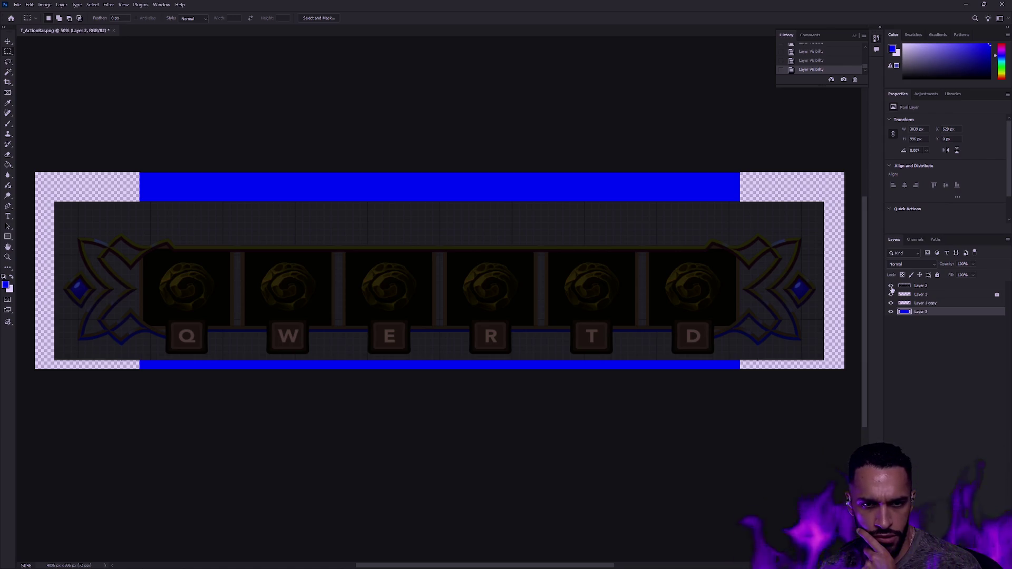
{"action": "left_click", "coordinate": [892, 286]}
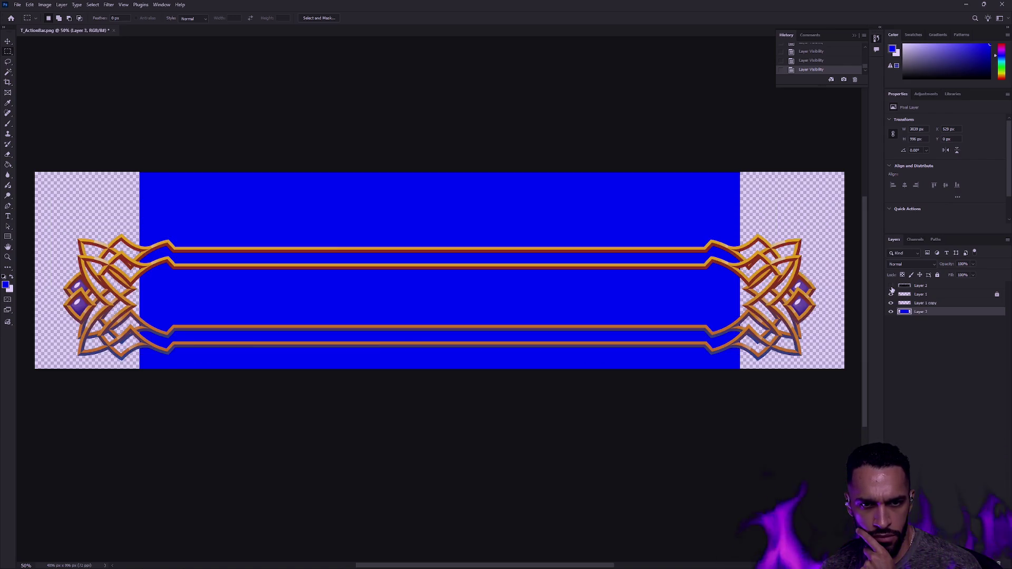
{"action": "left_click", "coordinate": [891, 286]}
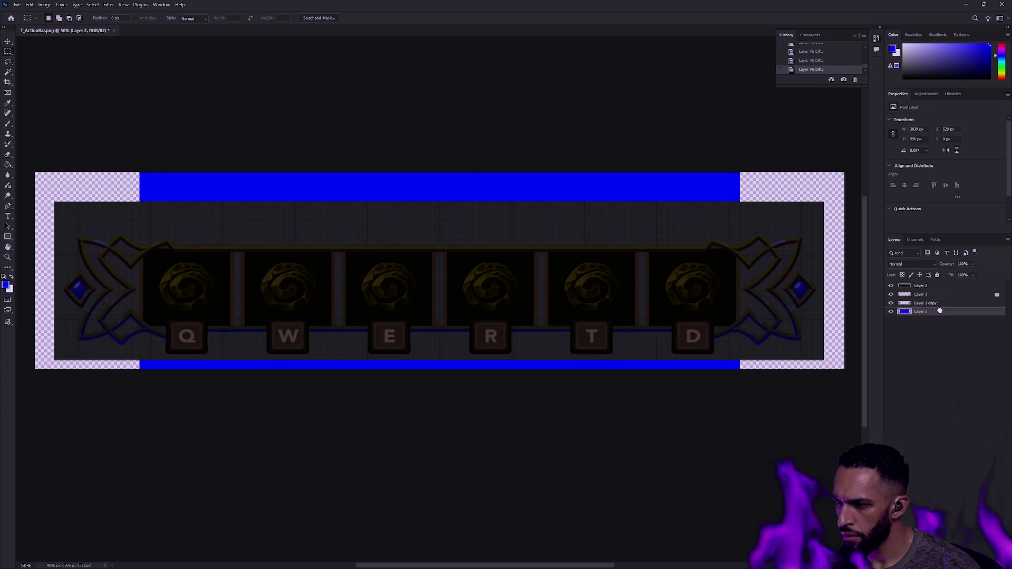
Step: Move the blue layer to the top, lower its opacity, and delete a band of blue
{"action": "left_click_drag", "start_coordinate": [939, 311], "coordinate": [948, 275]}
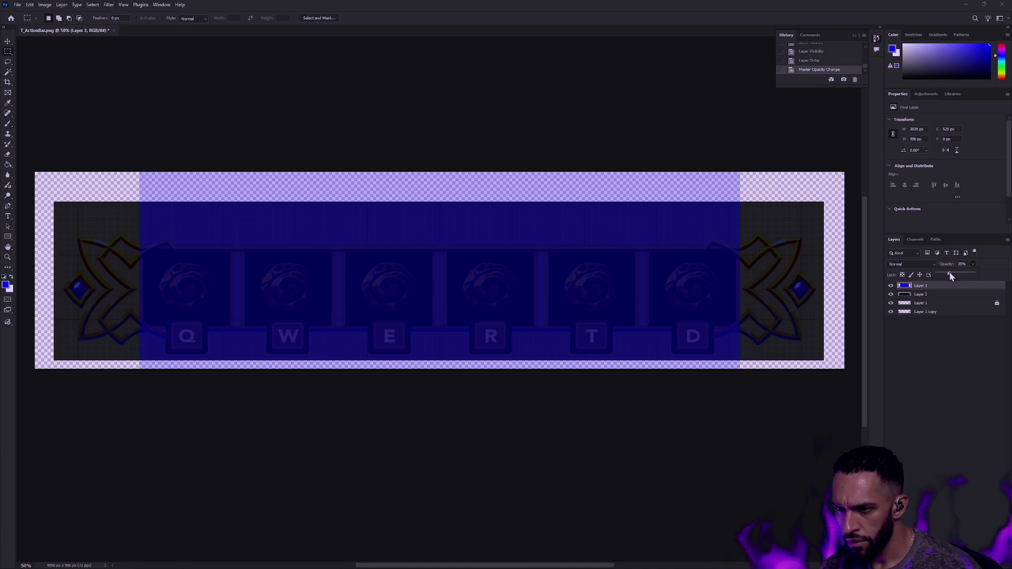
{"action": "left_click_drag", "start_coordinate": [951, 272], "coordinate": [949, 271]}
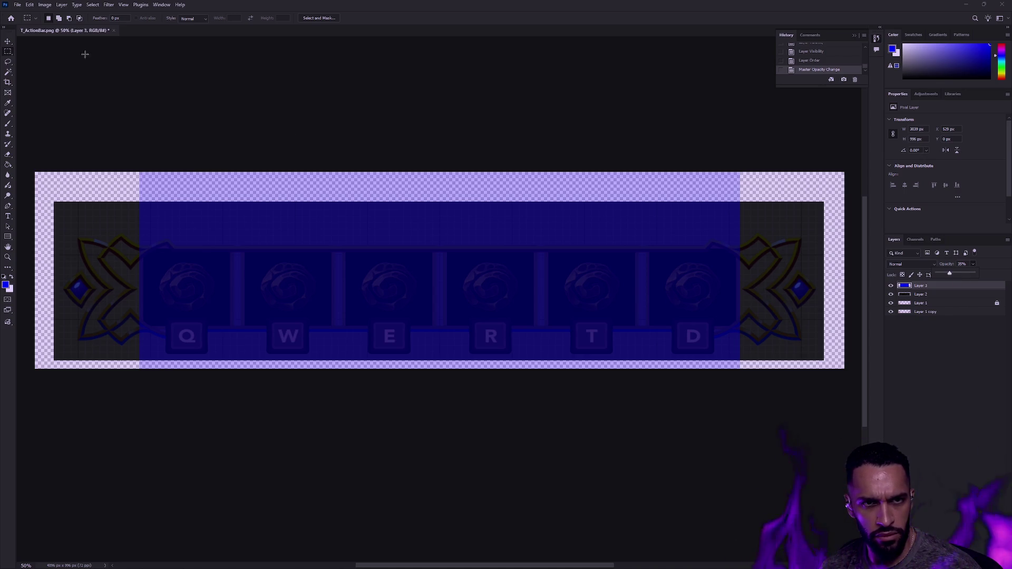
{"action": "left_click_drag", "start_coordinate": [133, 173], "coordinate": [799, 235]}
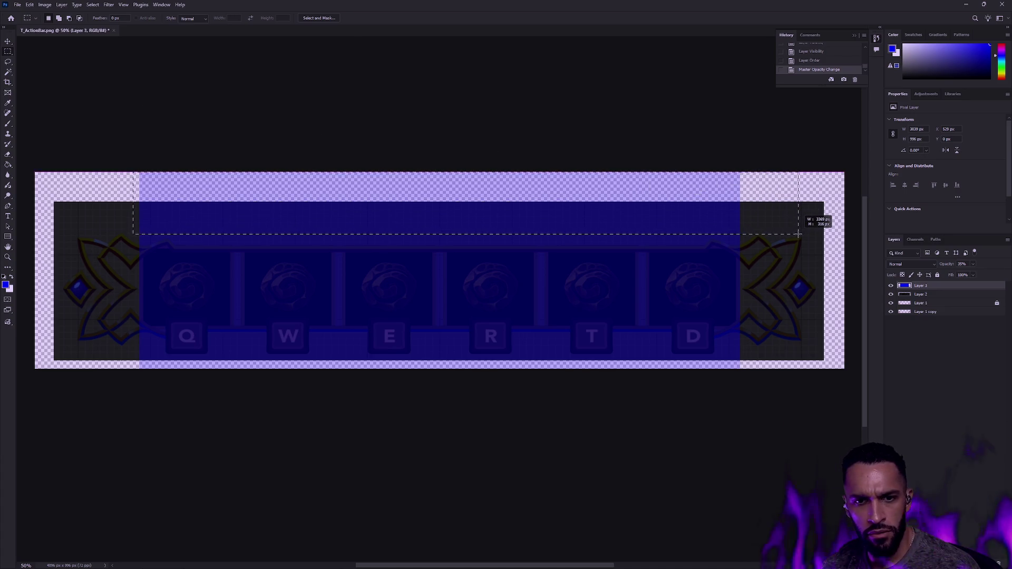
{"action": "left_click_drag", "start_coordinate": [799, 235], "coordinate": [811, 231]}
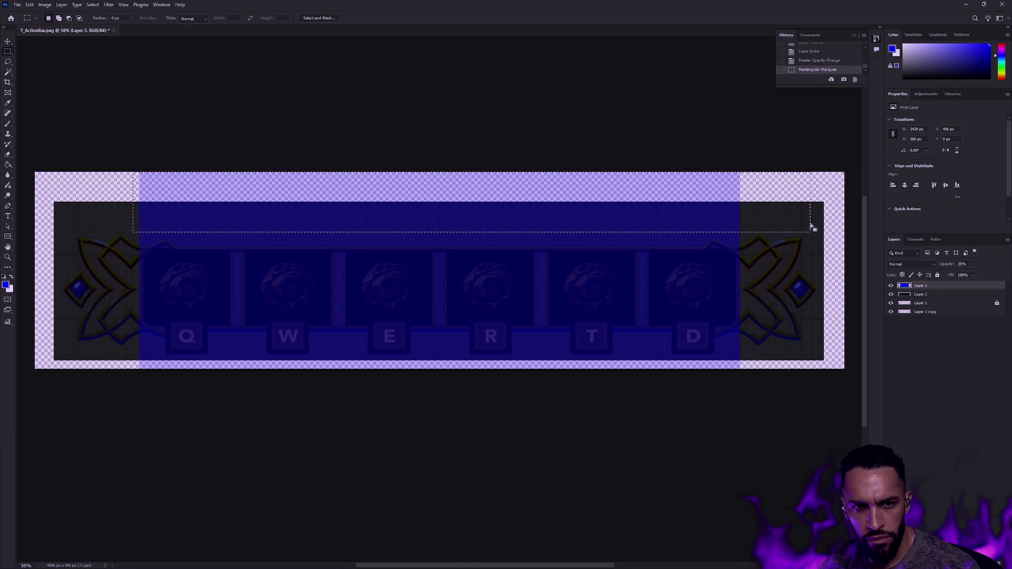
{"action": "key", "text": "Delete"}
{"action": "key", "text": "ctrl+d"}
Step: Delete the remaining unwanted blue area, deselect, and hide the action-bar mockup
{"action": "mouse_move", "coordinate": [842, 374]}
{"action": "left_mouse_down"}
{"action": "mouse_move", "coordinate": [664, 374]}
{"action": "mouse_move", "coordinate": [64, 253]}
{"action": "left_mouse_up"}
{"action": "key", "text": "Delete"}
{"action": "key", "text": "ctrl+d"}
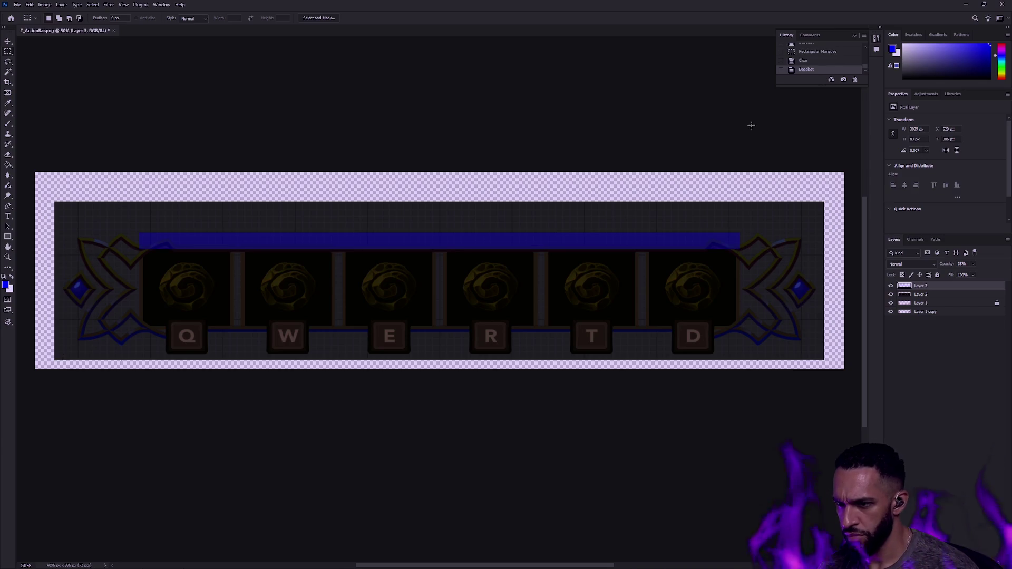
{"action": "left_click", "coordinate": [891, 295]}
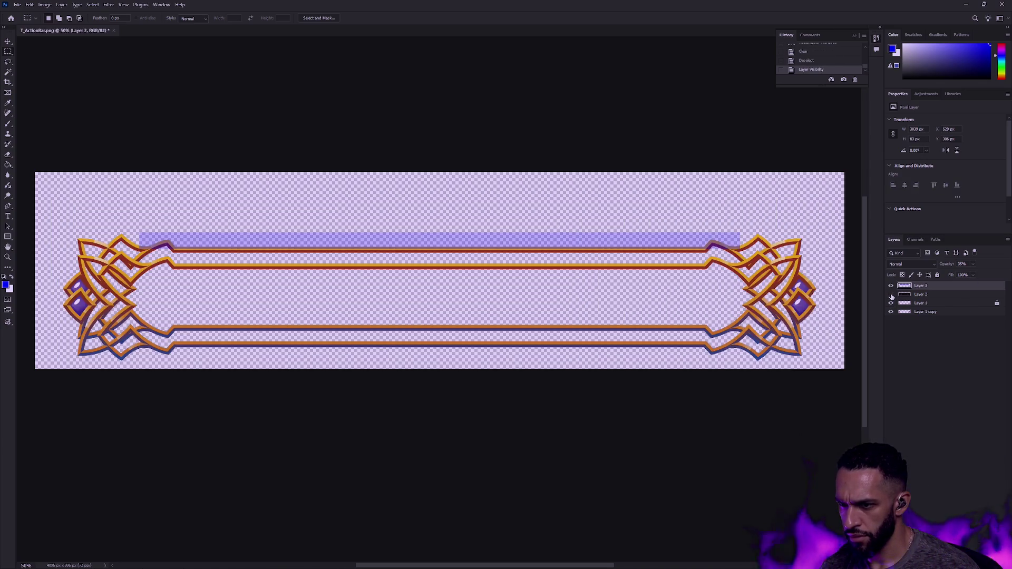
{"action": "left_click", "coordinate": [891, 294]}
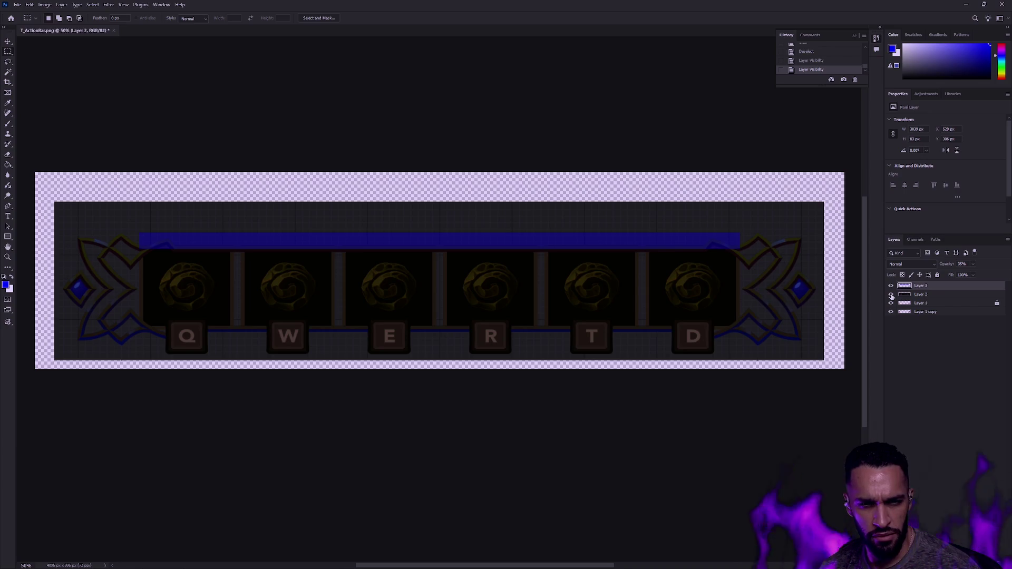
{"action": "left_click", "coordinate": [891, 295]}
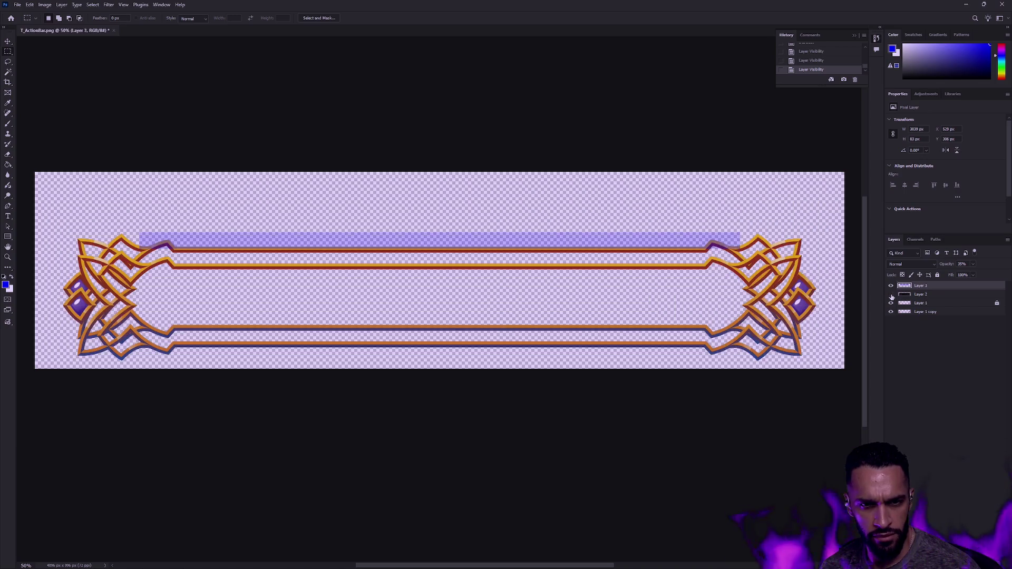
{"action": "left_click", "coordinate": [891, 304]}
{"action": "left_click", "coordinate": [891, 303]}
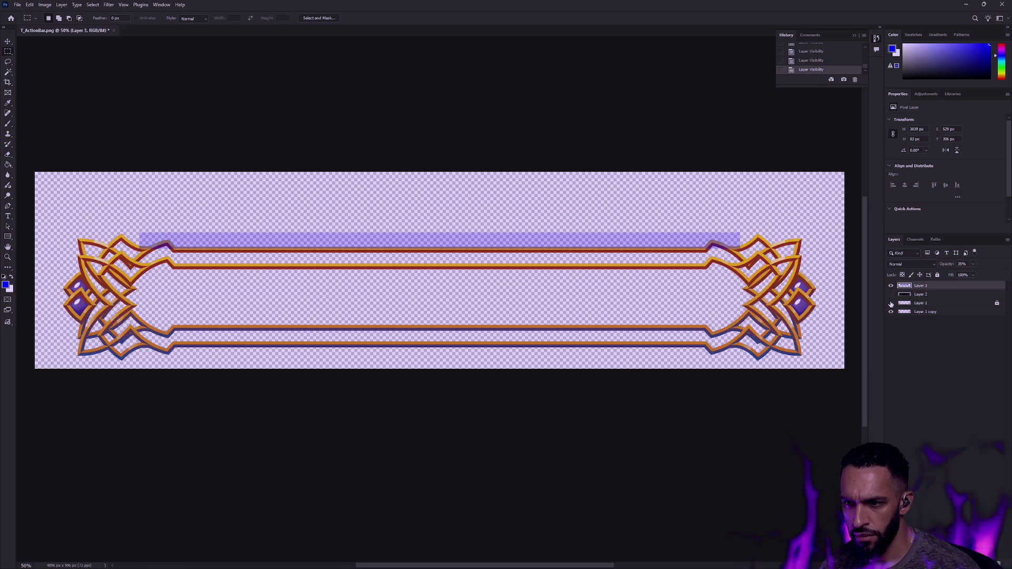
{"action": "left_click", "coordinate": [891, 303]}
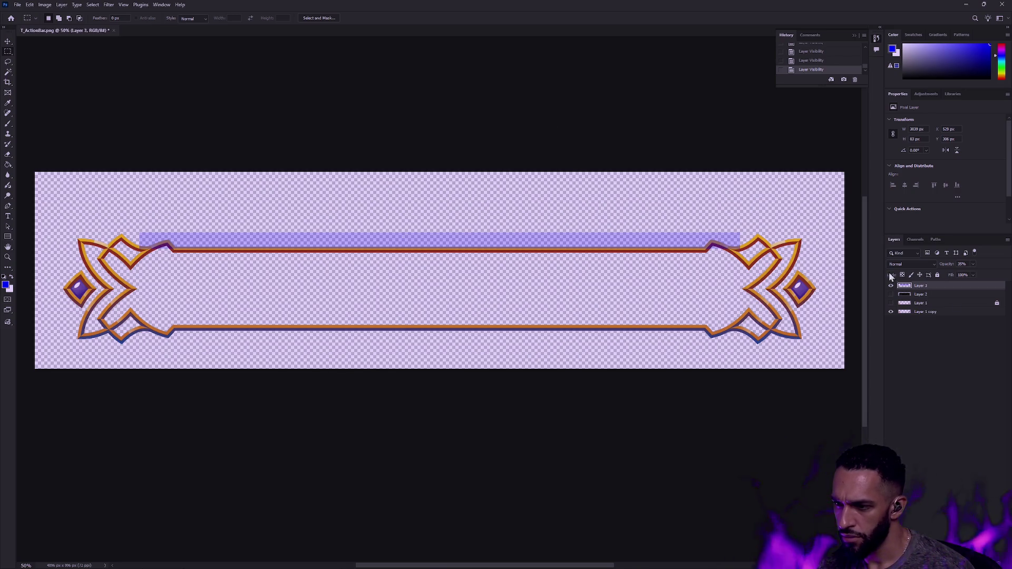
{"action": "left_click", "coordinate": [891, 295]}
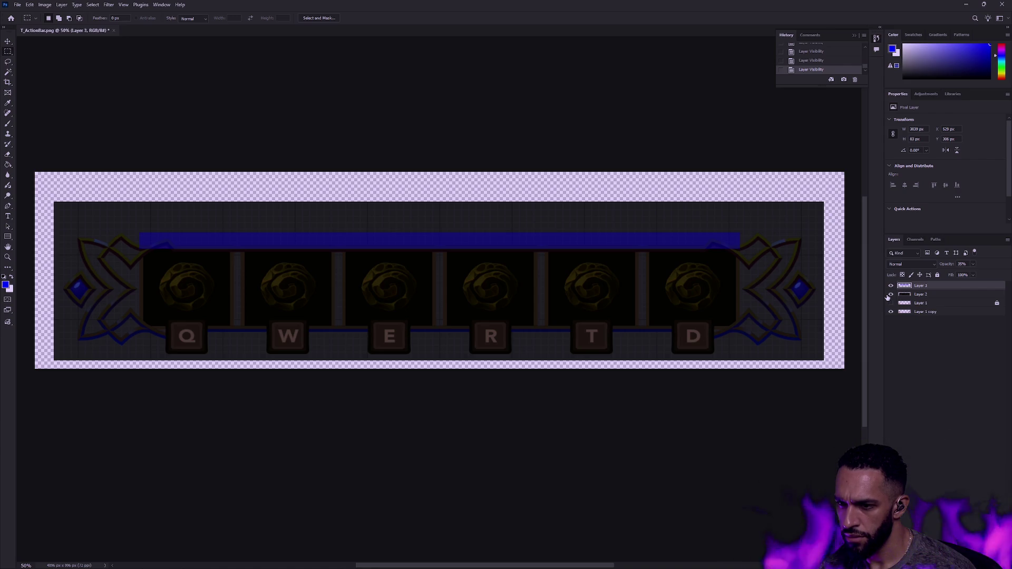
{"action": "left_click", "coordinate": [891, 295]}
{"action": "left_click", "coordinate": [890, 295]}
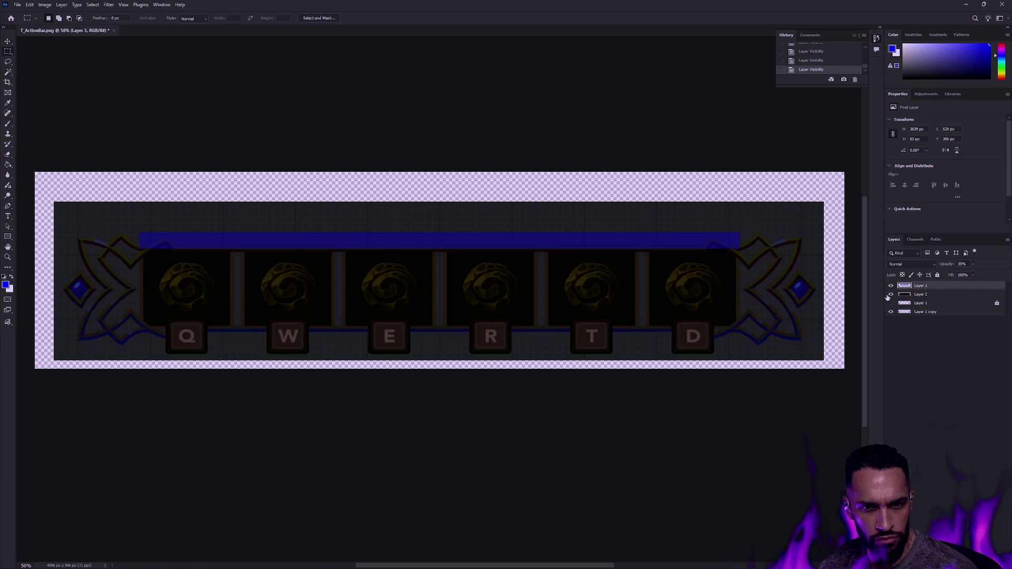
{"action": "left_click", "coordinate": [890, 294]}
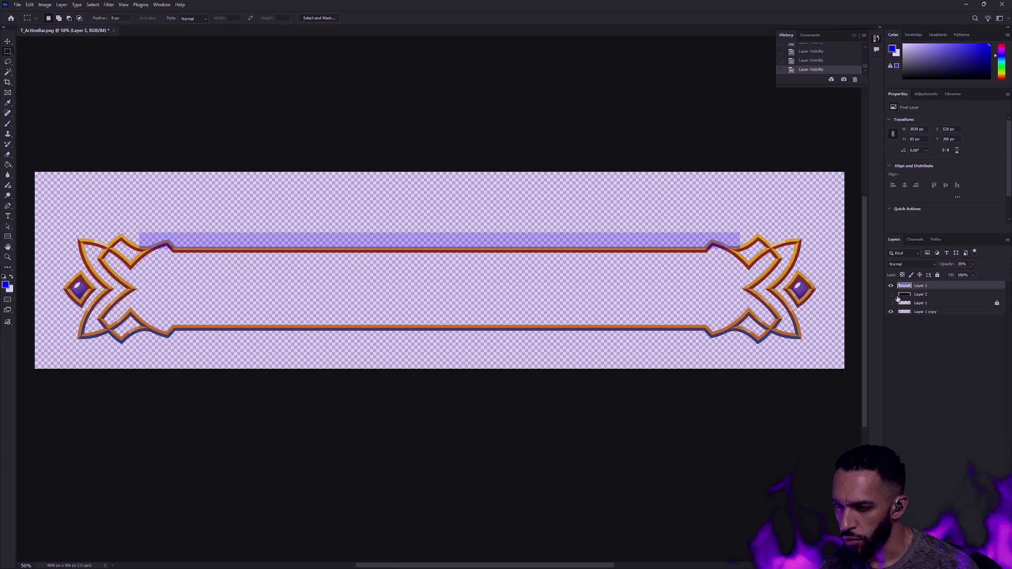
{"action": "left_click", "coordinate": [891, 306]}
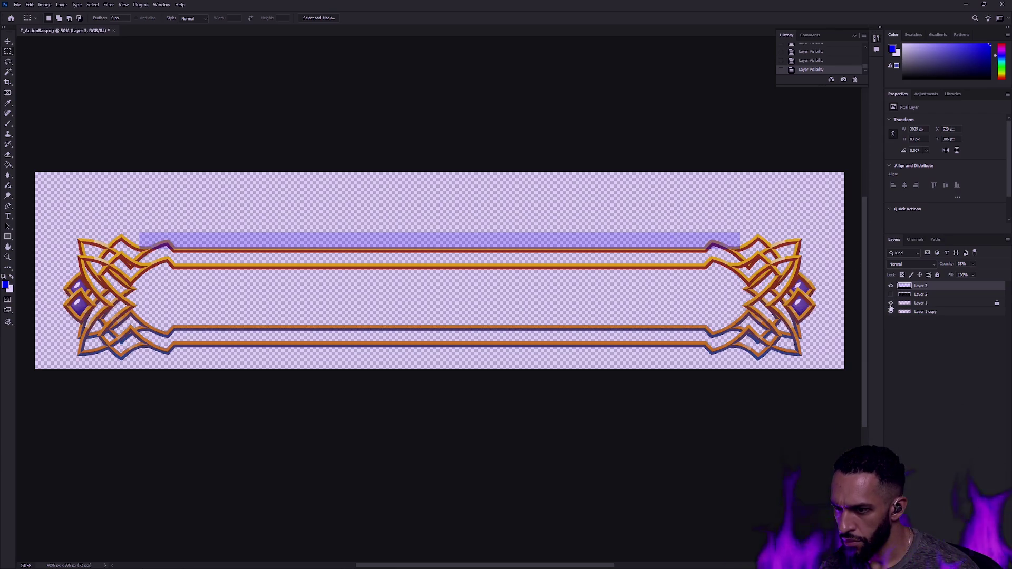
{"action": "left_click", "coordinate": [928, 303]}
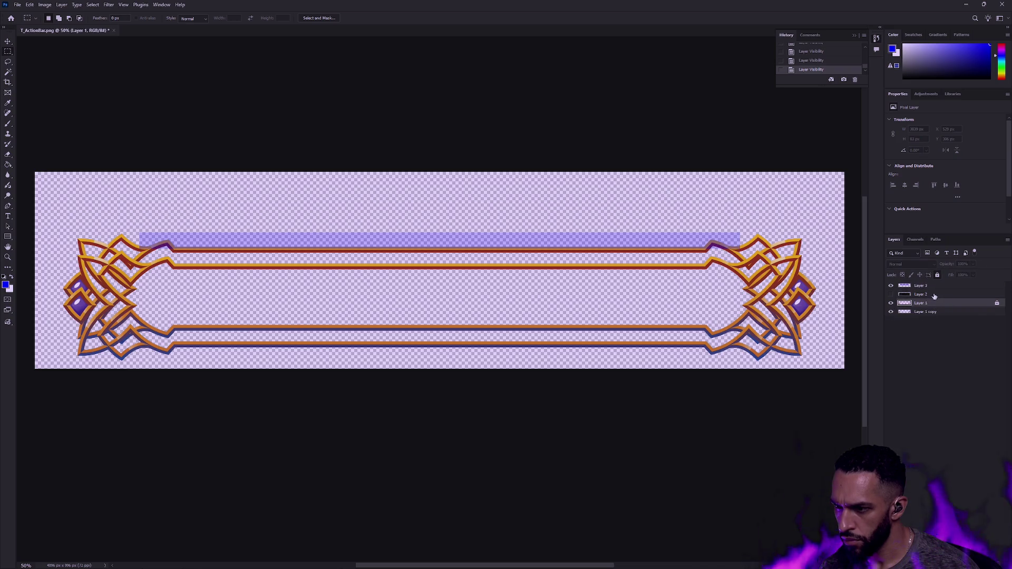
{"action": "left_click", "coordinate": [936, 315]}
{"action": "left_click", "coordinate": [891, 312]}
Step: Show Layer 1 copy again, duplicate it, and nudge the new frame copy up and back down
{"action": "left_click", "coordinate": [891, 312]}
{"action": "key", "text": "ctrl+j"}
{"action": "key", "text": "v"}
{"action": "key", "text": "shift+Up"}
{"action": "key", "text": "shift+Up"}
{"action": "key", "text": "shift+Up"}
{"action": "key", "text": "shift+Up"}
{"action": "key", "text": "shift+Up"}
{"action": "key", "text": "shift+Up"}
{"action": "key", "text": "shift+Up"}
{"action": "key", "text": "shift+Up"}
{"action": "key", "text": "shift+Up"}
{"action": "key", "text": "Up"}
{"action": "key", "text": "Up"}
{"action": "key", "text": "Up"}
{"action": "key", "text": "Up"}
{"action": "key", "text": "Up"}
{"action": "key", "text": "Up"}
{"action": "key", "text": "Down"}
{"action": "key", "text": "Down"}
{"action": "key", "text": "Down"}
{"action": "key", "text": "Down"}
{"action": "key", "text": "Down"}
{"action": "key", "text": "Down"}
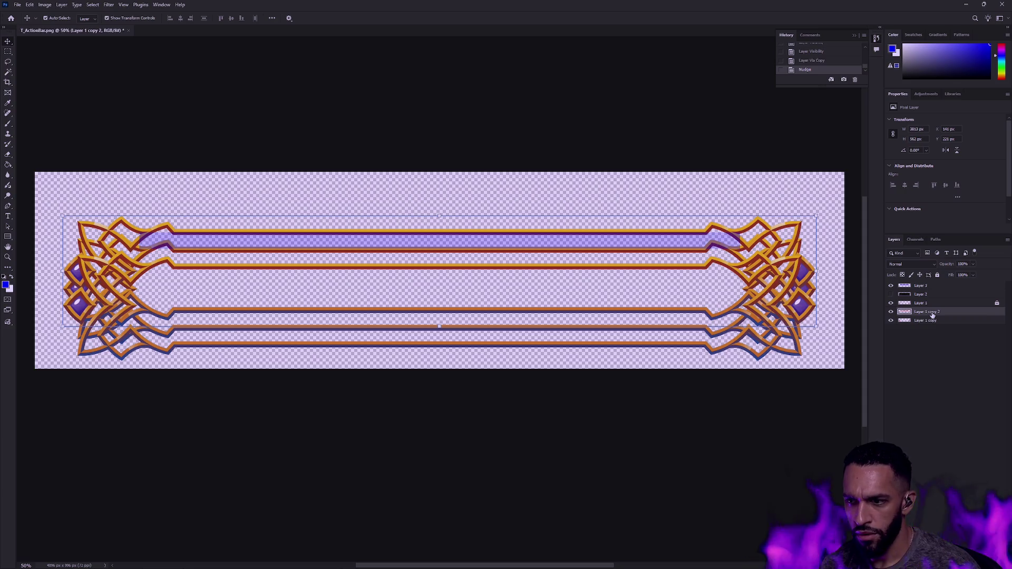
{"action": "key", "text": "m"}
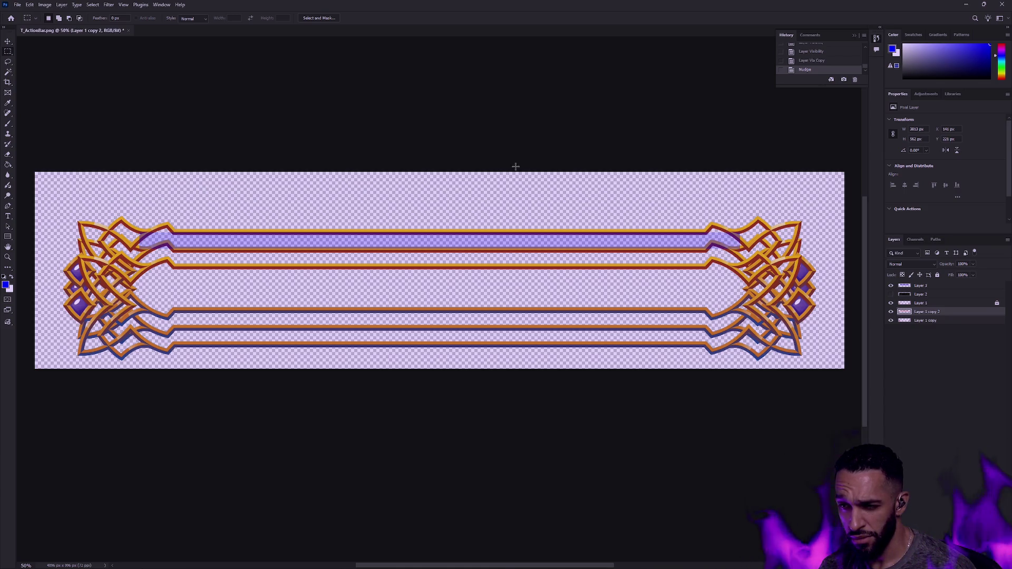
Step: Try moving and locking the purple strip, undo both, then select the strip and frame copies together
{"action": "left_click", "coordinate": [7, 42]}
{"action": "left_click_drag", "start_coordinate": [340, 240], "coordinate": [340, 224]}
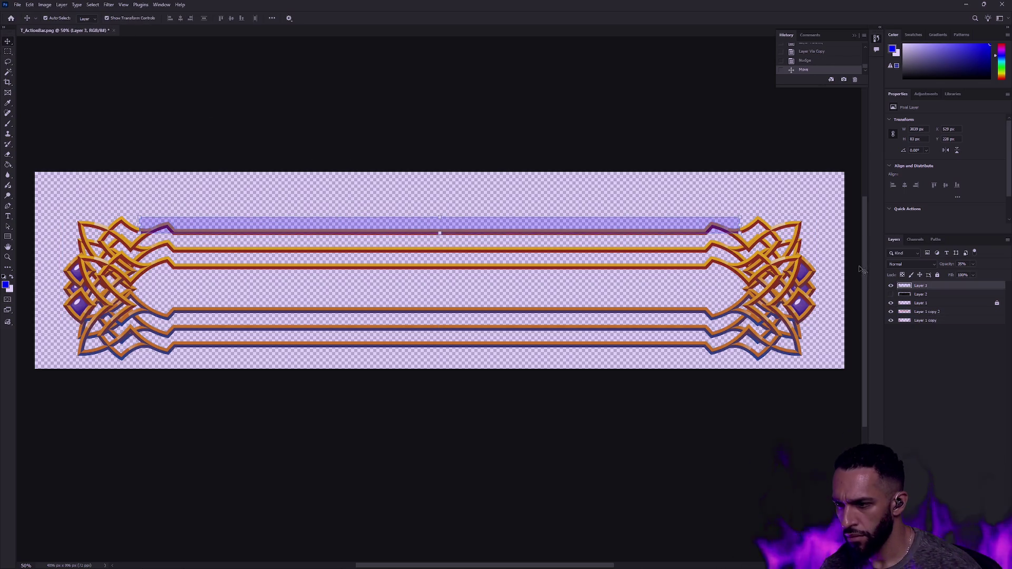
{"action": "key", "text": "ctrl+z"}
{"action": "left_click", "coordinate": [938, 274]}
{"action": "left_click", "coordinate": [586, 237]}
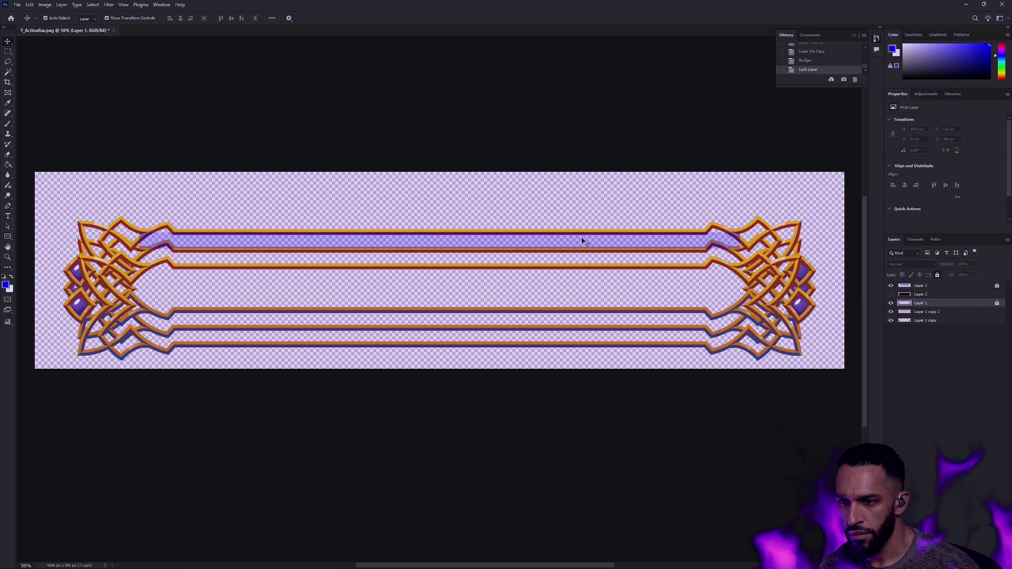
{"action": "key", "text": "ctrl+z"}
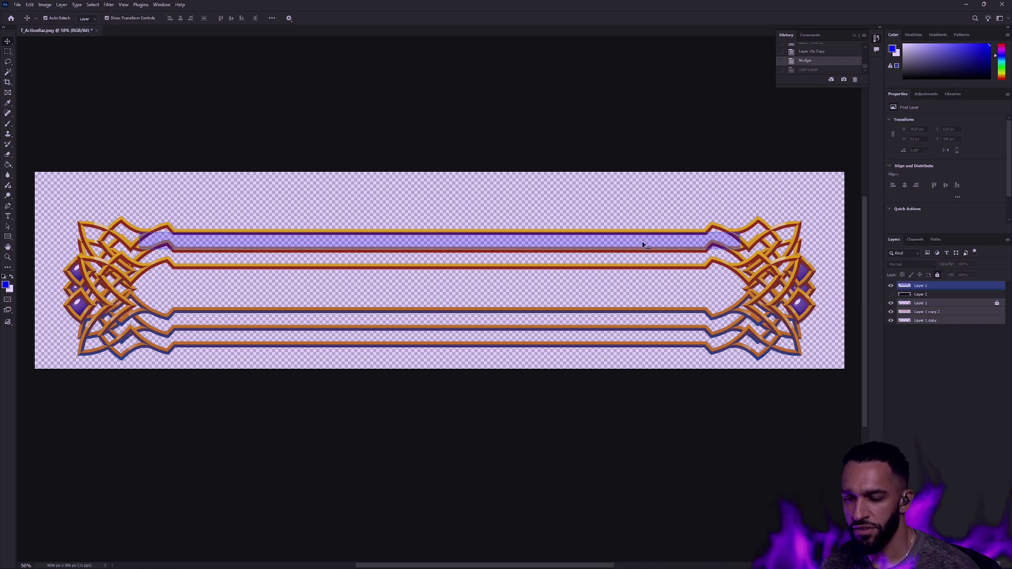
{"action": "left_click", "coordinate": [630, 158]}
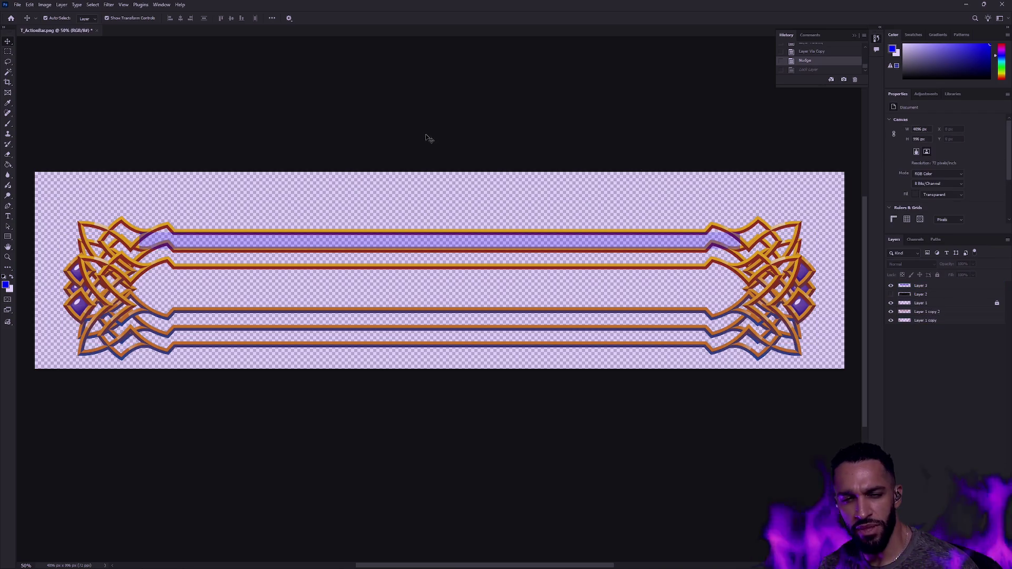
{"action": "left_click_drag", "start_coordinate": [301, 211], "coordinate": [199, 238]}
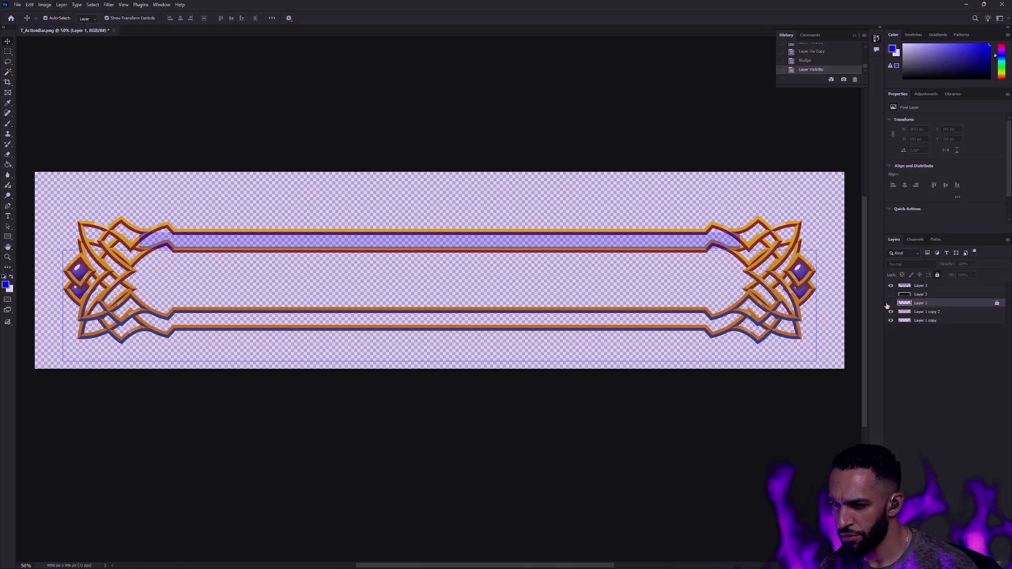
Step: Nudge Layer 1 copy 2 up and down in shift-steps, then delete that duplicate frame layer
{"action": "left_click", "coordinate": [928, 312]}
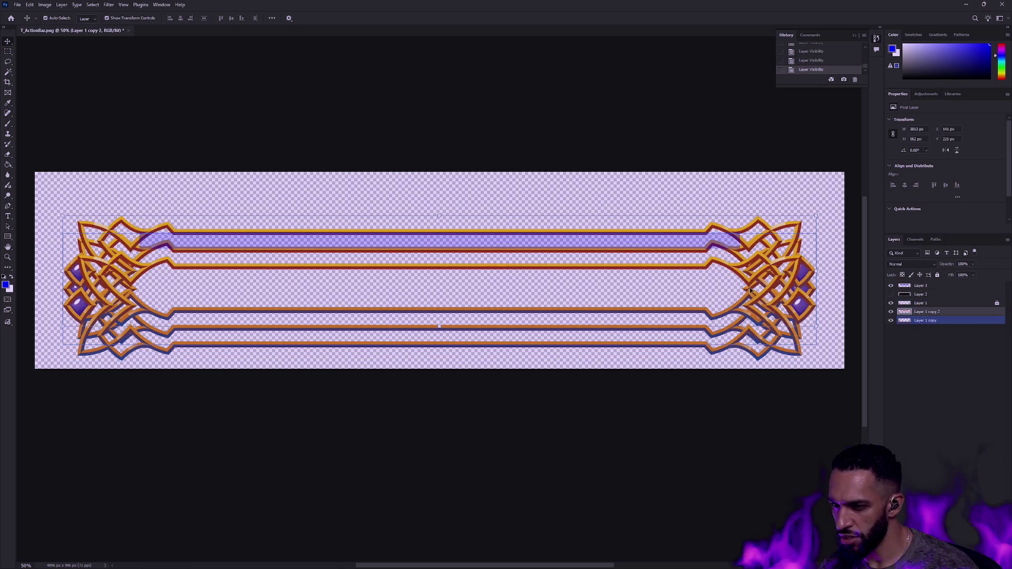
{"action": "key", "text": "shift+Up"}
{"action": "key", "text": "shift+Up"}
{"action": "key", "text": "shift+Up"}
{"action": "key", "text": "shift+Up"}
{"action": "key", "text": "shift+Up"}
{"action": "key", "text": "shift+Up"}
{"action": "key", "text": "shift+Up"}
{"action": "key", "text": "shift+Up"}
{"action": "key", "text": "shift+Up"}
{"action": "key", "text": "shift+Up"}
{"action": "key", "text": "shift+Up"}
{"action": "key", "text": "shift+Down"}
{"action": "key", "text": "shift+Down"}
{"action": "key", "text": "shift+Down"}
{"action": "key", "text": "shift+Down"}
{"action": "key", "text": "shift+Down"}
{"action": "key", "text": "shift+Down"}
{"action": "key", "text": "shift+Down"}
{"action": "key", "text": "shift+Down"}
{"action": "key", "text": "shift+Up"}
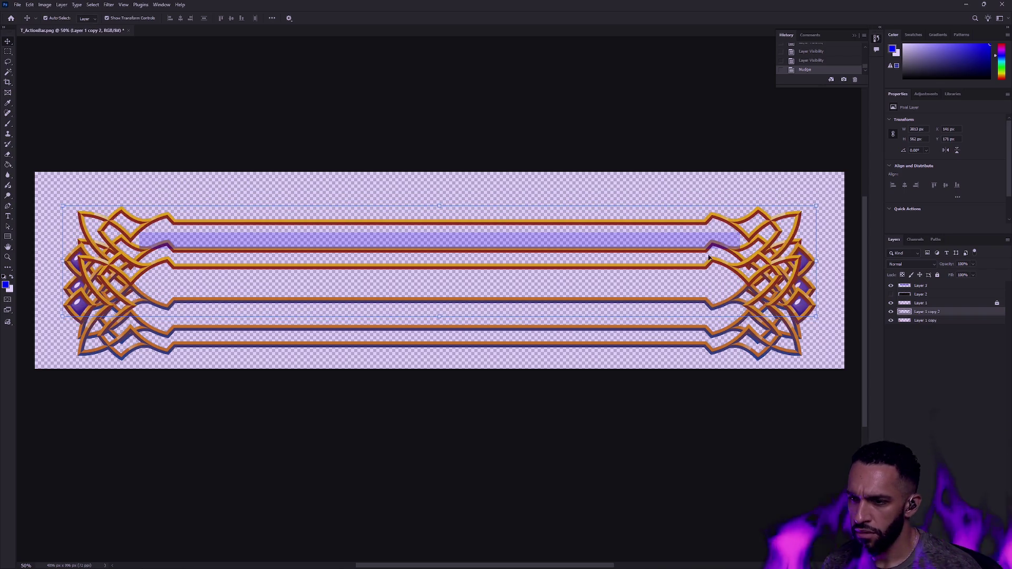
{"action": "key", "text": "shift+Down"}
{"action": "key", "text": "shift+Up"}
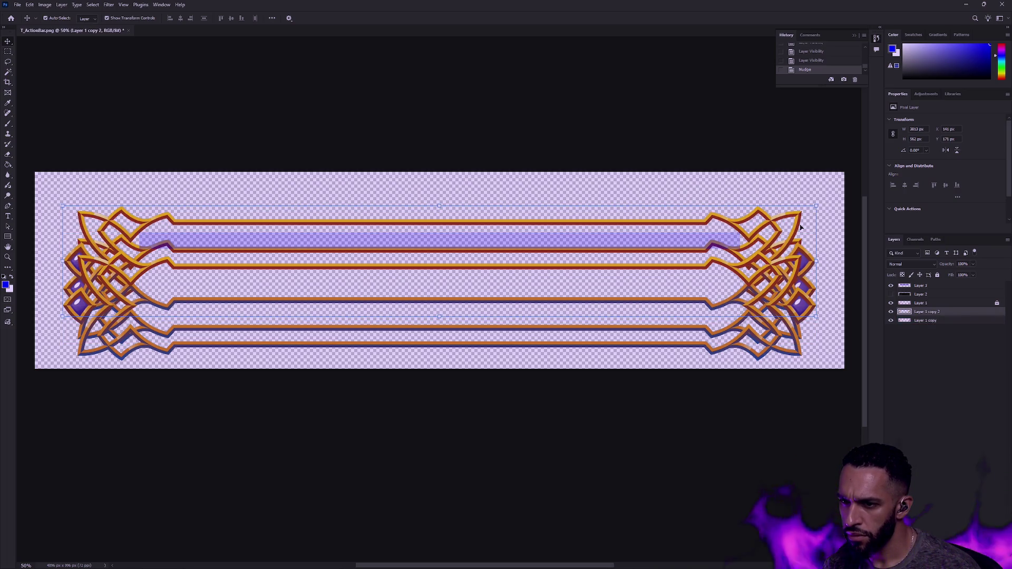
{"action": "key", "text": "shift+Up"}
{"action": "key", "text": "shift+Up"}
{"action": "key", "text": "shift+Up"}
{"action": "key", "text": "shift+Up"}
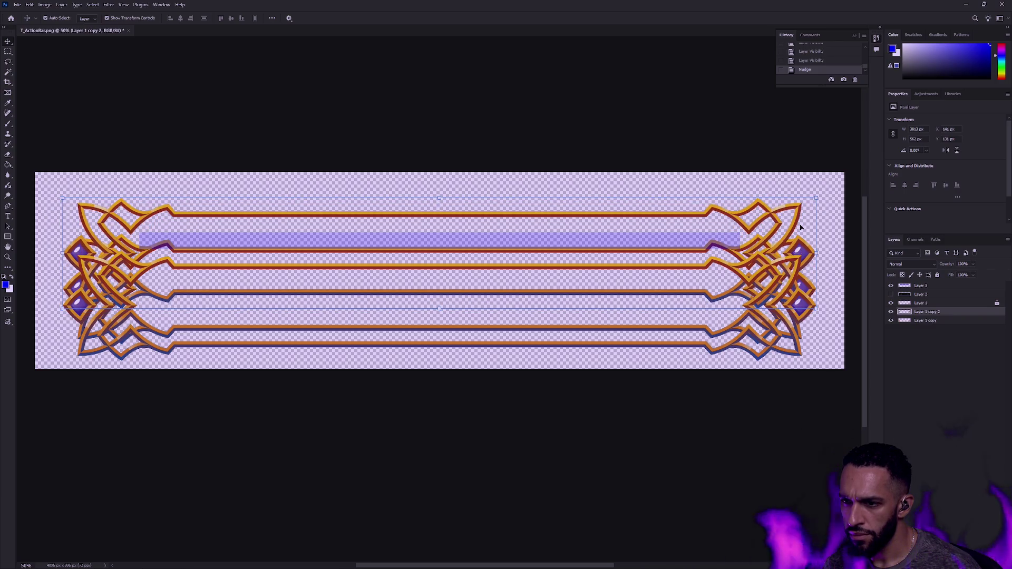
{"action": "key", "text": "shift+Down"}
{"action": "key", "text": "shift+Down"}
{"action": "key", "text": "shift+Up"}
{"action": "key", "text": "shift+Up"}
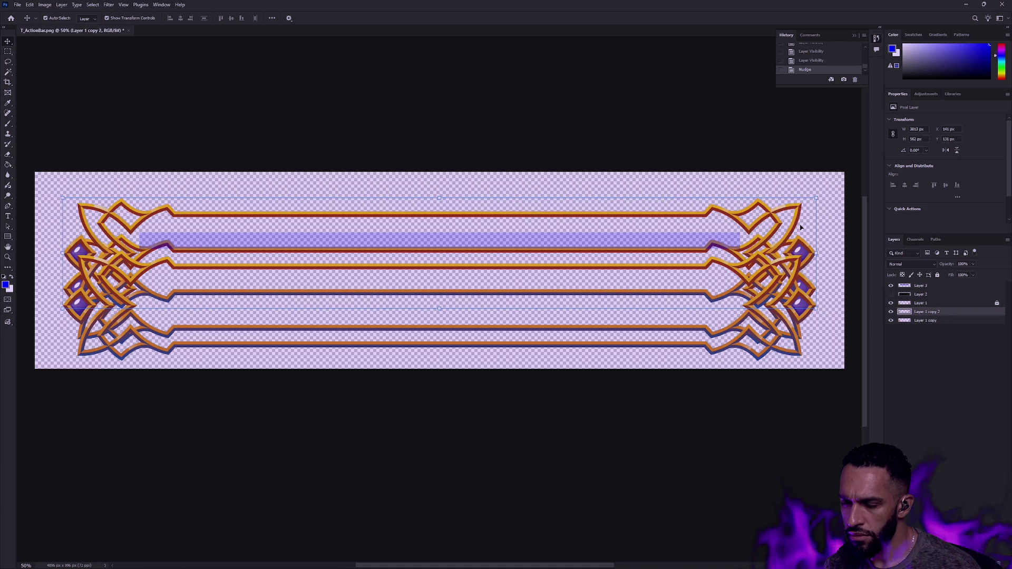
{"action": "key", "text": "shift+Up"}
{"action": "key", "text": "shift+Up"}
{"action": "key", "text": "shift+Up"}
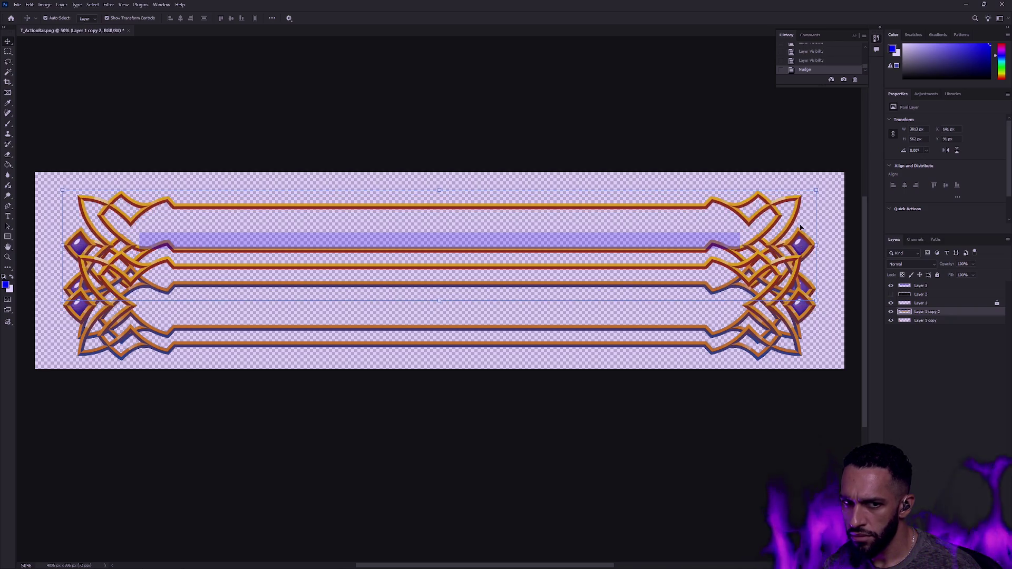
{"action": "key", "text": "m"}
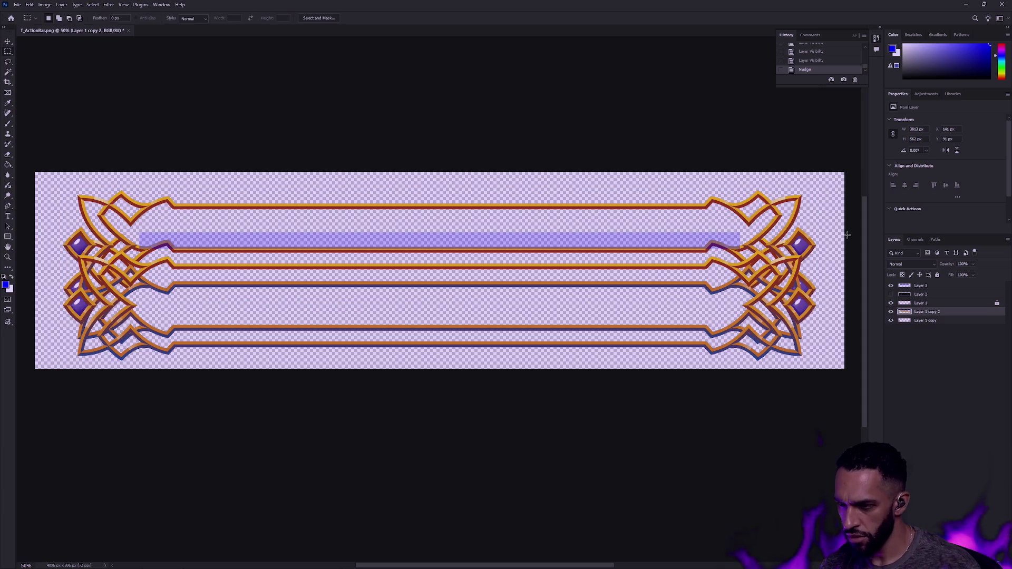
{"action": "key", "text": "Delete"}
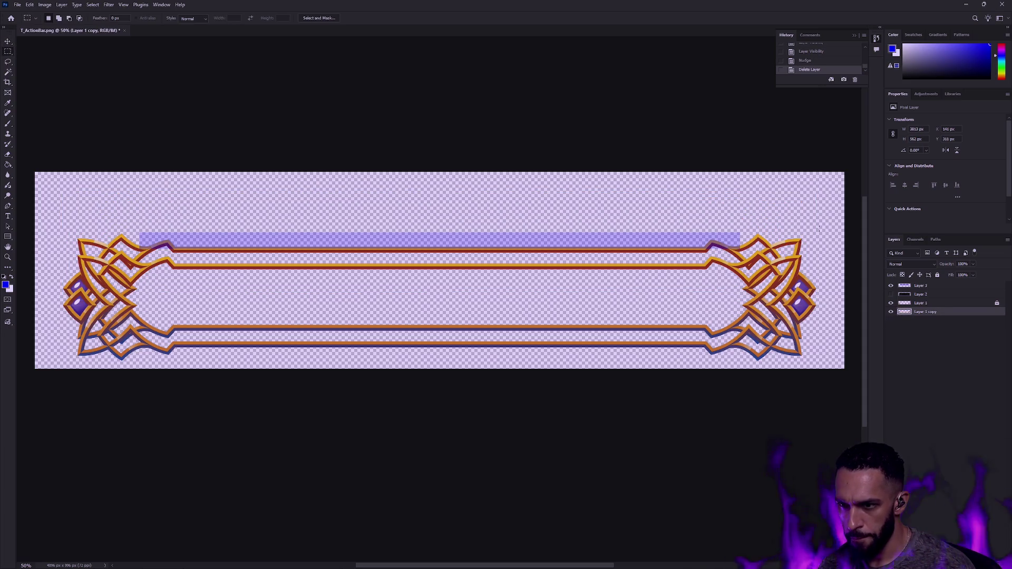
Step: Restore the deleted duplicate frame and erase everything below its top strip
{"action": "key", "text": "ctrl+z"}
{"action": "mouse_move", "coordinate": [31, 372]}
{"action": "left_mouse_down"}
{"action": "mouse_move", "coordinate": [6, 252]}
{"action": "mouse_move", "coordinate": [730, 278]}
{"action": "left_mouse_up"}
{"action": "key", "text": "Delete"}
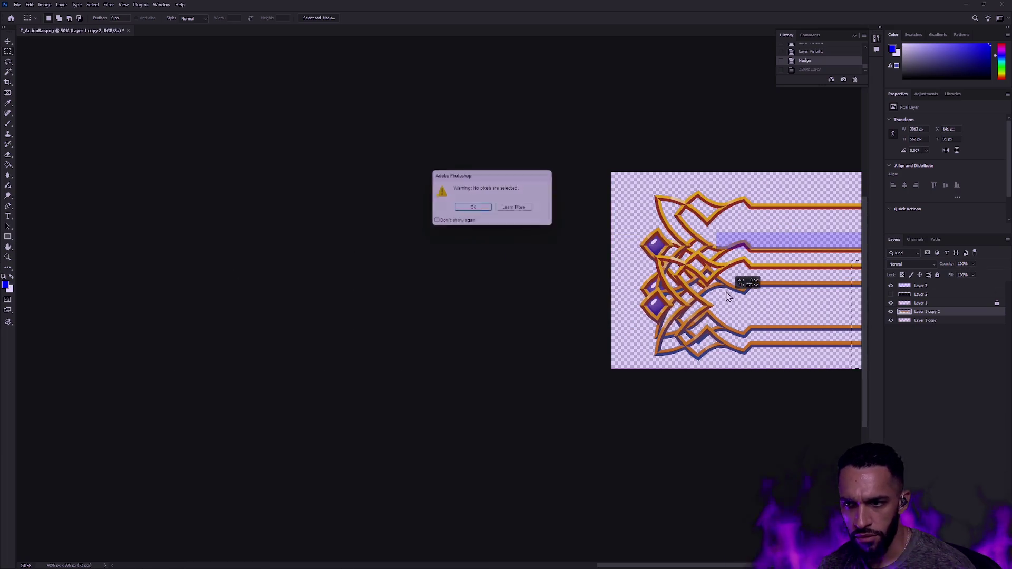
{"action": "key", "text": "Return"}
{"action": "mouse_move", "coordinate": [434, 244]}
{"action": "left_mouse_down"}
{"action": "mouse_move", "coordinate": [546, 246]}
{"action": "mouse_move", "coordinate": [588, 302]}
{"action": "left_mouse_up"}
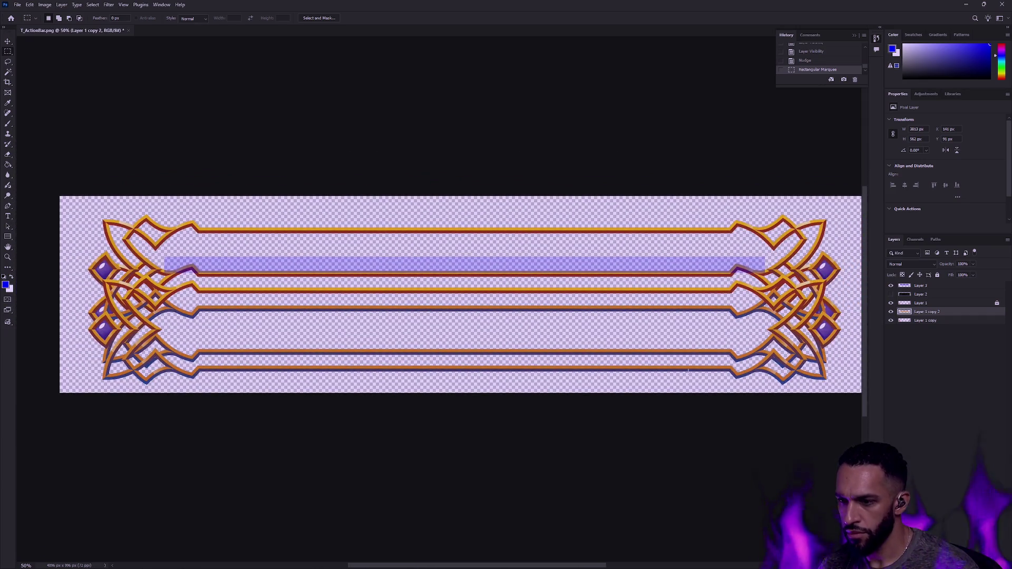
{"action": "left_click_drag", "start_coordinate": [848, 393], "coordinate": [61, 246]}
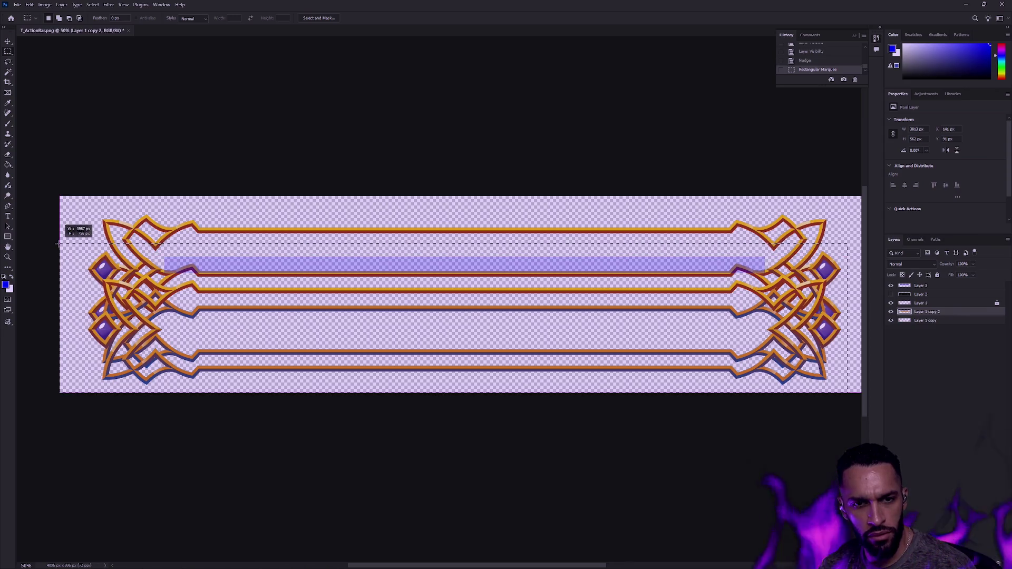
{"action": "left_click_drag", "start_coordinate": [61, 245], "coordinate": [58, 243]}
{"action": "key", "text": "Delete"}
{"action": "key", "text": "ctrl+d"}
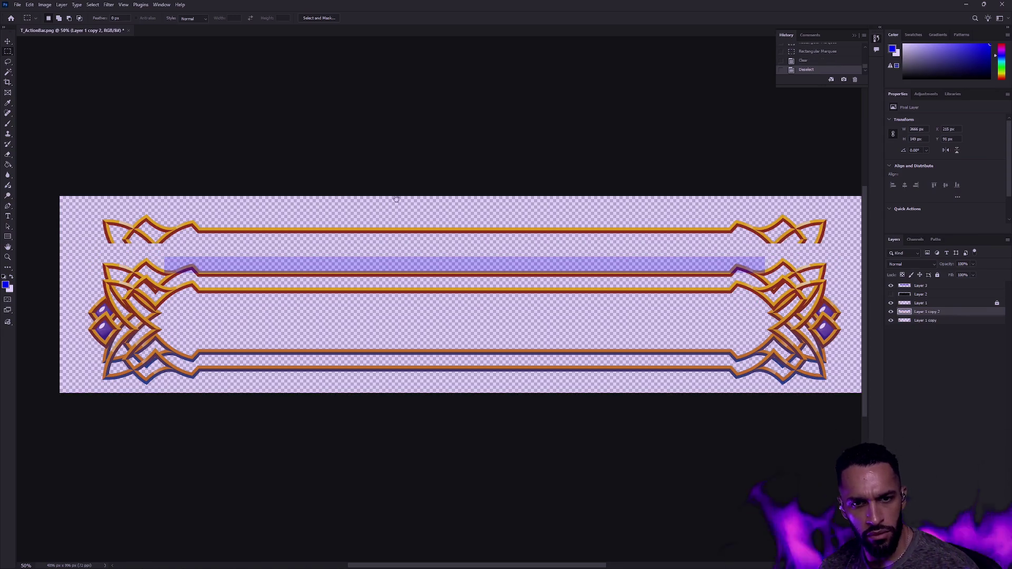
Step: Shift the top strip's right end ornament further right
{"action": "left_click_drag", "start_coordinate": [389, 198], "coordinate": [374, 207]}
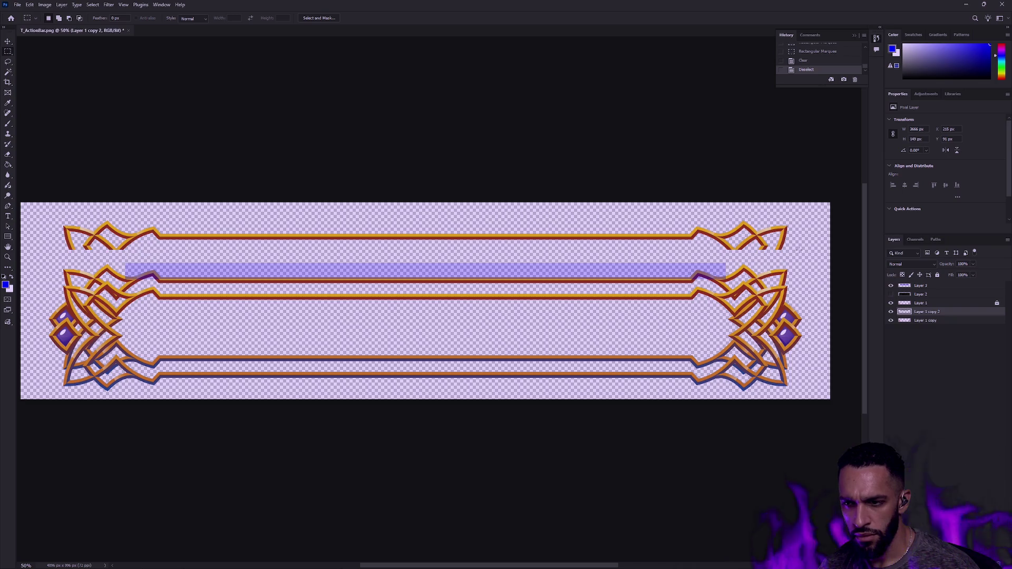
{"action": "left_click_drag", "start_coordinate": [810, 266], "coordinate": [663, 208]}
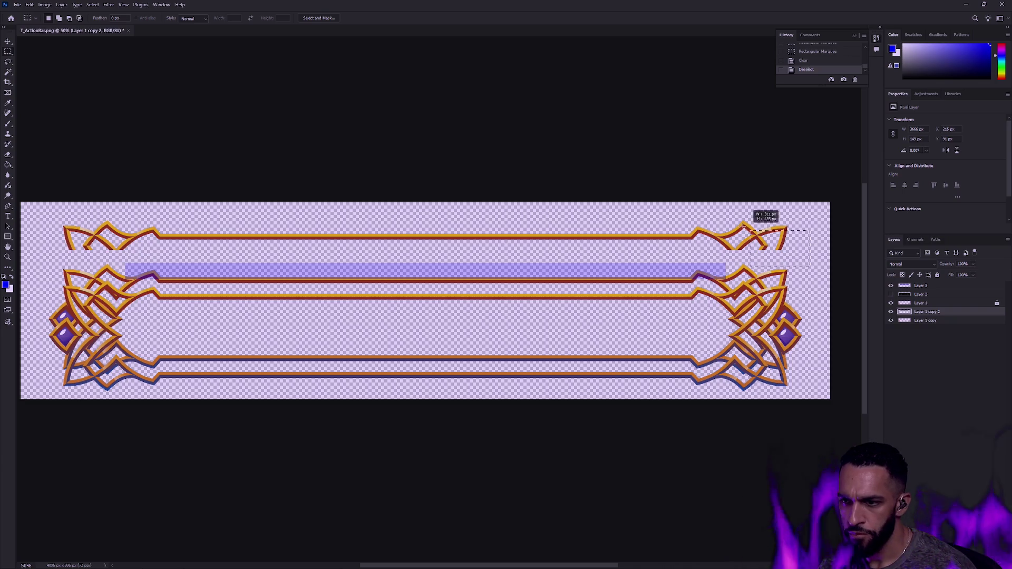
{"action": "key", "text": "v"}
{"action": "key", "text": "shift+Right"}
{"action": "key", "text": "shift+Right"}
{"action": "key", "text": "shift+Right"}
{"action": "key", "text": "shift+Right"}
{"action": "key", "text": "shift+Right"}
{"action": "key", "text": "shift+Right"}
{"action": "key", "text": "shift+Right"}
{"action": "key", "text": "shift+Right"}
{"action": "key", "text": "shift+Right"}
{"action": "key", "text": "shift+Right"}
{"action": "key", "text": "shift+Right"}
{"action": "key", "text": "shift+Right"}
{"action": "key", "text": "shift+Right"}
{"action": "key", "text": "shift+Right"}
{"action": "key", "text": "shift+Right"}
{"action": "key", "text": "shift+Right"}
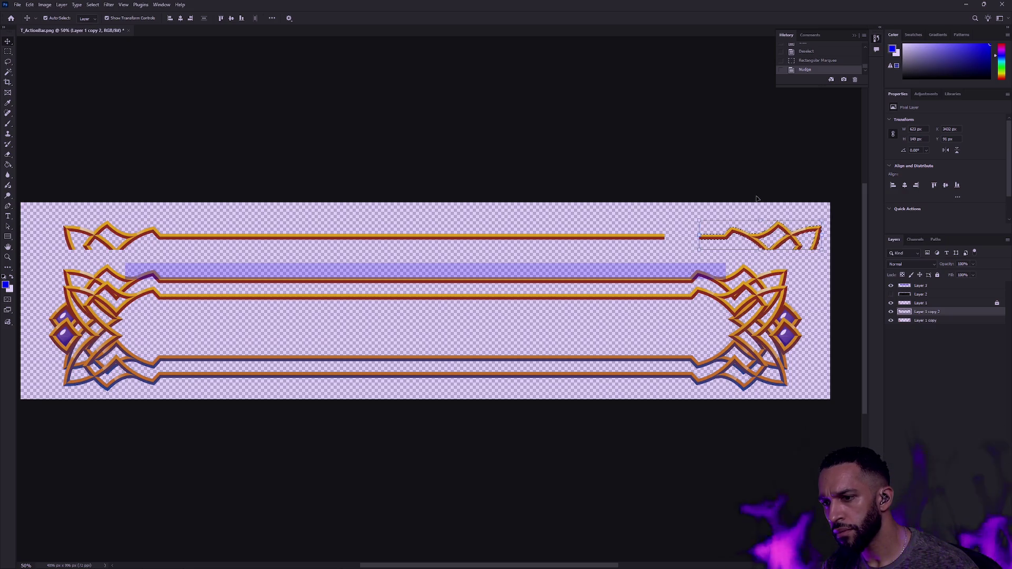
{"action": "key", "text": "ctrl+d"}
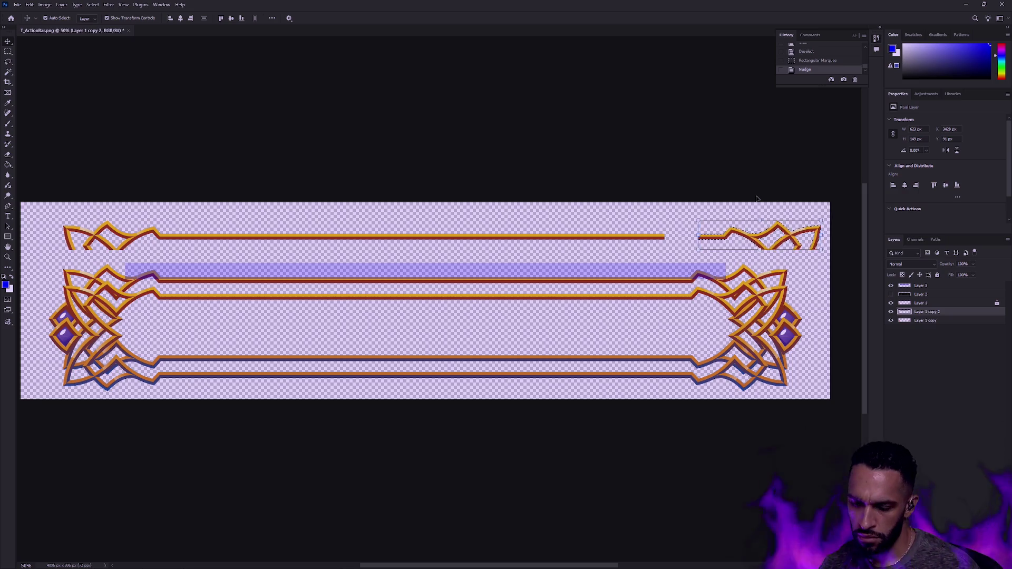
{"action": "key", "text": "m"}
Step: Stretch a short piece of the top strip with Free Transform to close the gap
{"action": "mouse_move", "coordinate": [624, 248]}
{"action": "left_mouse_down"}
{"action": "mouse_move", "coordinate": [655, 221]}
{"action": "mouse_move", "coordinate": [707, 239]}
{"action": "mouse_move", "coordinate": [661, 233]}
{"action": "mouse_move", "coordinate": [692, 237]}
{"action": "left_mouse_up"}
{"action": "key", "text": "ctrl+t"}
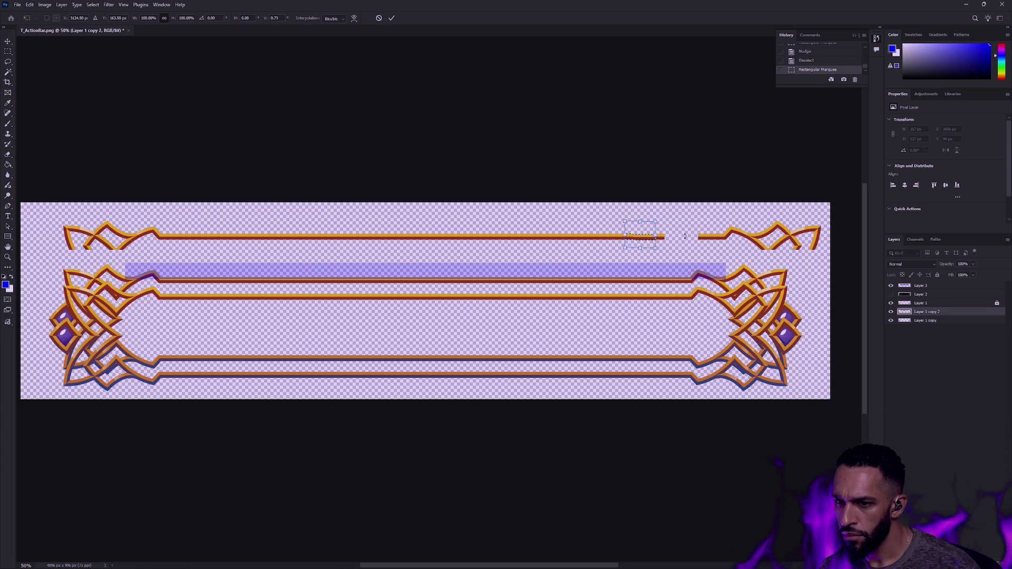
{"action": "left_click_drag", "start_coordinate": [662, 237], "coordinate": [708, 235]}
{"action": "key", "text": "Return"}
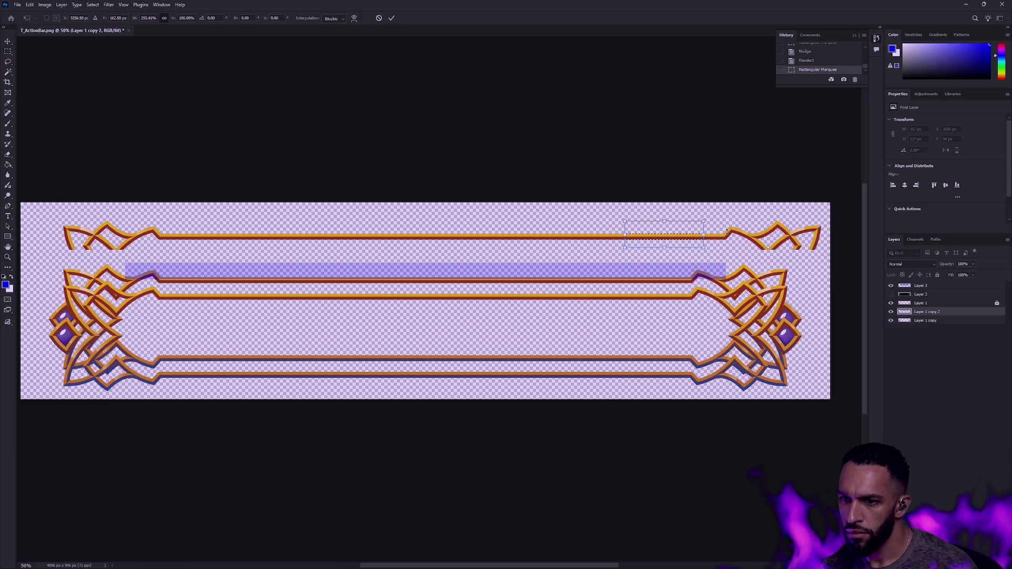
{"action": "key", "text": "ctrl+d"}
{"action": "left_click", "coordinate": [9, 258]}
Step: Add a new layer beneath the frame layers and fill it with dark colour using default colours
{"action": "key", "text": "ctrl+shift+alt+n"}
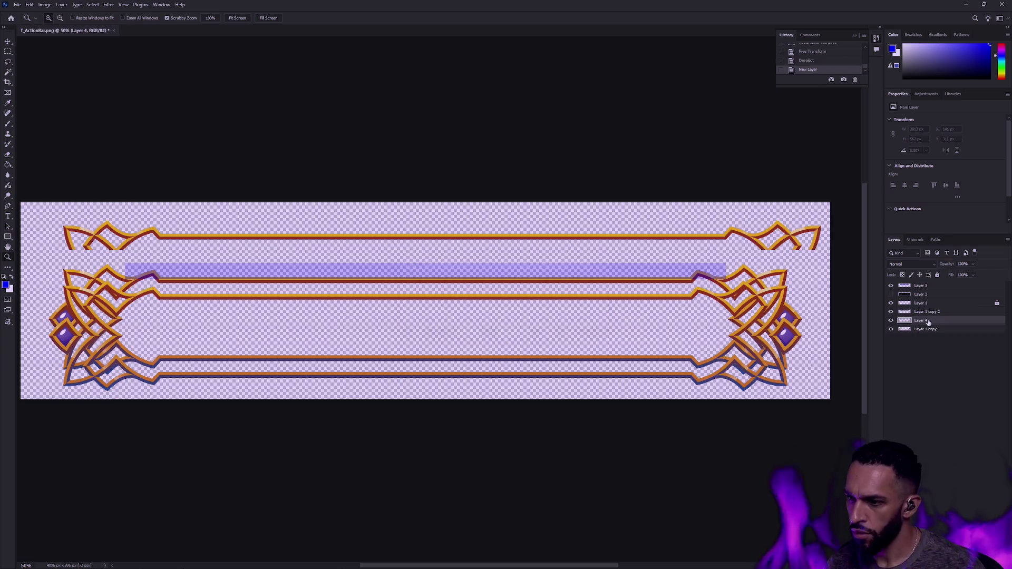
{"action": "left_click_drag", "start_coordinate": [930, 323], "coordinate": [930, 333]}
{"action": "key", "text": "d"}
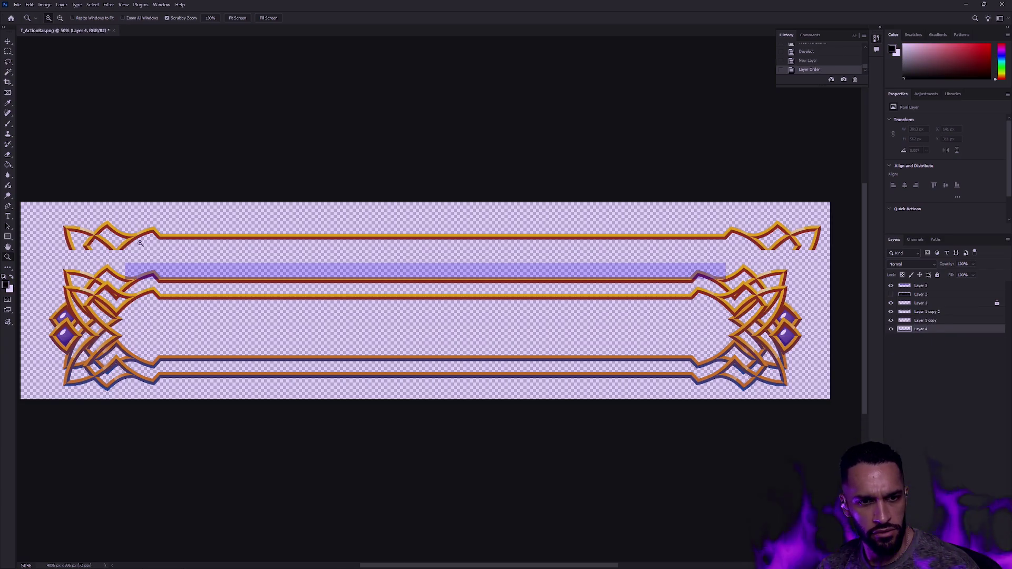
{"action": "key", "text": "g"}
{"action": "left_click", "coordinate": [292, 220]}
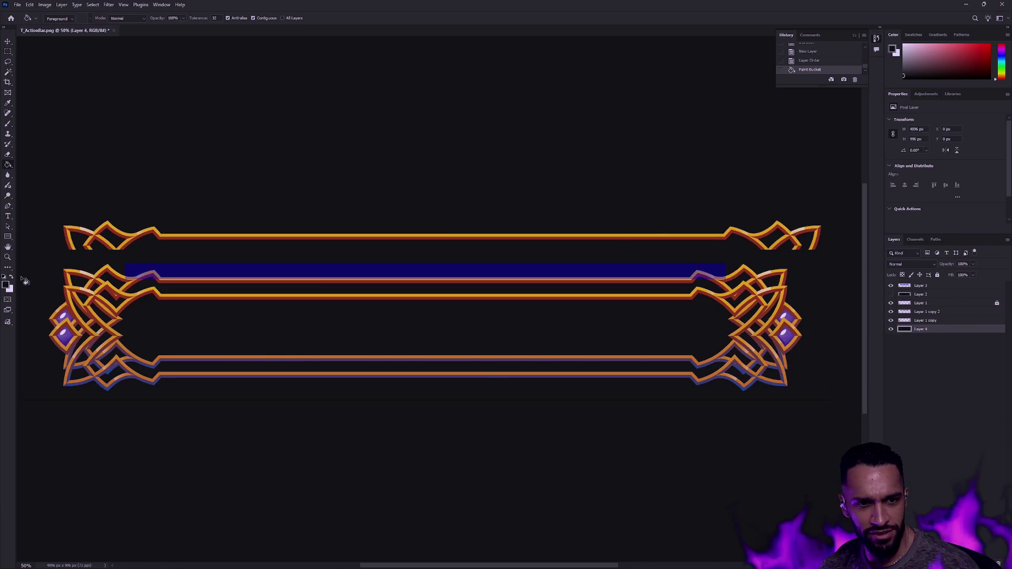
Step: Zoom in on the top strip's gold and red edge, back to 400%, comparing with and without the dark background
{"action": "key", "text": "z"}
{"action": "mouse_move", "coordinate": [723, 234]}
{"action": "left_mouse_down"}
{"action": "mouse_move", "coordinate": [757, 267]}
{"action": "mouse_move", "coordinate": [294, 264]}
{"action": "left_mouse_up"}
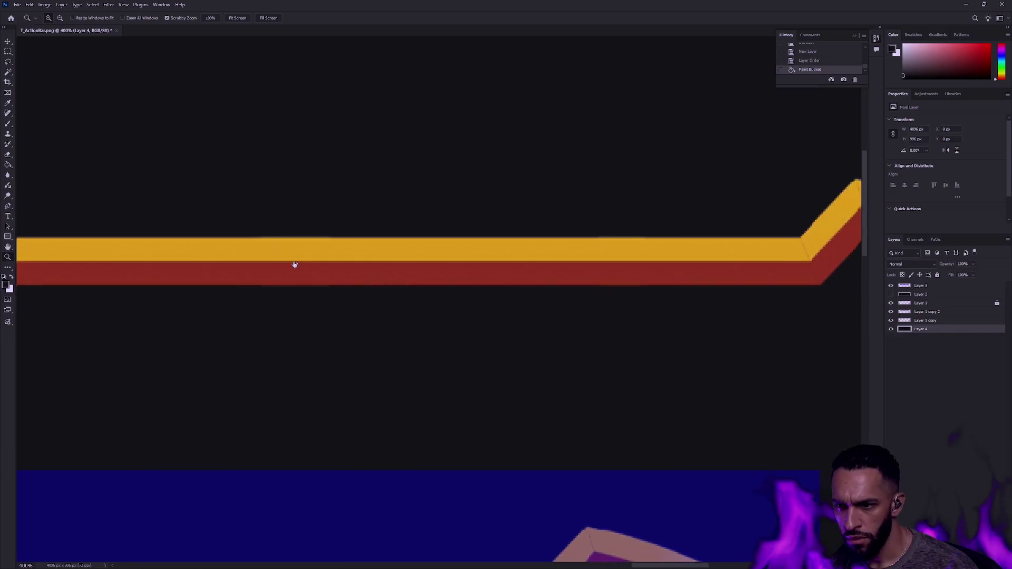
{"action": "left_click_drag", "start_coordinate": [368, 260], "coordinate": [508, 255]}
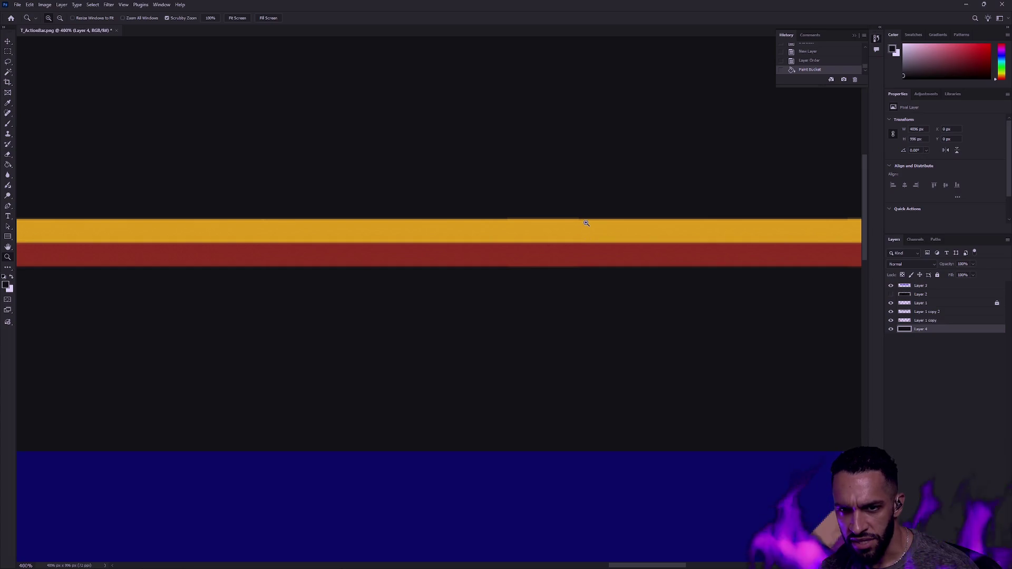
{"action": "left_click_drag", "start_coordinate": [587, 223], "coordinate": [576, 221]}
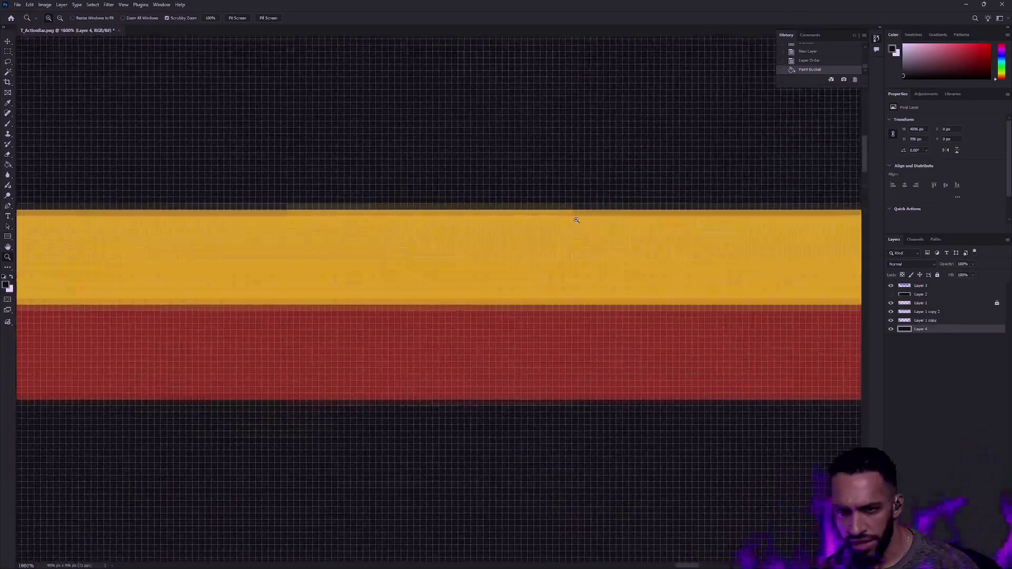
{"action": "left_click", "coordinate": [574, 224], "text": "alt"}
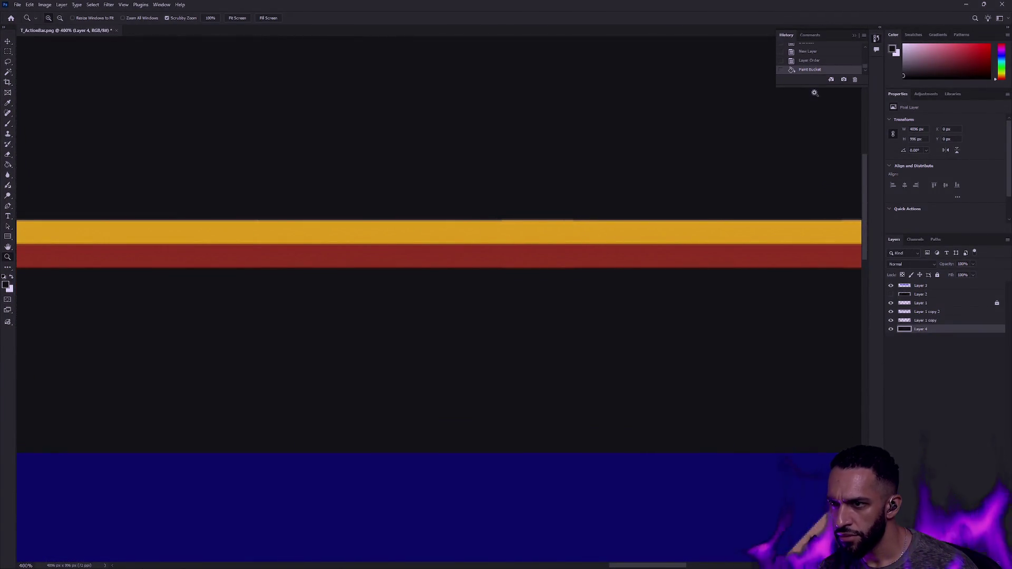
{"action": "left_click", "coordinate": [815, 60]}
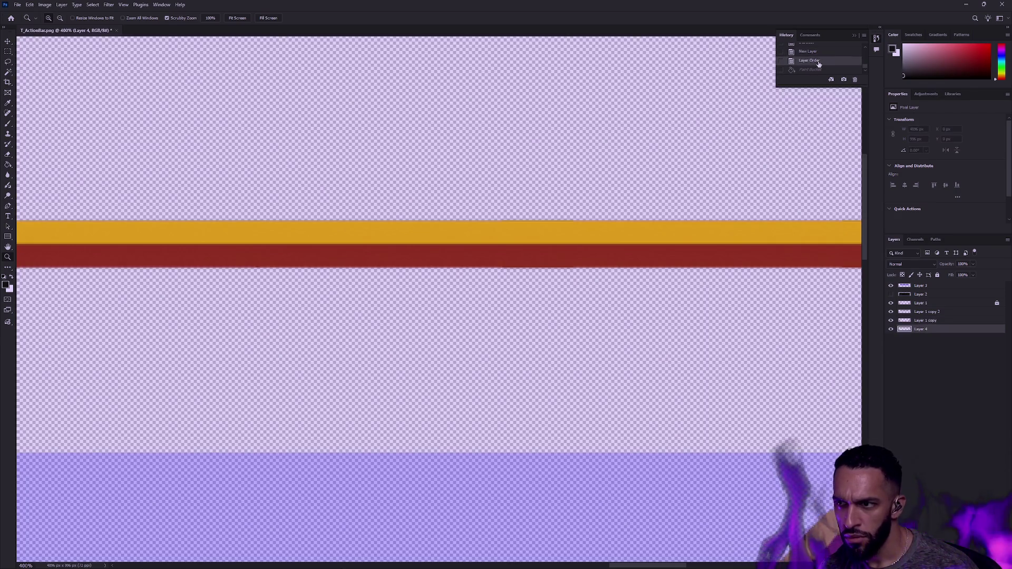
{"action": "left_click", "coordinate": [812, 69]}
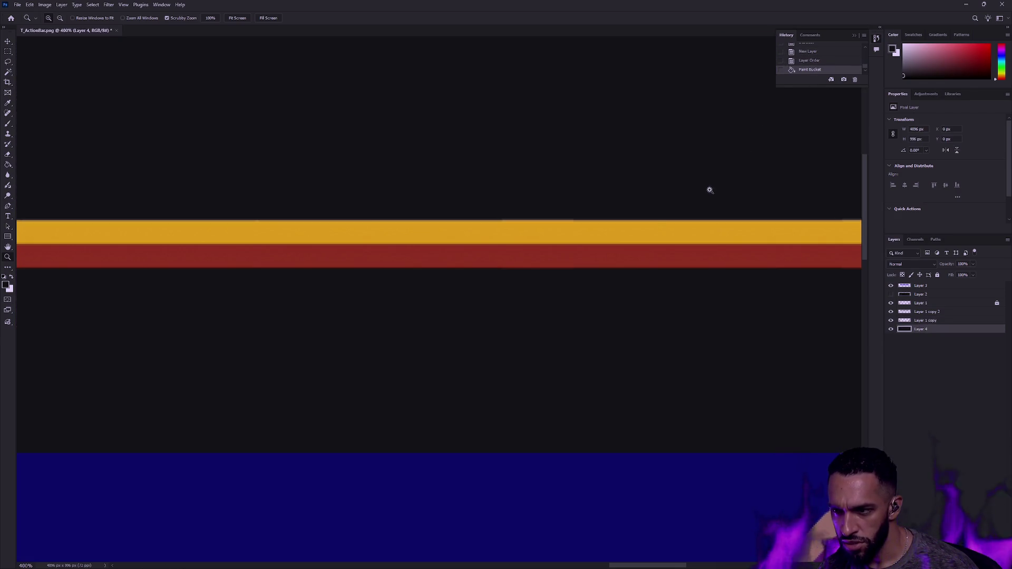
Step: Toggle Layer 3 and the gold strip layer visibility to compare, then make the strip layer active
{"action": "left_click", "coordinate": [921, 286]}
{"action": "left_click", "coordinate": [892, 285]}
{"action": "left_click", "coordinate": [891, 286]}
{"action": "left_click", "coordinate": [891, 314]}
{"action": "left_click", "coordinate": [891, 314]}
{"action": "left_click", "coordinate": [890, 314]}
{"action": "left_click", "coordinate": [890, 315]}
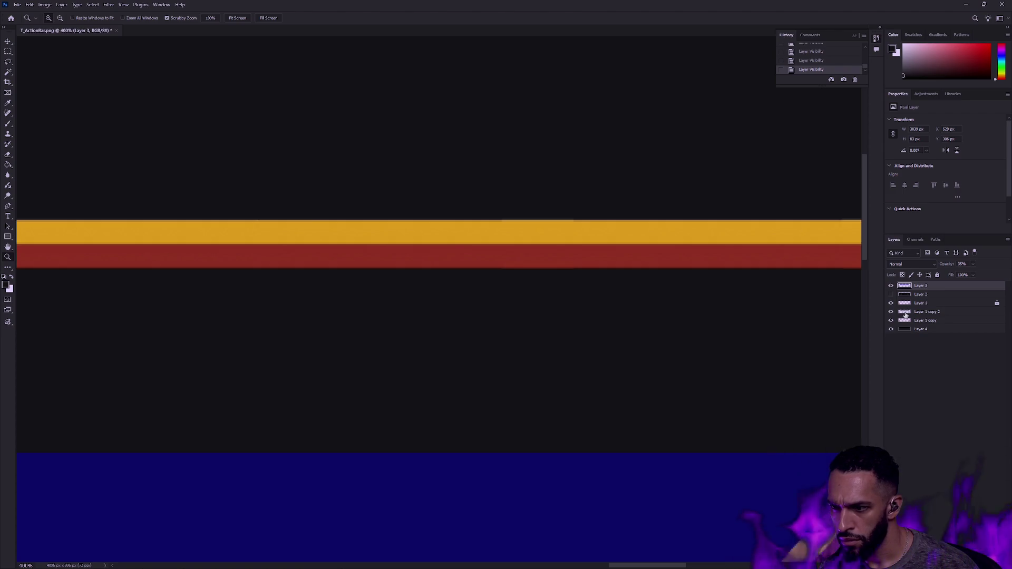
{"action": "left_click", "coordinate": [903, 314]}
Step: Erase the flawed strip section and stretch a clean neighbouring piece across the gap
{"action": "key", "text": "m"}
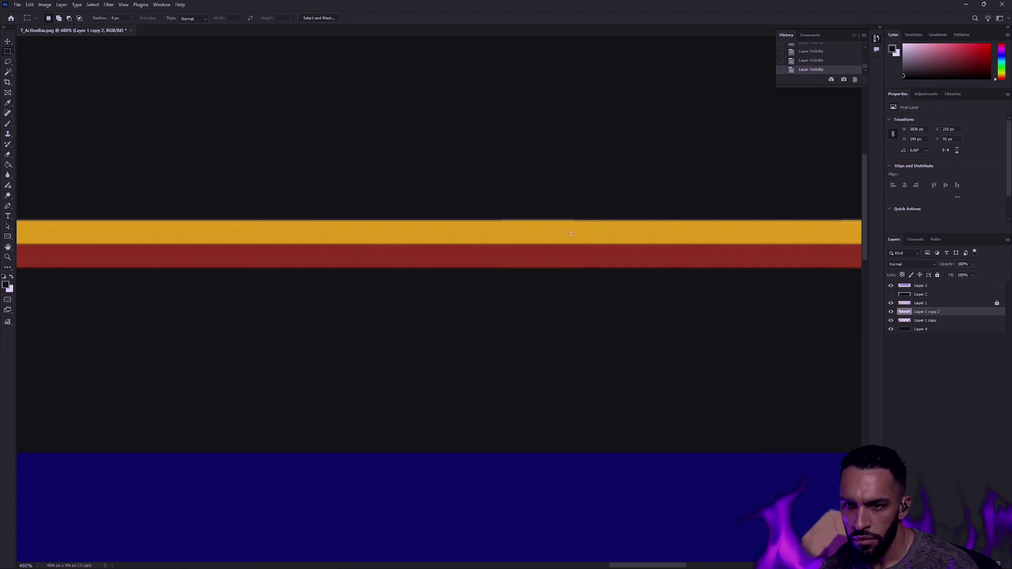
{"action": "mouse_move", "coordinate": [571, 221]}
{"action": "left_mouse_down"}
{"action": "mouse_move", "coordinate": [391, 272]}
{"action": "mouse_move", "coordinate": [502, 283]}
{"action": "left_mouse_up"}
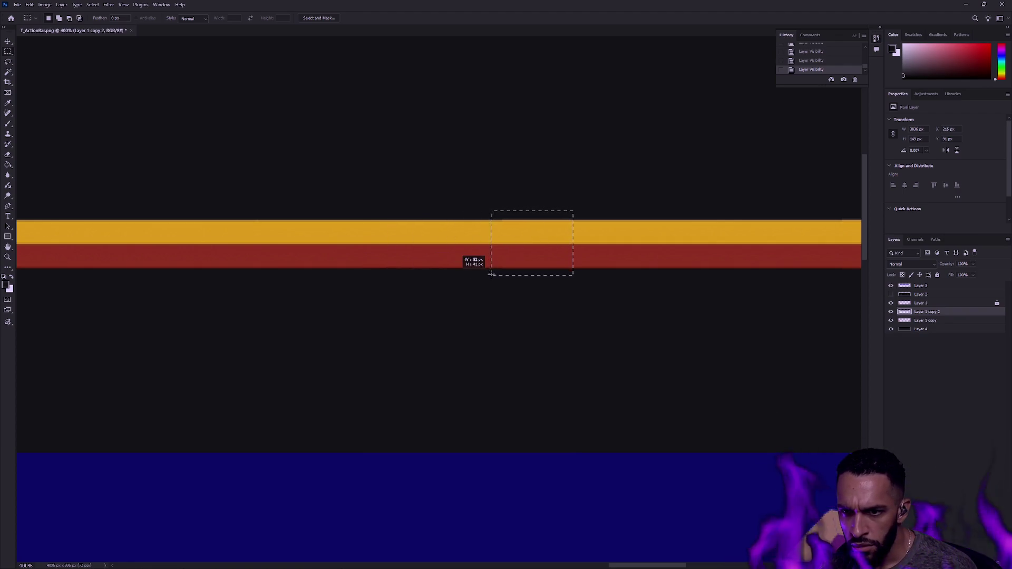
{"action": "key", "text": "Delete"}
{"action": "key", "text": "ctrl+d"}
{"action": "mouse_move", "coordinate": [512, 207]}
{"action": "left_mouse_down"}
{"action": "mouse_move", "coordinate": [470, 262]}
{"action": "mouse_move", "coordinate": [425, 287]}
{"action": "left_mouse_up"}
{"action": "key", "text": "ctrl+t"}
{"action": "left_click_drag", "start_coordinate": [511, 247], "coordinate": [590, 247]}
{"action": "key", "text": "Return"}
{"action": "key", "text": "ctrl+d"}
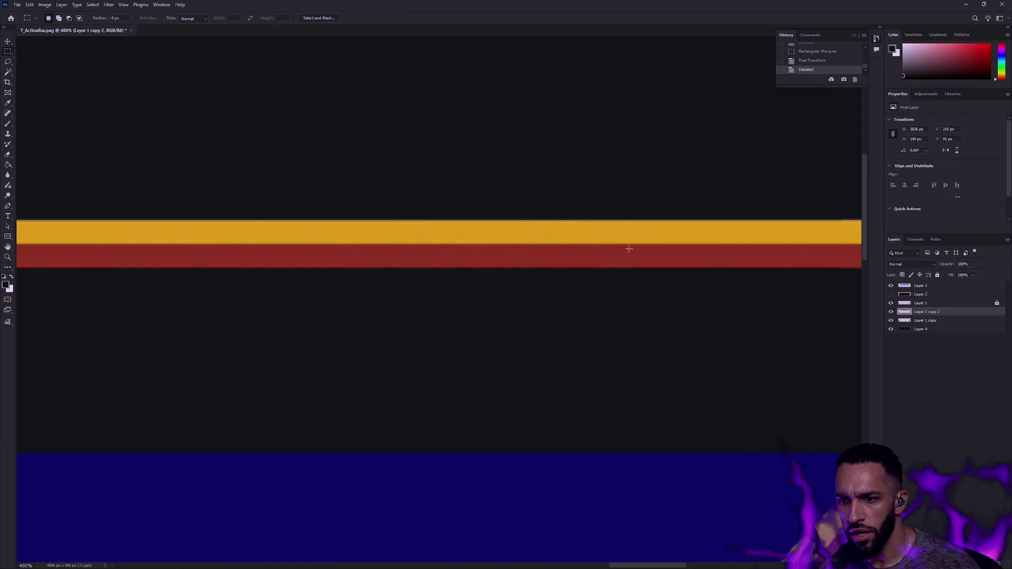
Step: Zoom out to view the strip's chevron end and deselect the strip layer
{"action": "scroll", "coordinate": [611, 253], "scroll_direction": "right", "scroll_amount": 5}
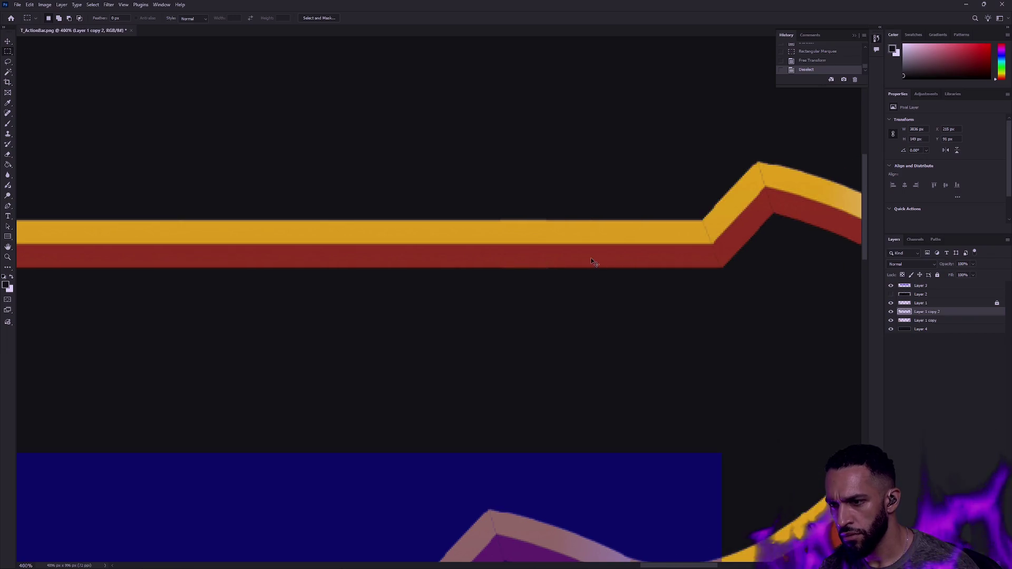
{"action": "key", "text": "z"}
{"action": "mouse_move", "coordinate": [391, 287]}
{"action": "left_mouse_down"}
{"action": "mouse_move", "coordinate": [356, 314]}
{"action": "mouse_move", "coordinate": [529, 296]}
{"action": "mouse_move", "coordinate": [420, 289]}
{"action": "mouse_move", "coordinate": [348, 245]}
{"action": "mouse_move", "coordinate": [344, 229]}
{"action": "mouse_move", "coordinate": [348, 242]}
{"action": "mouse_move", "coordinate": [402, 258]}
{"action": "mouse_move", "coordinate": [537, 269]}
{"action": "mouse_move", "coordinate": [321, 264]}
{"action": "mouse_move", "coordinate": [657, 250]}
{"action": "left_mouse_up"}
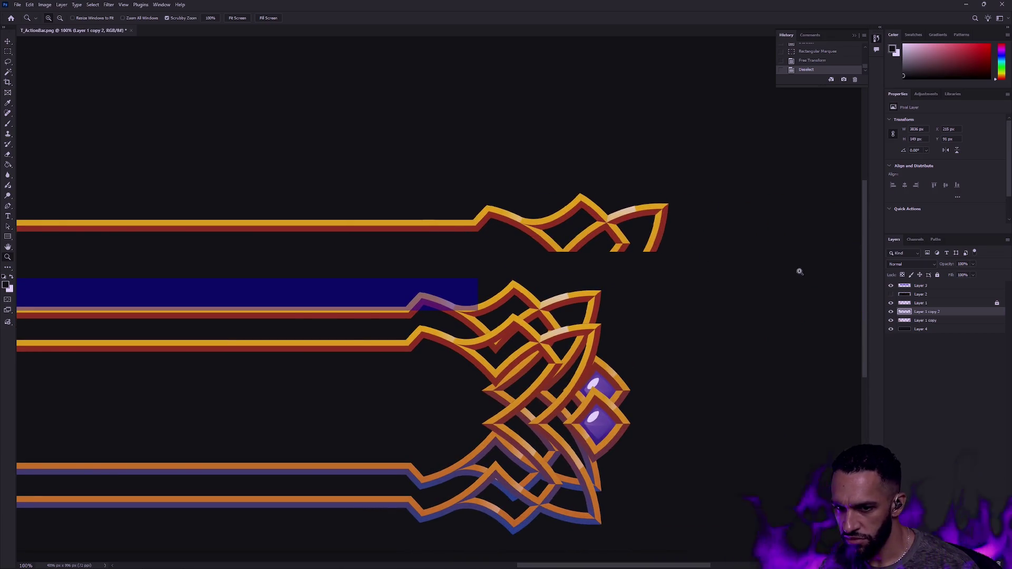
{"action": "left_click_drag", "start_coordinate": [575, 292], "coordinate": [657, 292]}
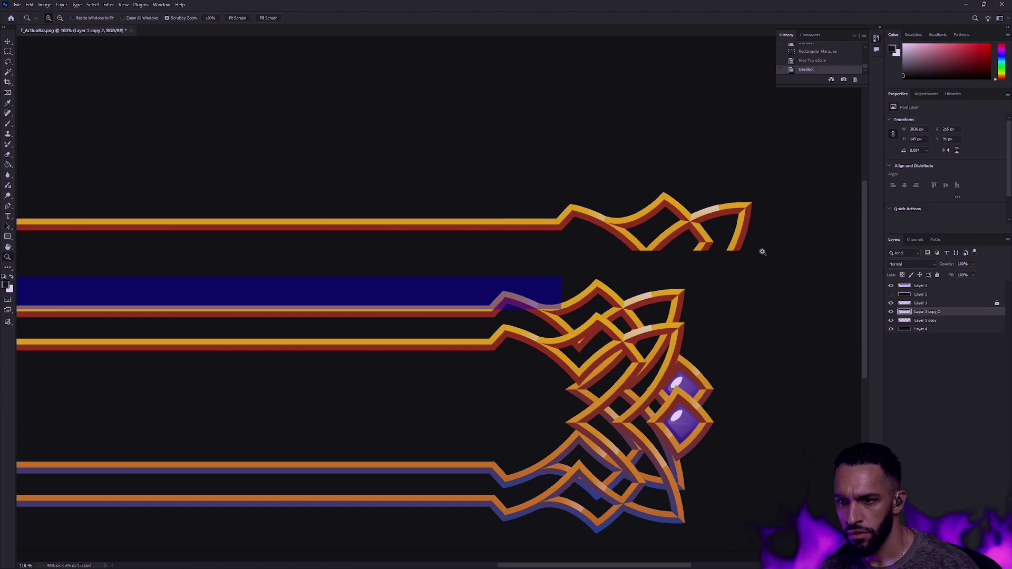
{"action": "left_click", "coordinate": [933, 340]}
{"action": "key", "text": "m"}
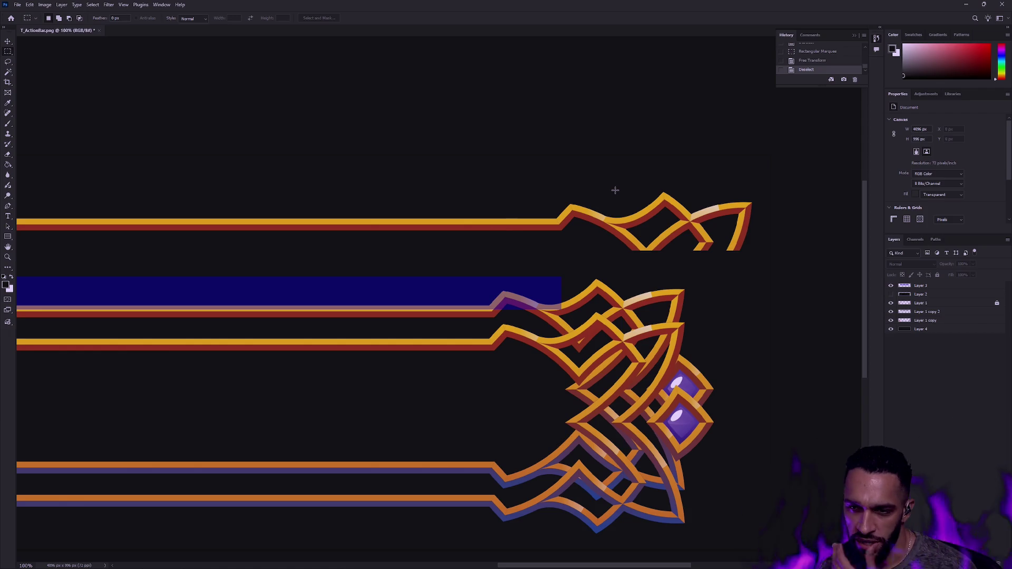
Step: Duplicate the top strip and move the copy down directly beneath the original
{"action": "left_click", "coordinate": [928, 312]}
{"action": "key", "text": "ctrl+comma"}
{"action": "key", "text": "ctrl+comma"}
{"action": "key", "text": "ctrl+j"}
{"action": "key", "text": "ctrl+t"}
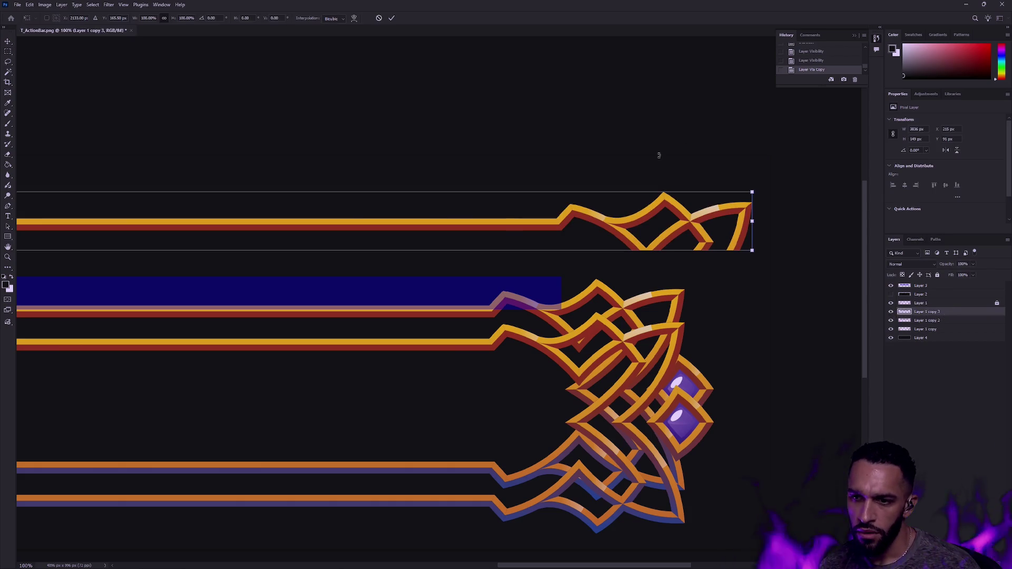
{"action": "left_click", "coordinate": [30, 5]}
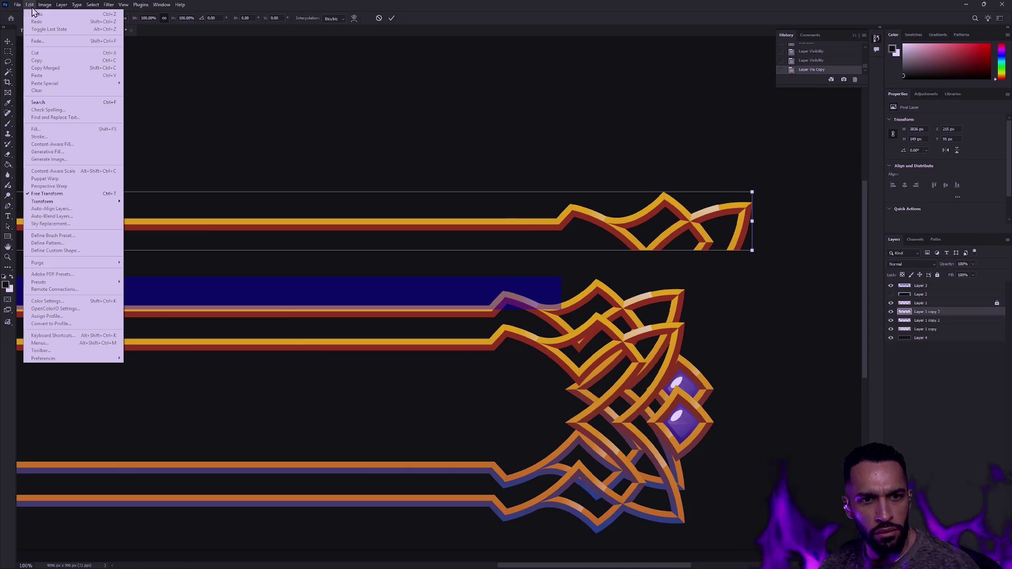
{"action": "mouse_move", "coordinate": [44, 201]}
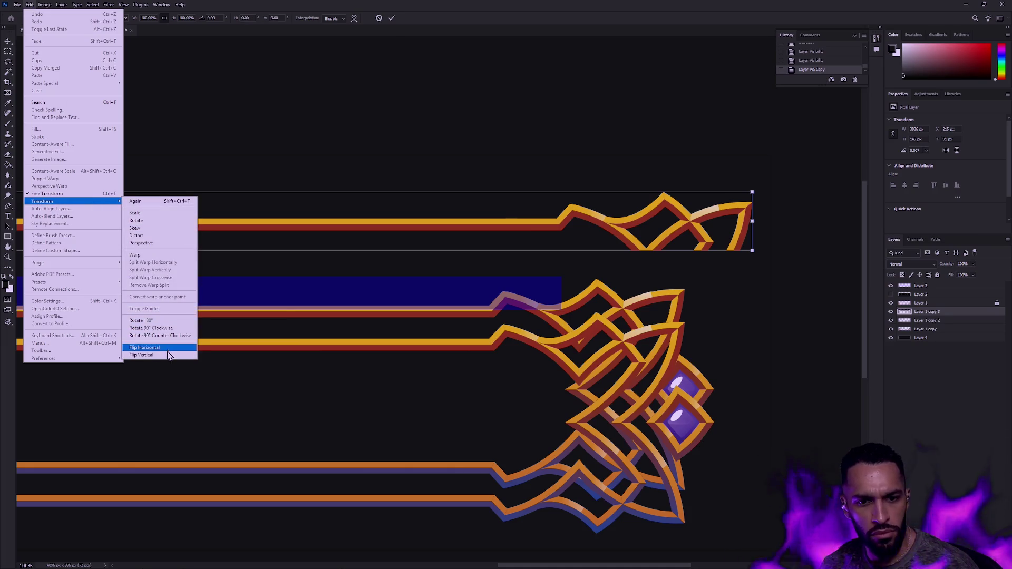
{"action": "left_click", "coordinate": [169, 355]}
{"action": "left_click_drag", "start_coordinate": [579, 223], "coordinate": [579, 260]}
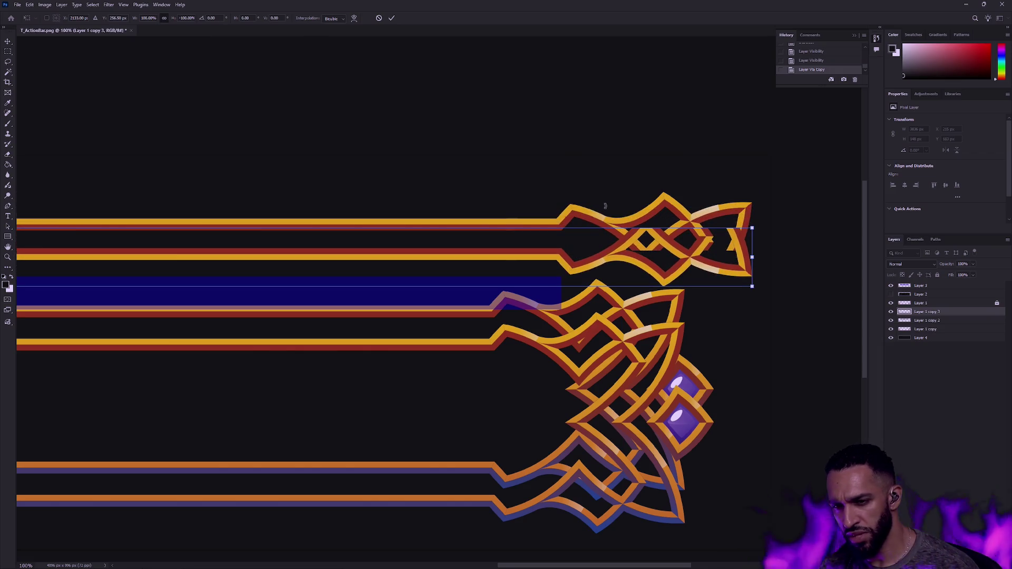
{"action": "key", "text": "ctrl+z"}
{"action": "key", "text": "ctrl+z"}
{"action": "left_click_drag", "start_coordinate": [618, 220], "coordinate": [621, 265]}
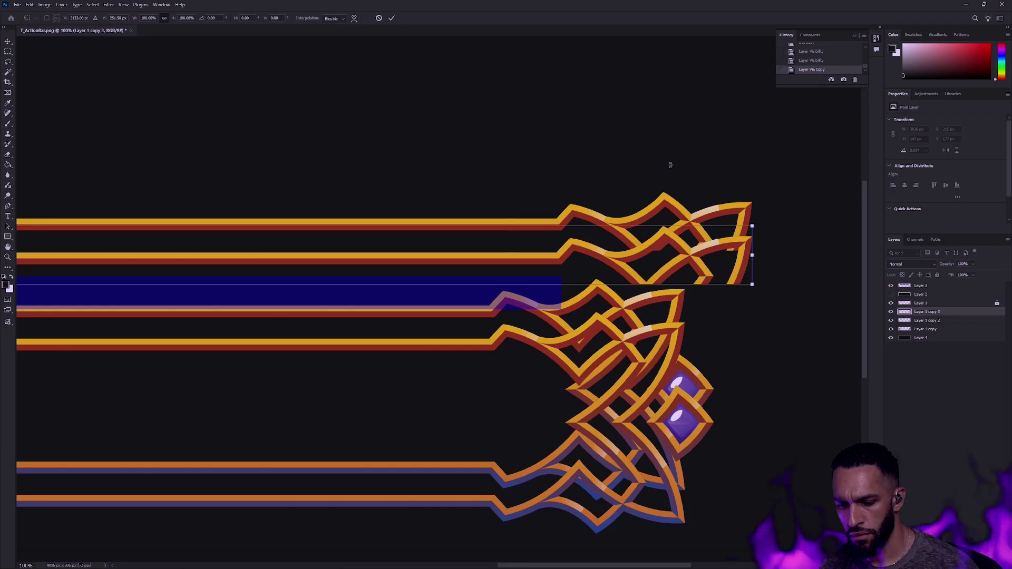
{"action": "key", "text": "Return"}
Step: Merge the two strip layers into one and switch back to Unreal Engine
{"action": "left_click_drag", "start_coordinate": [343, 79], "coordinate": [348, 79]}
{"action": "key", "text": "ctrl+j"}
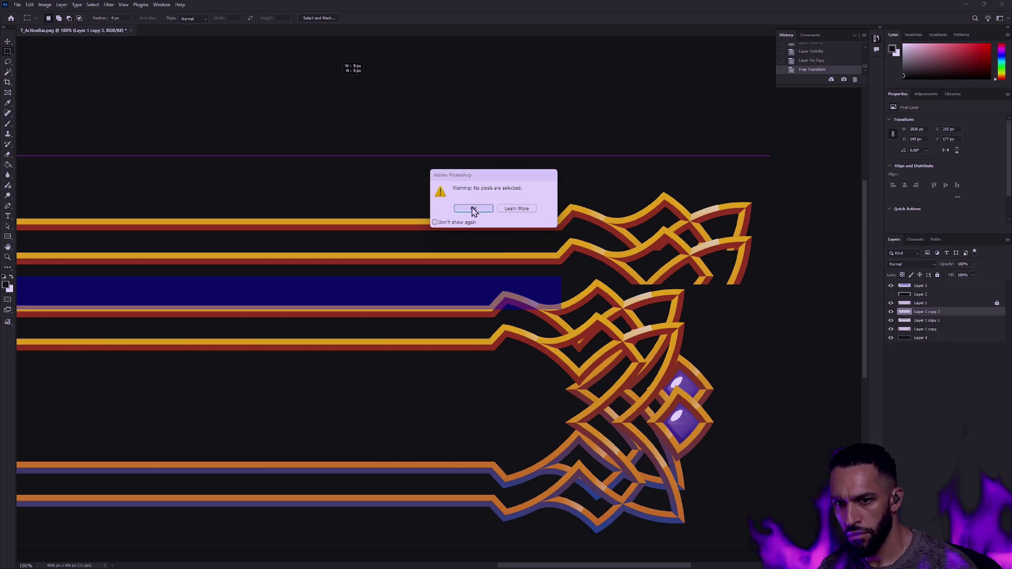
{"action": "key", "text": "Return"}
{"action": "left_click", "coordinate": [930, 320], "text": "shift"}
{"action": "key", "text": "ctrl+e"}
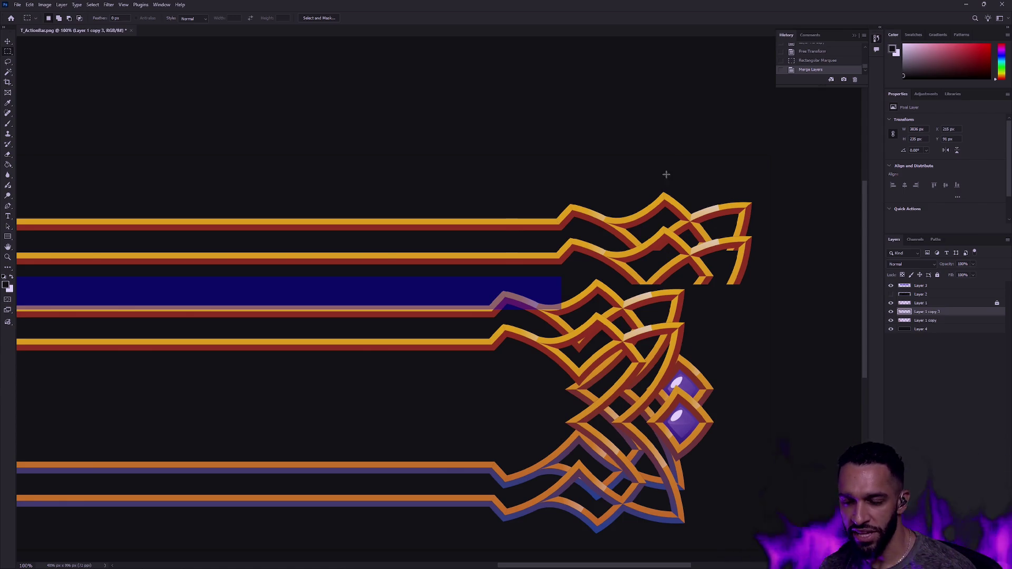
{"action": "key", "text": "alt+Tab"}
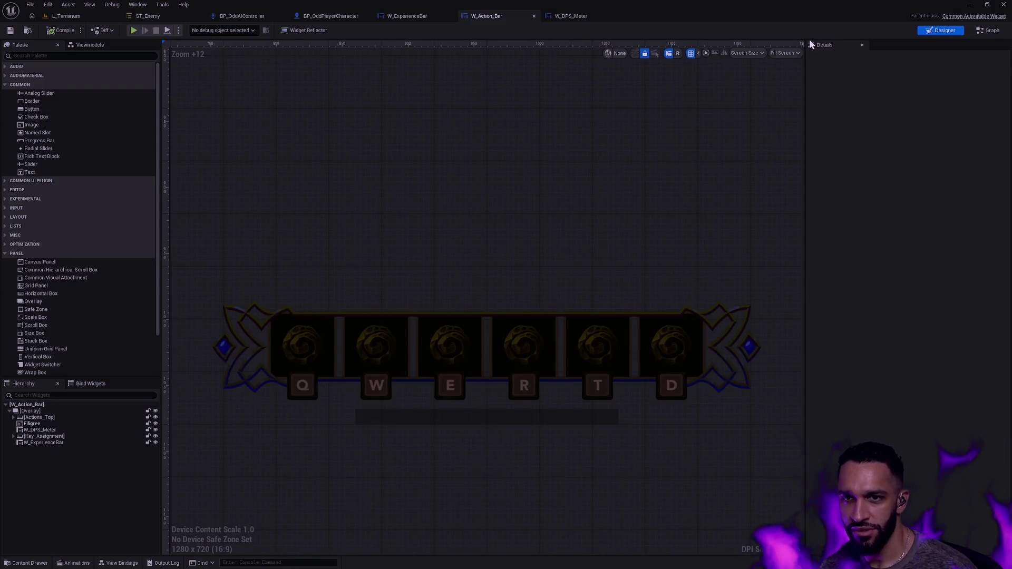
Step: Open the W_ExperienceBar widget's event graph and bring the Wait Player State nodes into view
{"action": "left_click", "coordinate": [429, 16]}
{"action": "left_click", "coordinate": [989, 30]}
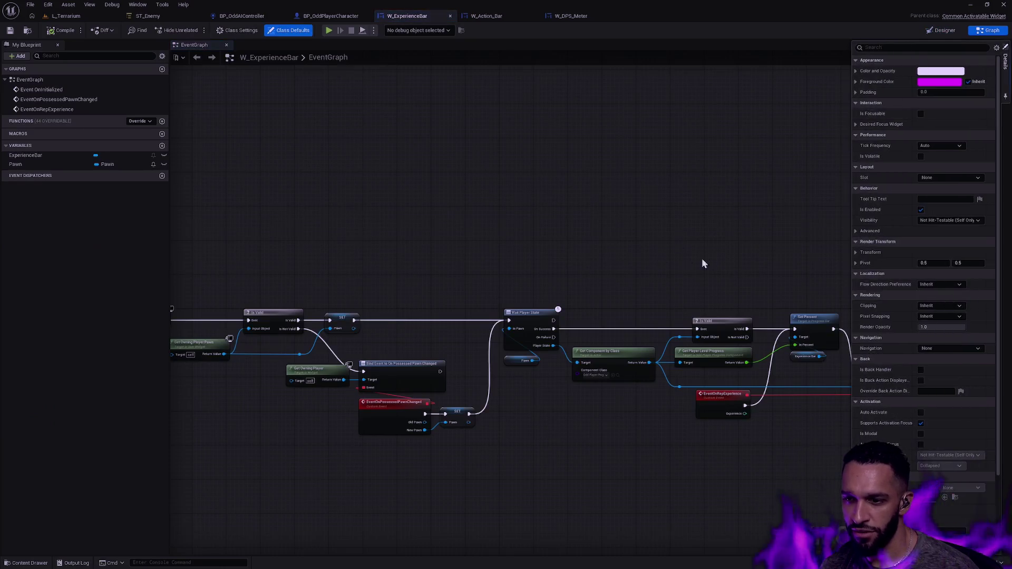
{"action": "scroll", "coordinate": [605, 237], "scroll_direction": "up", "scroll_amount": 8}
{"action": "scroll", "coordinate": [605, 237], "scroll_direction": "up", "scroll_amount": 2}
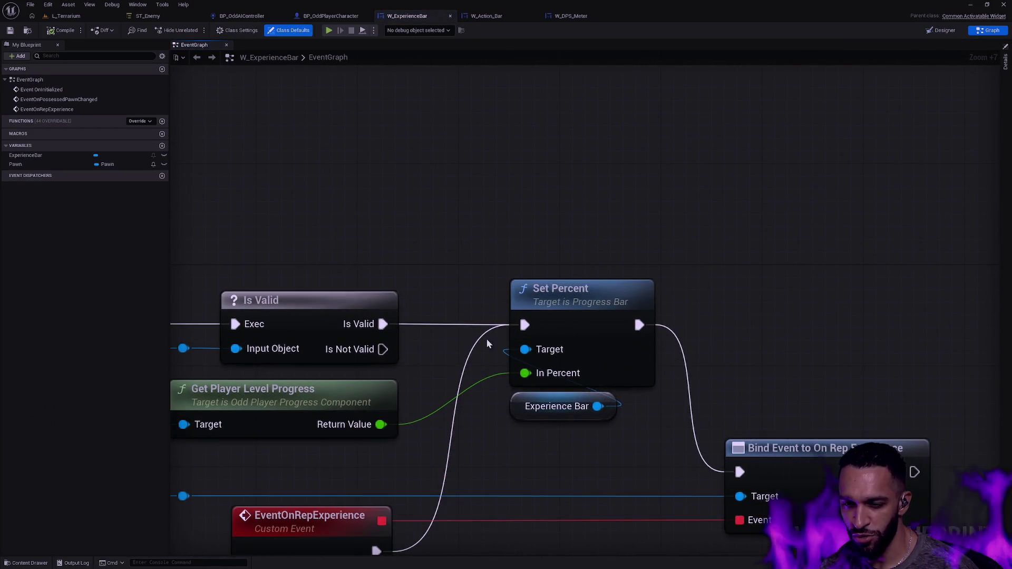
{"action": "scroll", "coordinate": [517, 212], "scroll_direction": "down", "scroll_amount": 4}
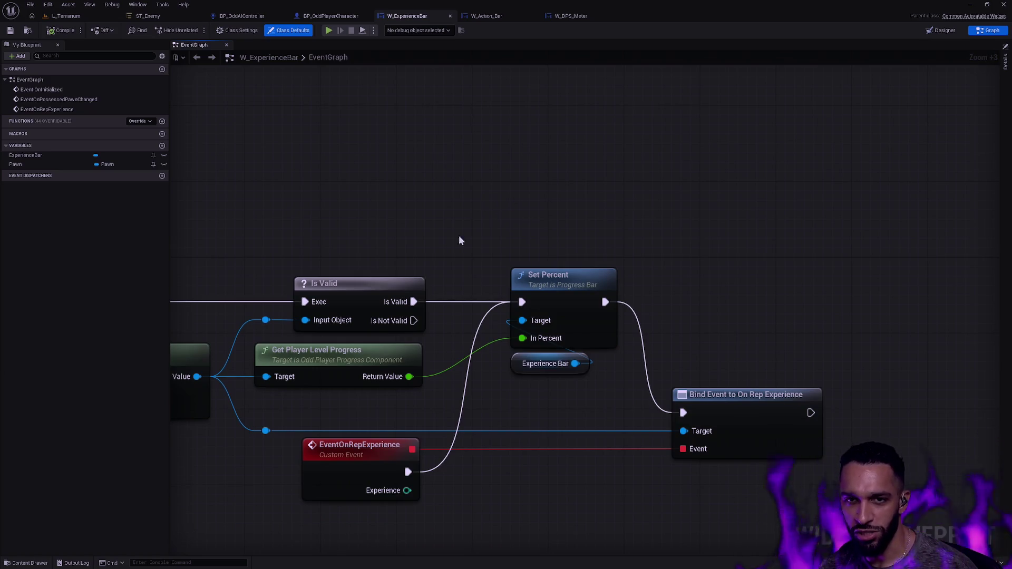
{"action": "scroll", "coordinate": [464, 221], "scroll_direction": "down", "scroll_amount": 2}
{"action": "mouse_move", "coordinate": [455, 214]}
{"action": "left_mouse_down"}
{"action": "mouse_move", "coordinate": [706, 245]}
{"action": "mouse_move", "coordinate": [504, 284]}
{"action": "left_mouse_up"}
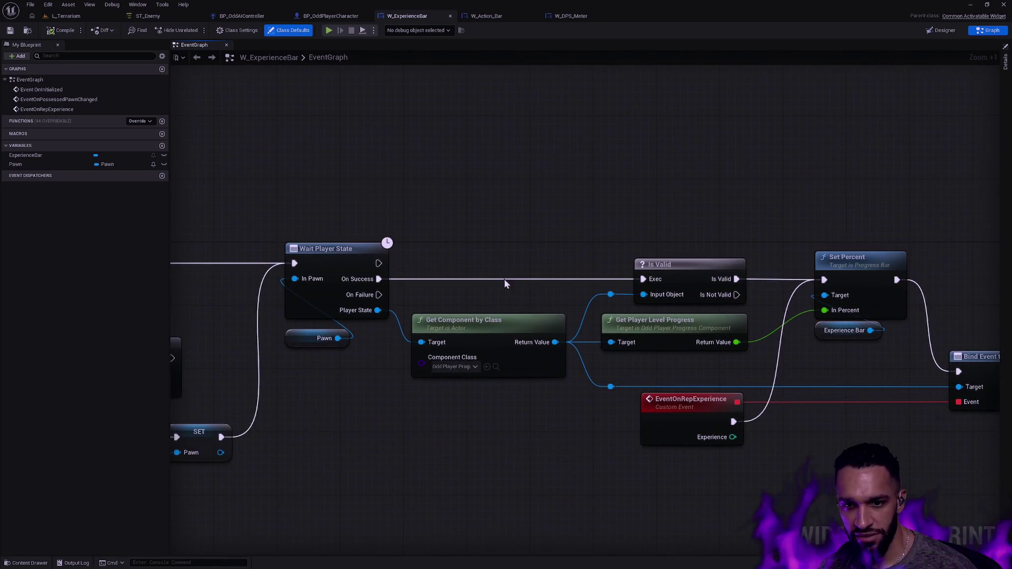
Step: Inspect the Get Component by Class node, panning the graph rightward
{"action": "left_click_drag", "start_coordinate": [456, 425], "coordinate": [577, 175]}
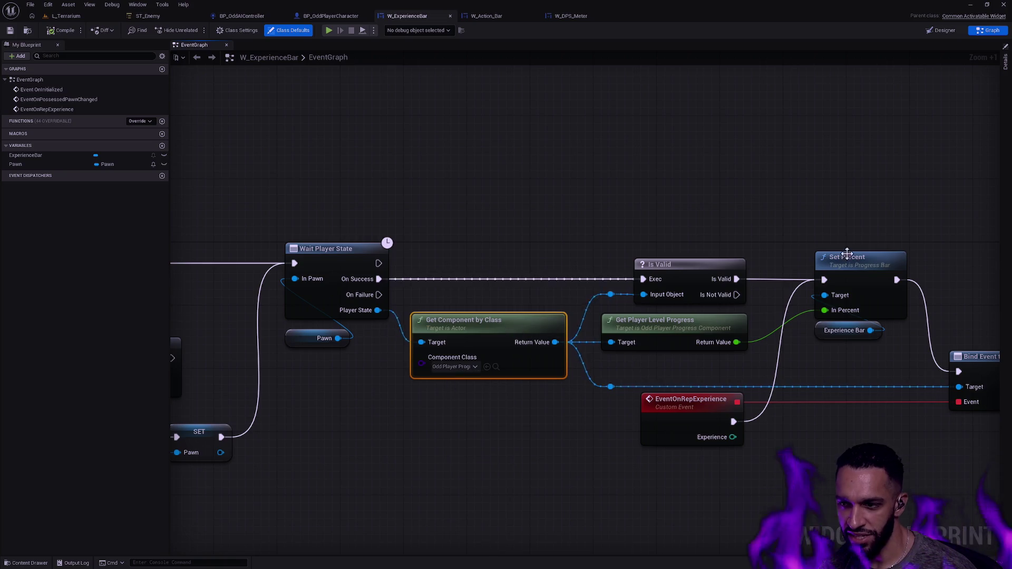
{"action": "left_click", "coordinate": [840, 156]}
{"action": "scroll", "coordinate": [717, 192], "scroll_direction": "down", "scroll_amount": 4}
{"action": "scroll", "coordinate": [691, 186], "scroll_direction": "up", "scroll_amount": 3}
{"action": "scroll", "coordinate": [610, 174], "scroll_direction": "down", "scroll_amount": 2}
{"action": "mouse_move", "coordinate": [610, 174]}
{"action": "left_mouse_down"}
{"action": "mouse_move", "coordinate": [906, 183]}
{"action": "mouse_move", "coordinate": [767, 179]}
{"action": "left_mouse_up"}
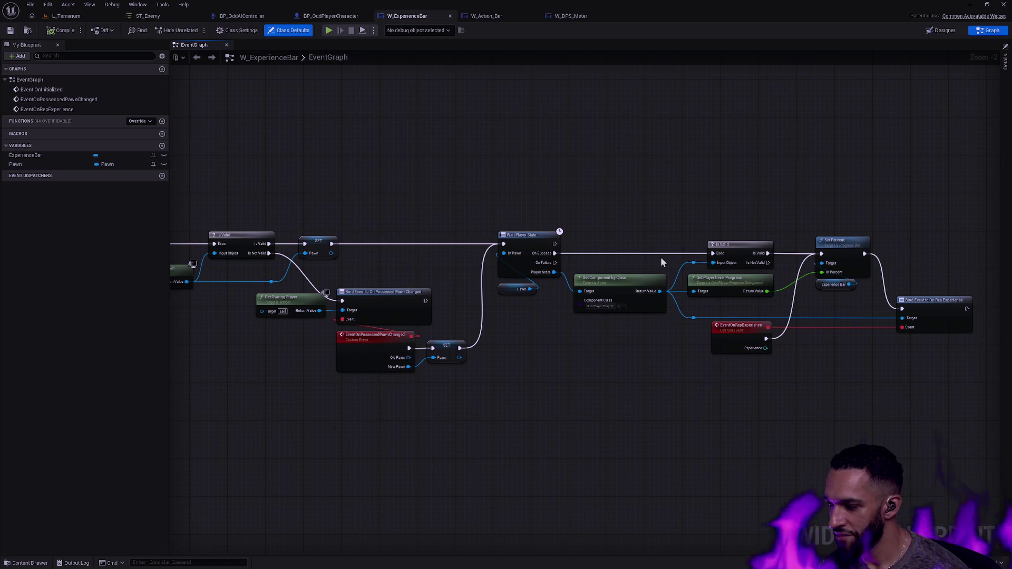
{"action": "scroll", "coordinate": [617, 310], "scroll_direction": "up", "scroll_amount": 4}
{"action": "scroll", "coordinate": [612, 307], "scroll_direction": "up", "scroll_amount": 5}
{"action": "left_click", "coordinate": [633, 289]}
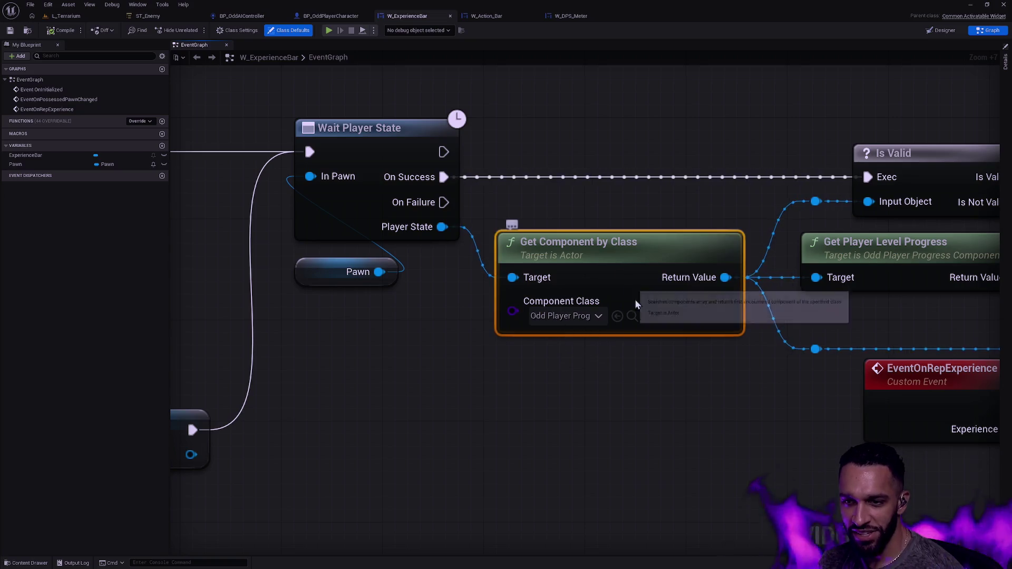
{"action": "left_click", "coordinate": [674, 373]}
Step: Pan across the Is Valid, Get Player Level Progress and Bind Event nodes
{"action": "left_click_drag", "start_coordinate": [675, 372], "coordinate": [635, 362]}
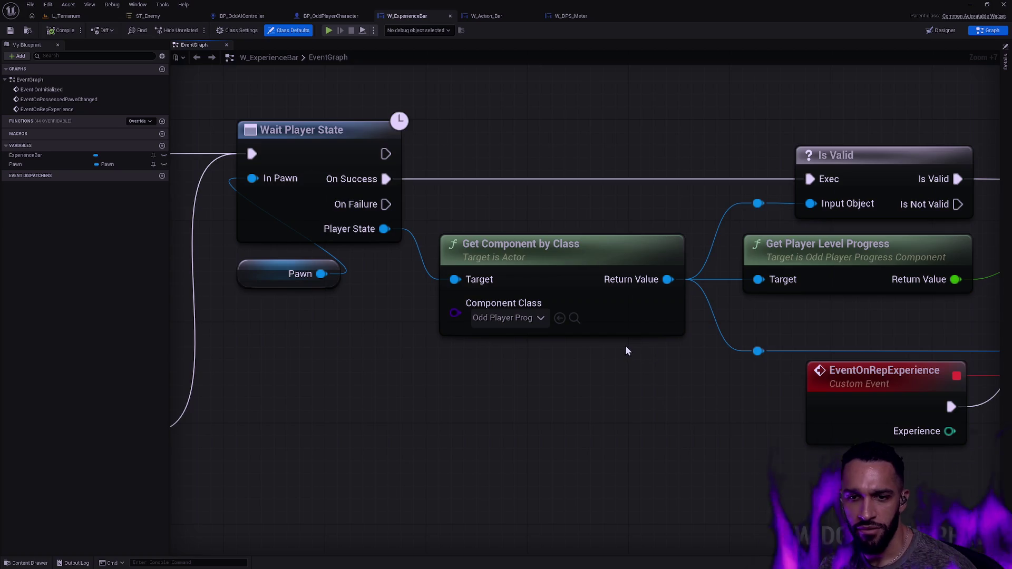
{"action": "scroll", "coordinate": [626, 346], "scroll_direction": "down", "scroll_amount": 5}
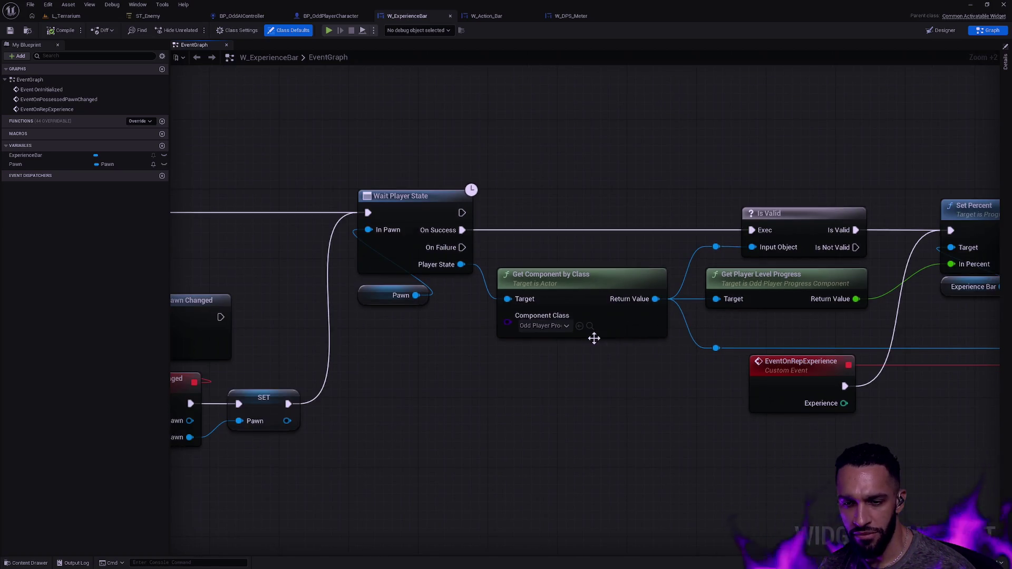
{"action": "scroll", "coordinate": [592, 340], "scroll_direction": "down", "scroll_amount": 1}
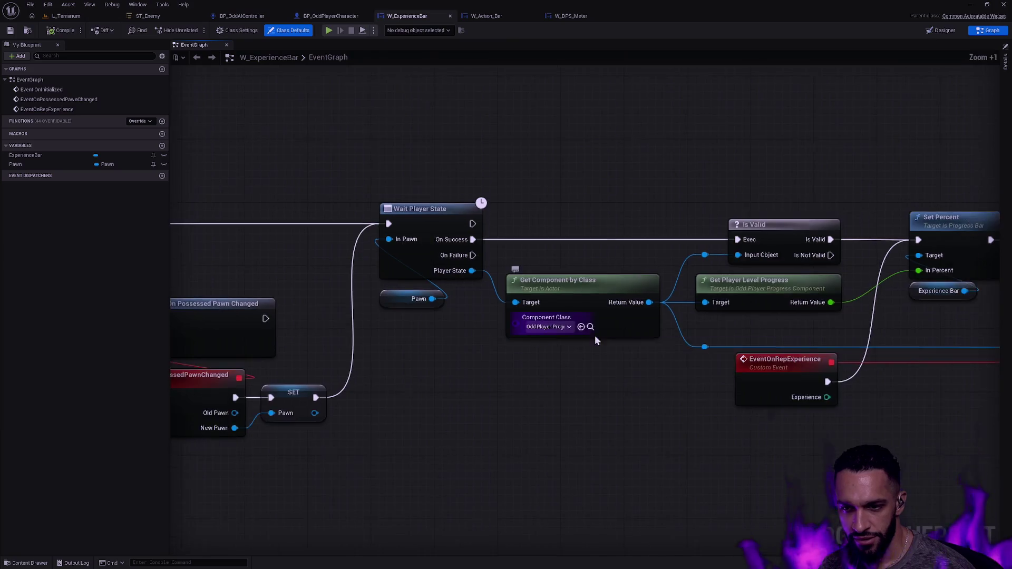
{"action": "scroll", "coordinate": [594, 335], "scroll_direction": "down", "scroll_amount": 2}
{"action": "scroll", "coordinate": [612, 337], "scroll_direction": "up", "scroll_amount": 1}
{"action": "scroll", "coordinate": [618, 340], "scroll_direction": "up", "scroll_amount": 2}
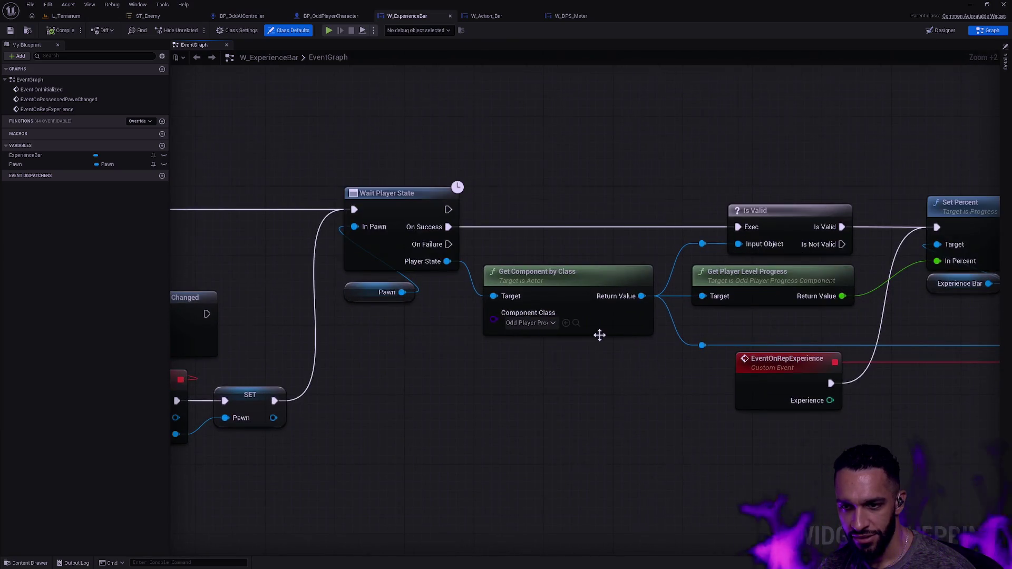
{"action": "scroll", "coordinate": [664, 351], "scroll_direction": "down", "scroll_amount": 4}
{"action": "left_click_drag", "start_coordinate": [539, 359], "coordinate": [530, 337]}
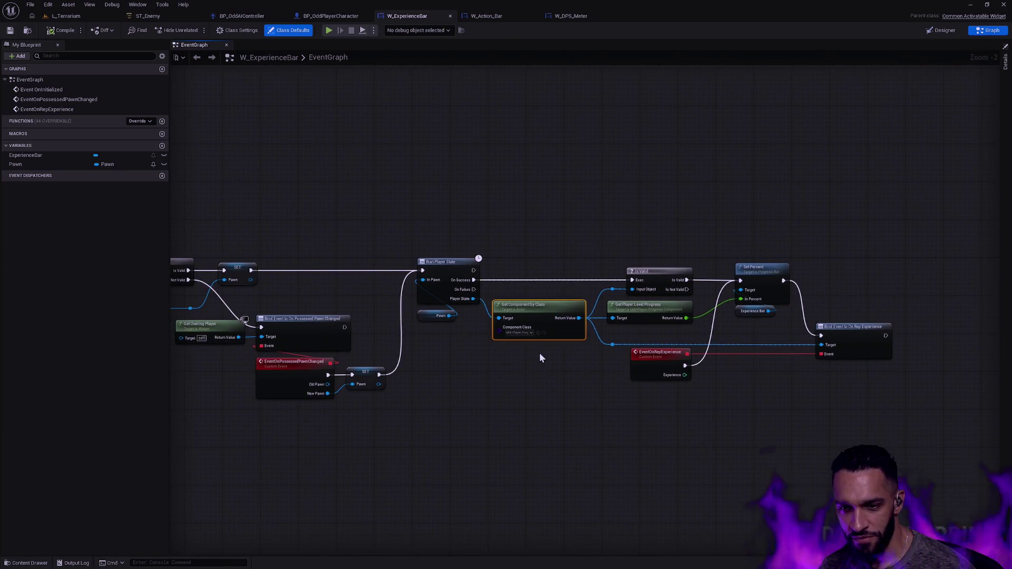
{"action": "left_click", "coordinate": [568, 352]}
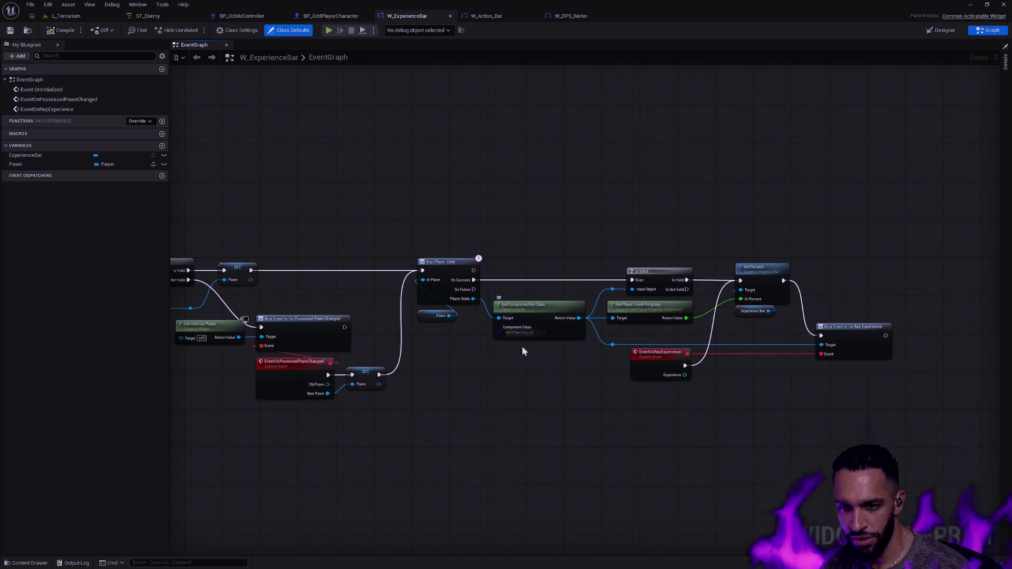
{"action": "scroll", "coordinate": [526, 332], "scroll_direction": "up", "scroll_amount": 4}
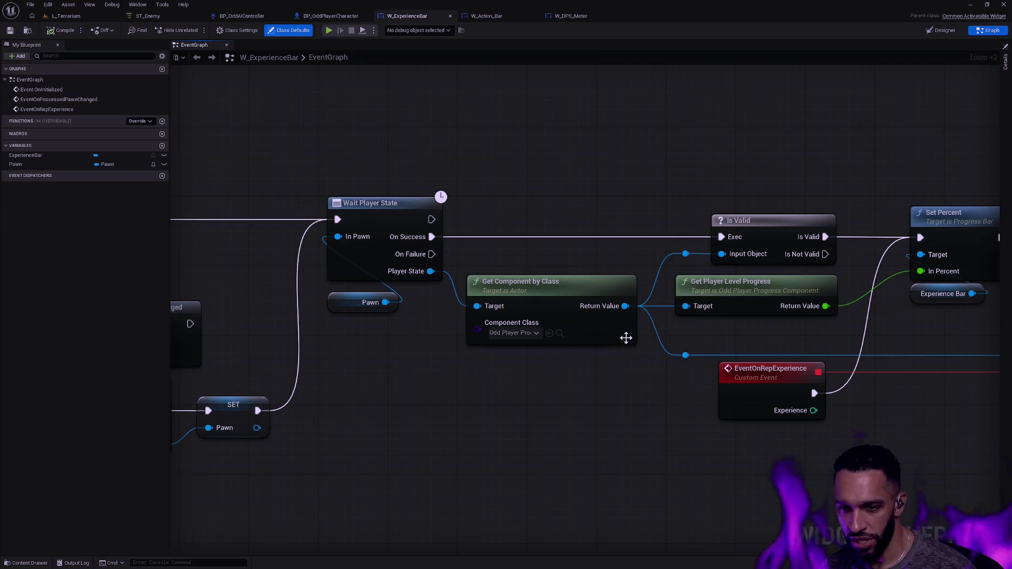
{"action": "left_click_drag", "start_coordinate": [577, 362], "coordinate": [516, 304]}
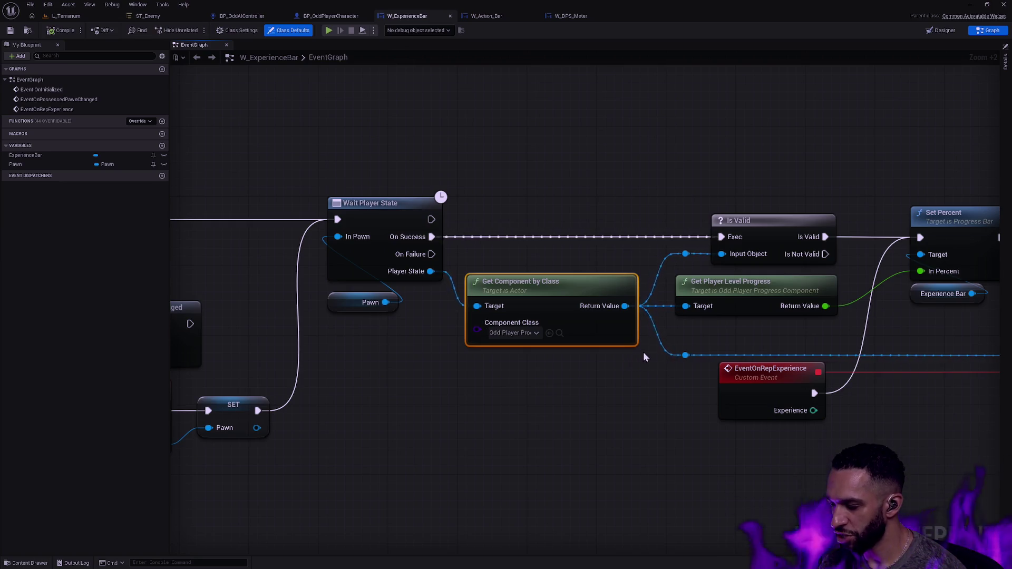
{"action": "left_click_drag", "start_coordinate": [643, 353], "coordinate": [520, 361]}
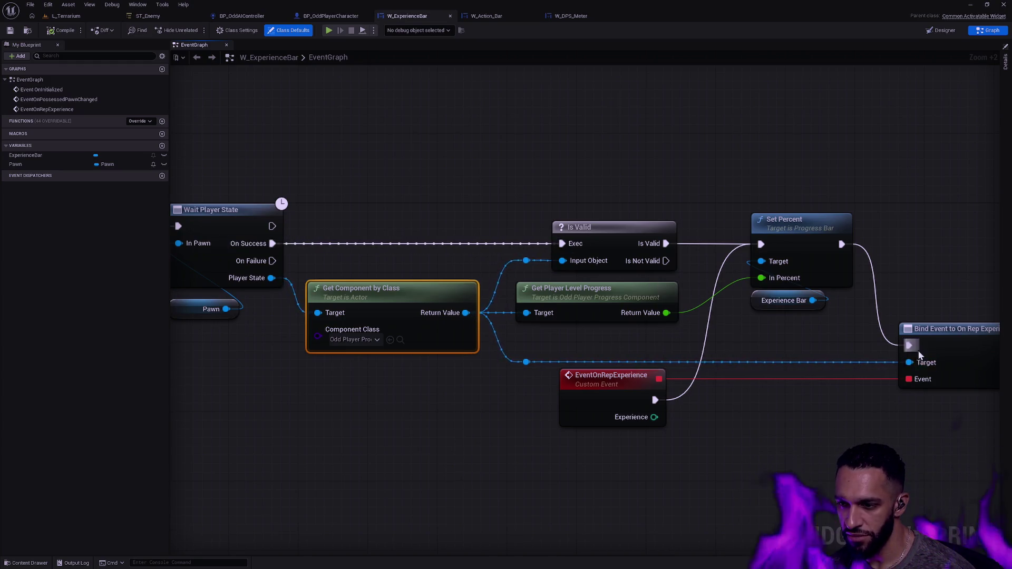
{"action": "mouse_move", "coordinate": [828, 362]}
{"action": "left_mouse_down"}
{"action": "mouse_move", "coordinate": [782, 351]}
{"action": "mouse_move", "coordinate": [789, 408]}
{"action": "left_mouse_up"}
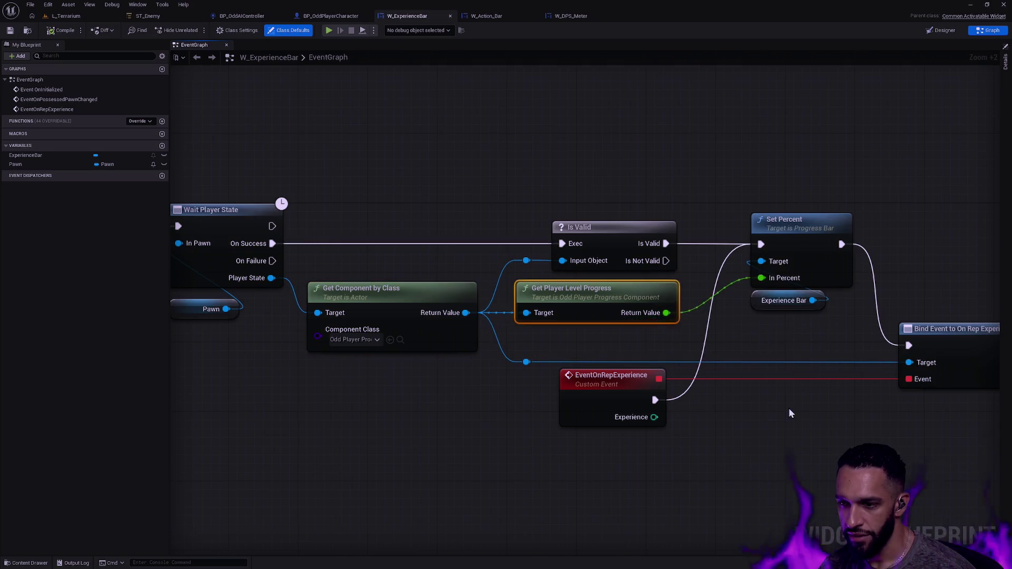
Step: Inspect Get Player Level Progress, return to Wait Player State, and right-click Get Component by Class
{"action": "left_click", "coordinate": [316, 216]}
{"action": "left_click_drag", "start_coordinate": [316, 219], "coordinate": [506, 255]}
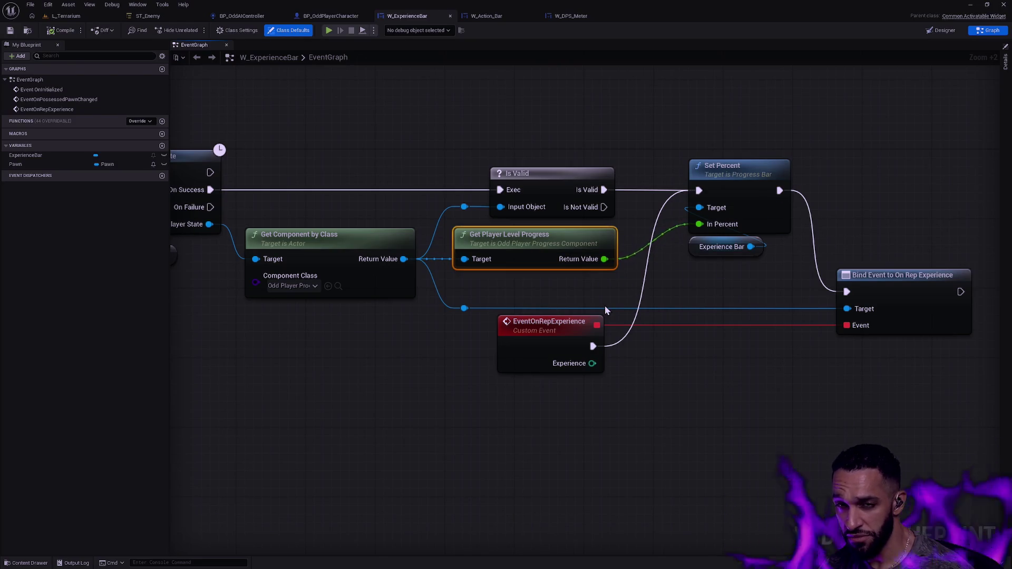
{"action": "left_click", "coordinate": [654, 280]}
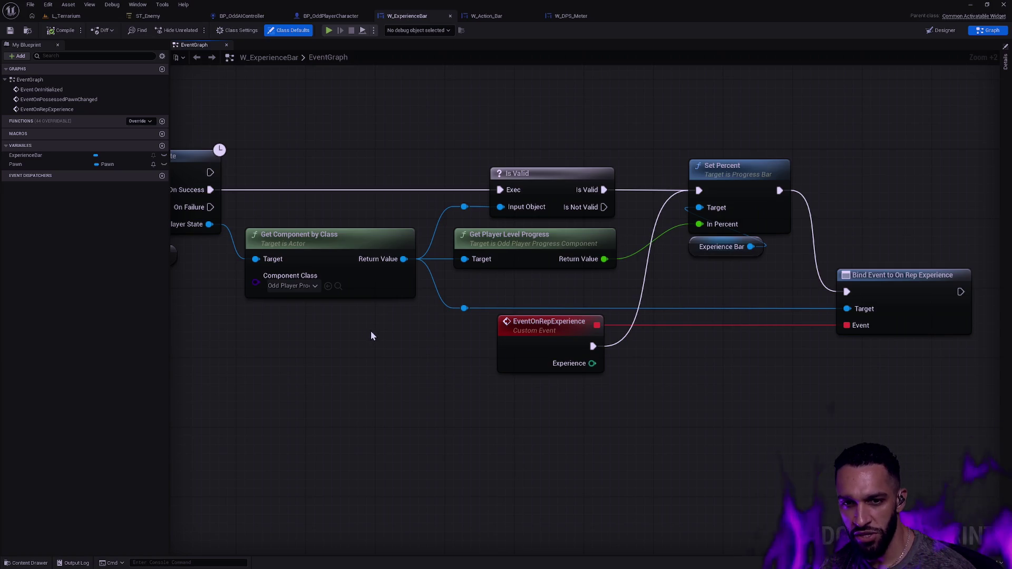
{"action": "left_click_drag", "start_coordinate": [355, 326], "coordinate": [498, 362]}
{"action": "right_click", "coordinate": [457, 287]}
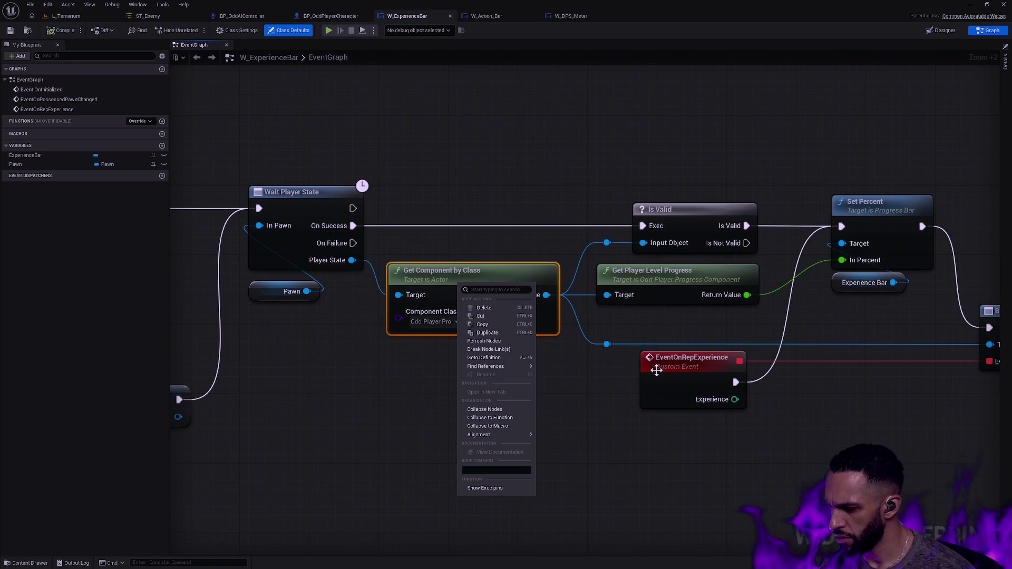
Step: Give Get Component by Class execution pins and wire it between On Success and Is Valid
{"action": "left_click", "coordinate": [662, 428]}
{"action": "left_click", "coordinate": [662, 428]}
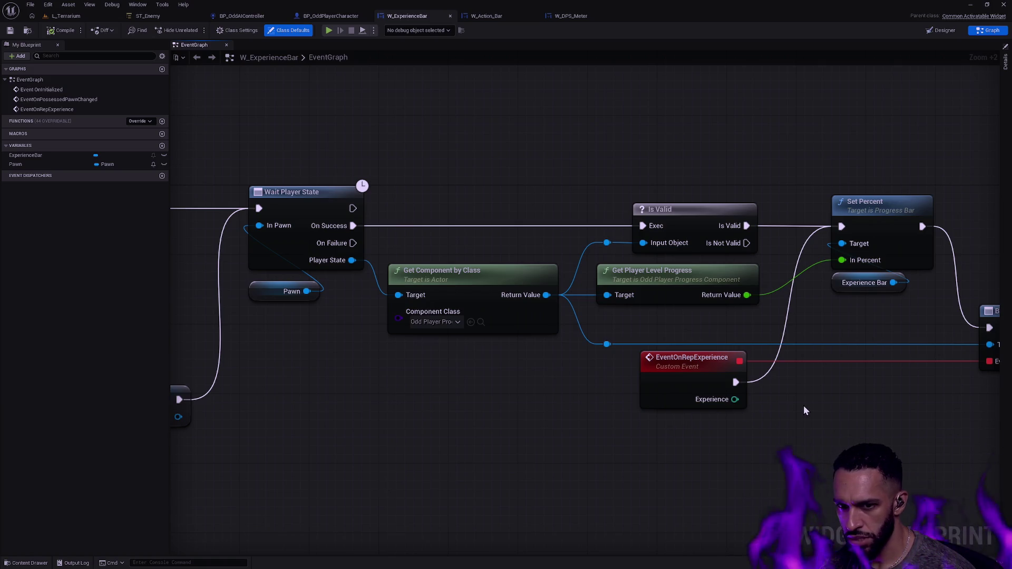
{"action": "right_click", "coordinate": [467, 282]}
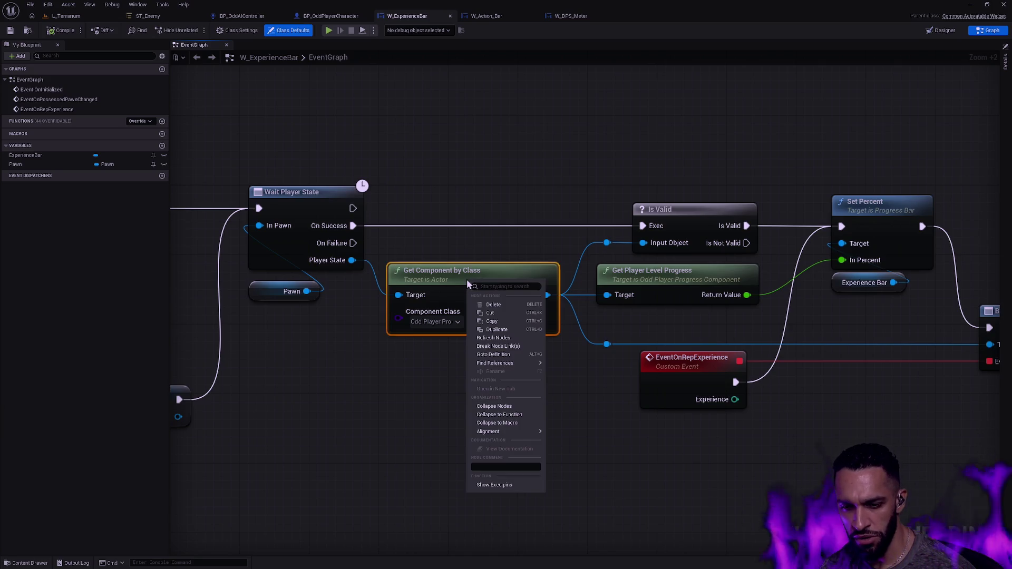
{"action": "left_click", "coordinate": [514, 485]}
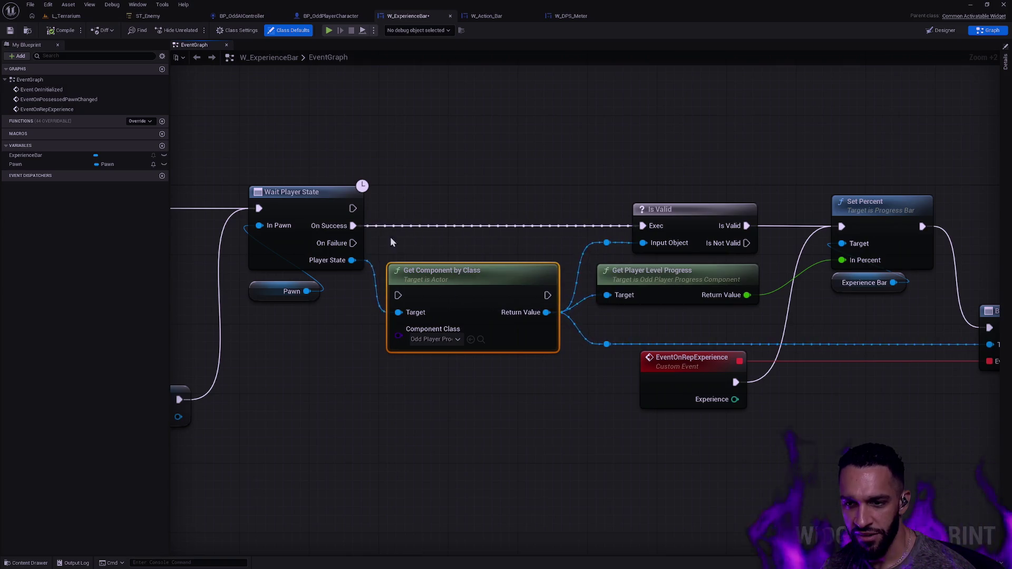
{"action": "left_click_drag", "start_coordinate": [354, 225], "coordinate": [398, 295]}
{"action": "left_click_drag", "start_coordinate": [546, 295], "coordinate": [643, 226]}
{"action": "left_click", "coordinate": [328, 193], "text": "ctrl"}
{"action": "key", "text": "q"}
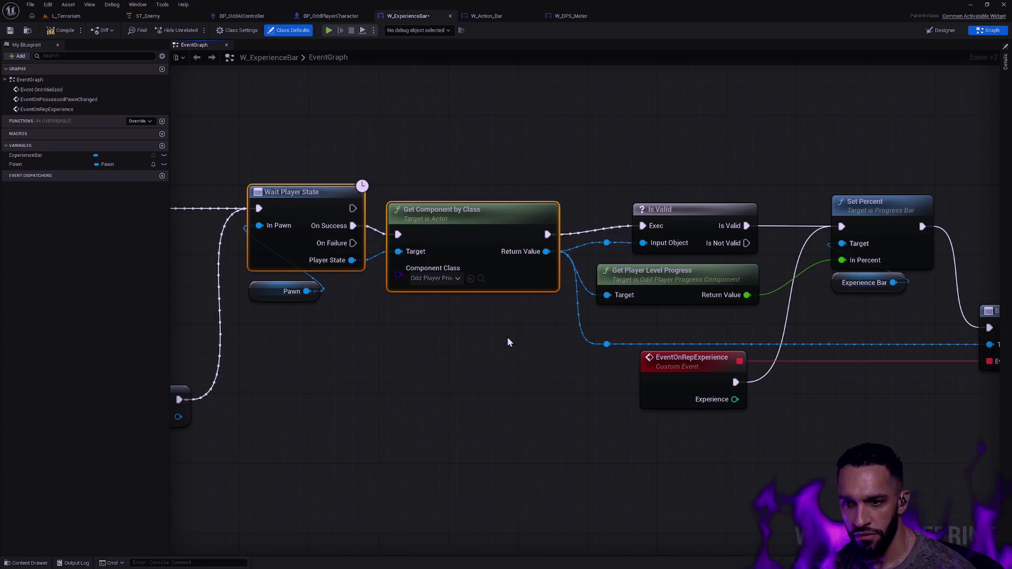
{"action": "left_click", "coordinate": [439, 206]}
{"action": "key", "text": "q"}
{"action": "left_click", "coordinate": [456, 179]}
Step: Connect Wait Player State's Player State output to Get Component by Class's Target input
{"action": "scroll", "coordinate": [453, 246], "scroll_direction": "up", "scroll_amount": 5}
{"action": "left_click", "coordinate": [436, 197]}
{"action": "left_click", "coordinate": [287, 177], "text": "ctrl"}
{"action": "left_click", "coordinate": [338, 254], "text": "alt"}
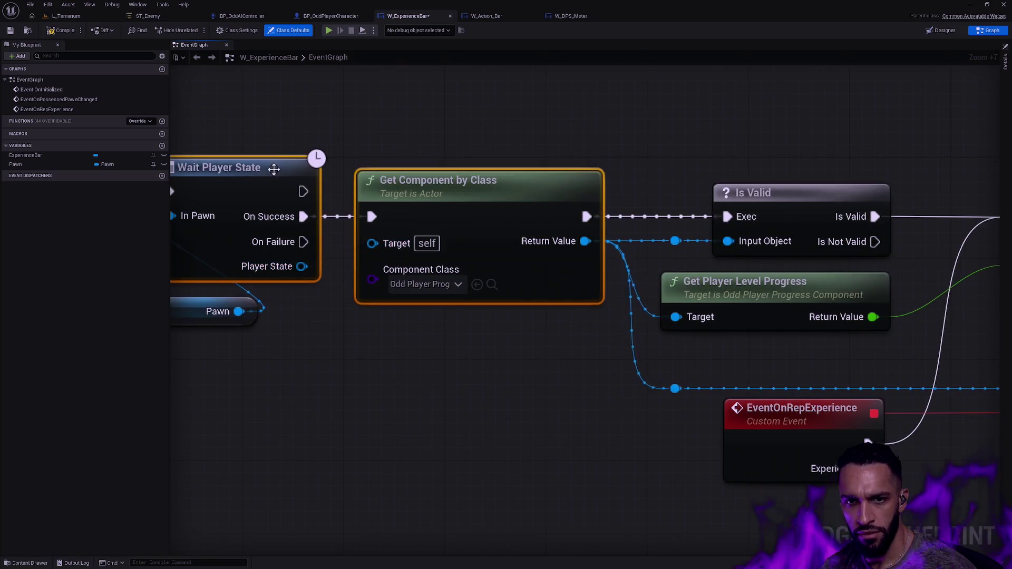
{"action": "left_click_drag", "start_coordinate": [302, 267], "coordinate": [372, 243]}
{"action": "left_click", "coordinate": [444, 331]}
Step: Pan the graph to the right-hand nodes and switch back to Photoshop
{"action": "scroll", "coordinate": [501, 320], "scroll_direction": "down", "scroll_amount": 4}
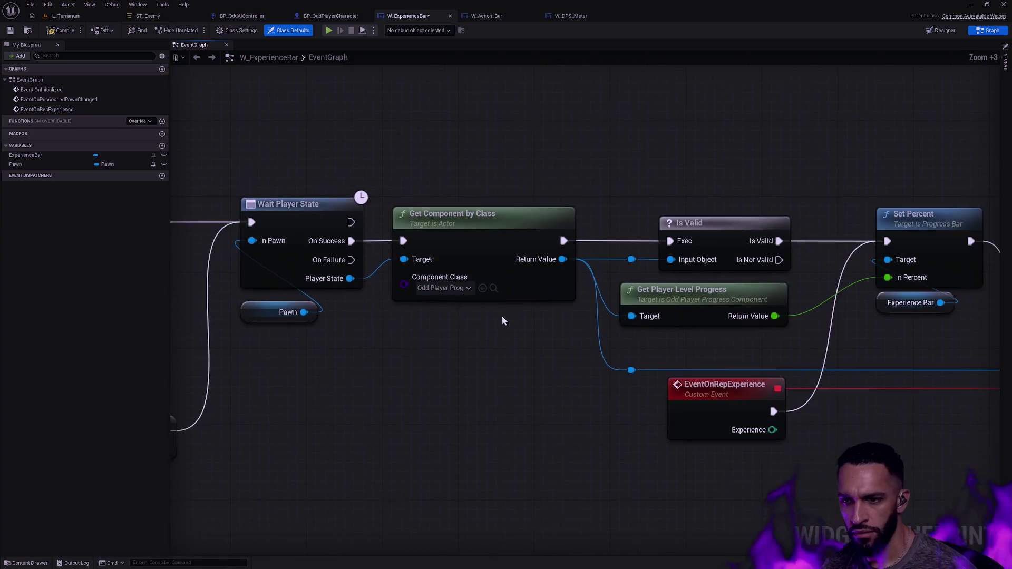
{"action": "scroll", "coordinate": [580, 347], "scroll_direction": "down", "scroll_amount": 3}
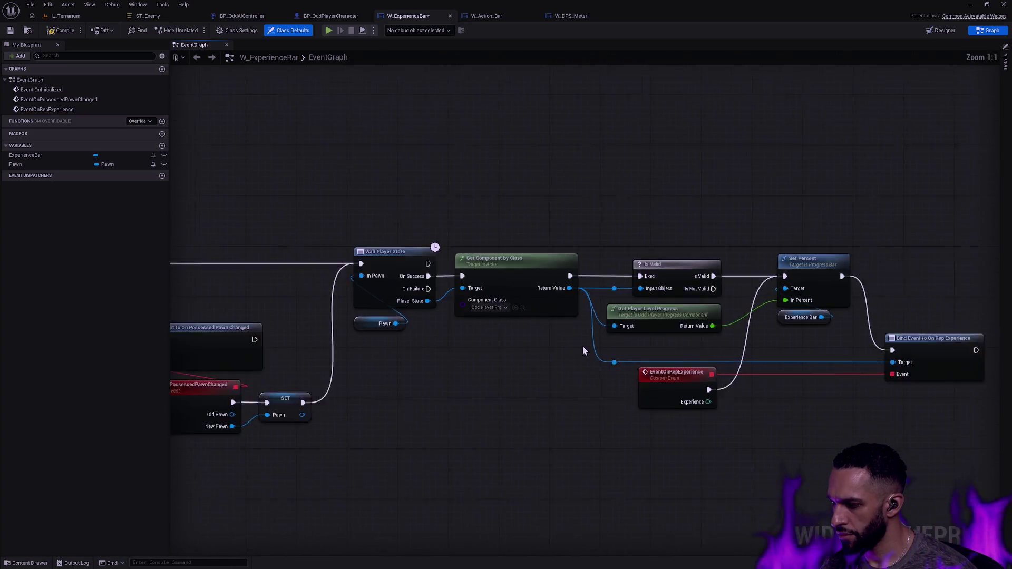
{"action": "scroll", "coordinate": [583, 346], "scroll_direction": "down", "scroll_amount": 3}
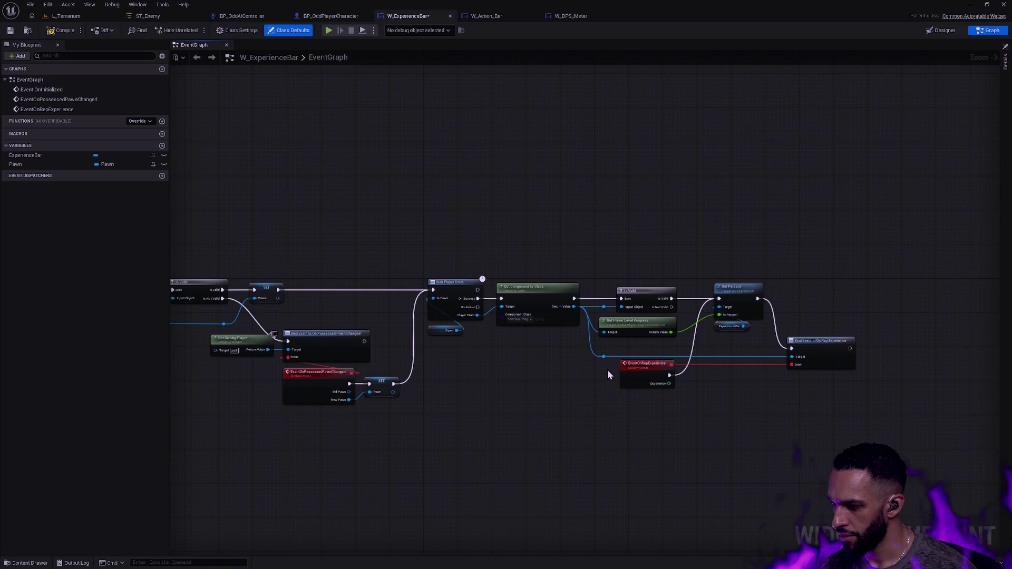
{"action": "scroll", "coordinate": [593, 374], "scroll_direction": "up", "scroll_amount": 3}
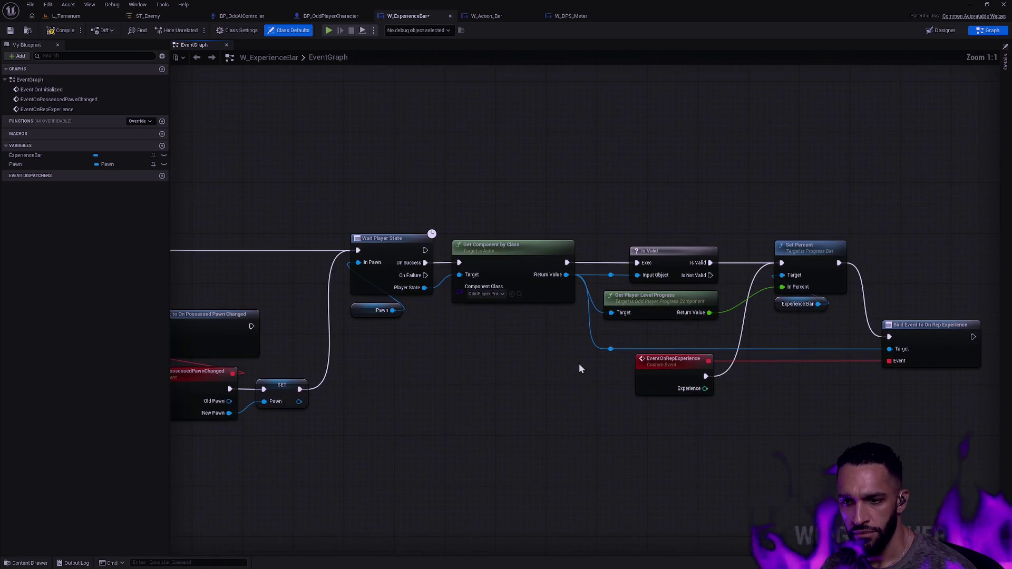
{"action": "left_click_drag", "start_coordinate": [595, 357], "coordinate": [352, 362]}
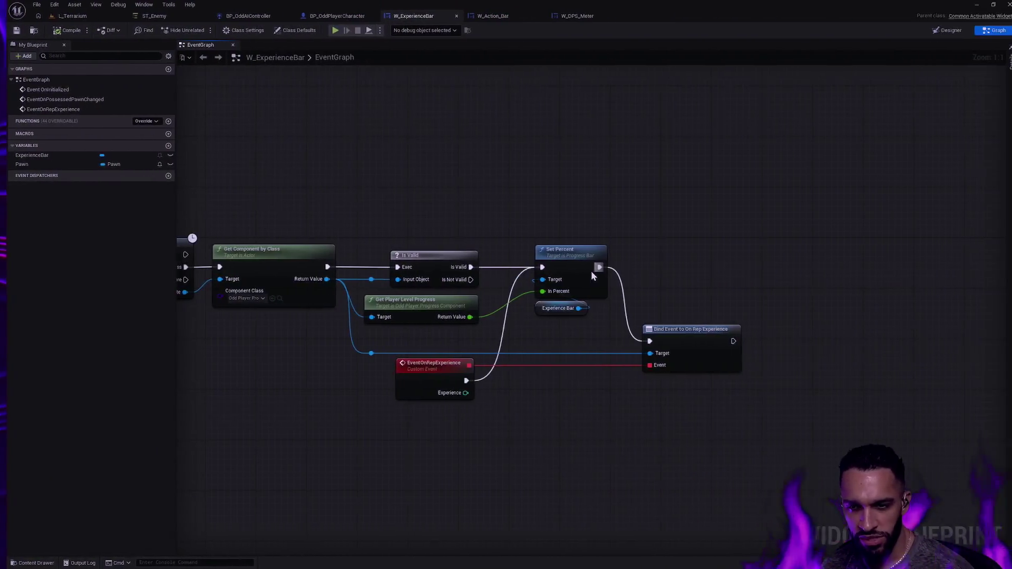
{"action": "key", "text": "alt+Tab"}
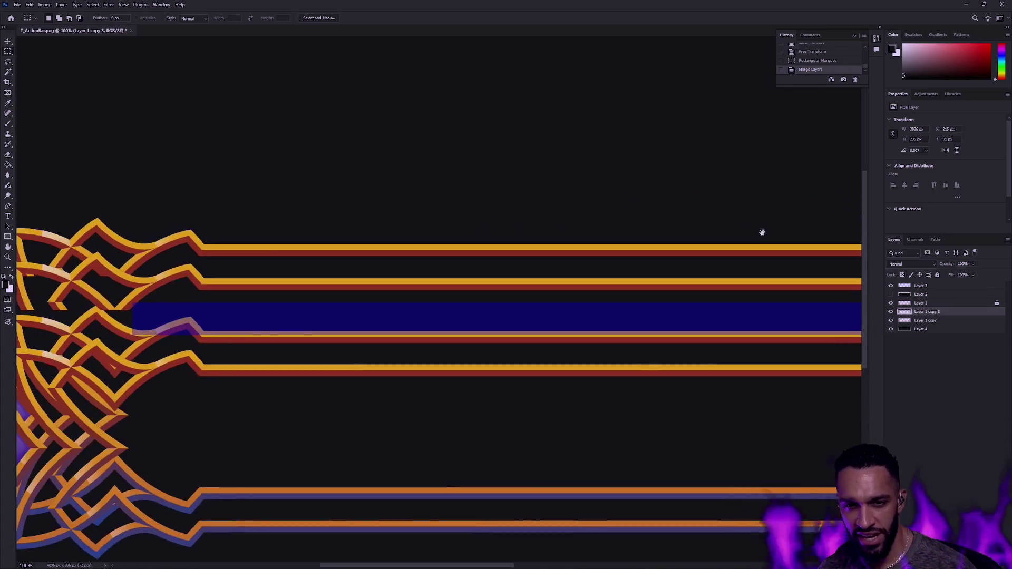
{"action": "mouse_move", "coordinate": [635, 214]}
{"action": "left_mouse_down"}
{"action": "mouse_move", "coordinate": [570, 226]}
{"action": "mouse_move", "coordinate": [714, 230]}
{"action": "left_mouse_up"}
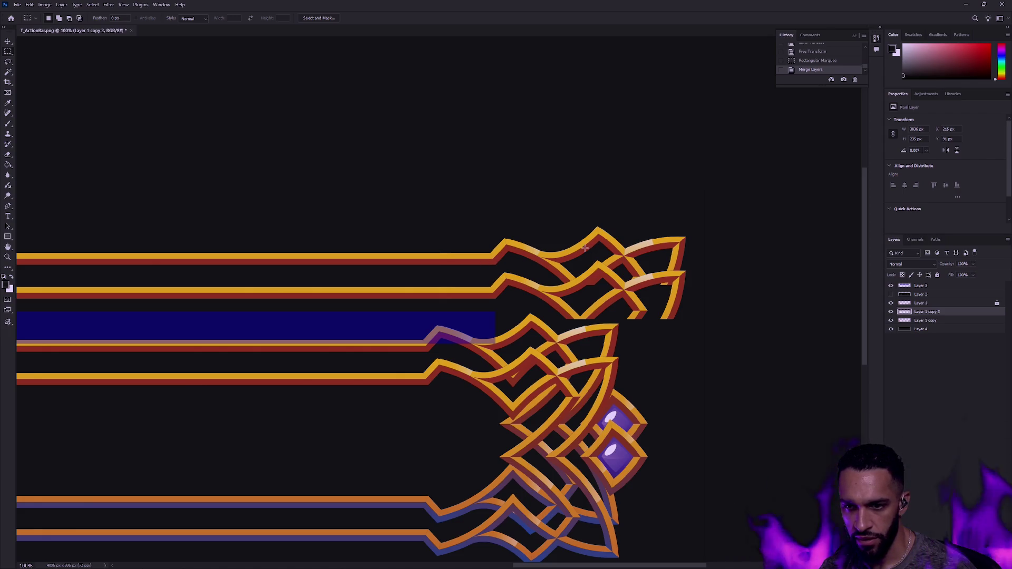
{"action": "left_click", "coordinate": [891, 319]}
{"action": "left_click", "coordinate": [891, 320]}
{"action": "left_click_drag", "start_coordinate": [704, 338], "coordinate": [549, 289]}
{"action": "left_click_drag", "start_coordinate": [521, 274], "coordinate": [623, 298]}
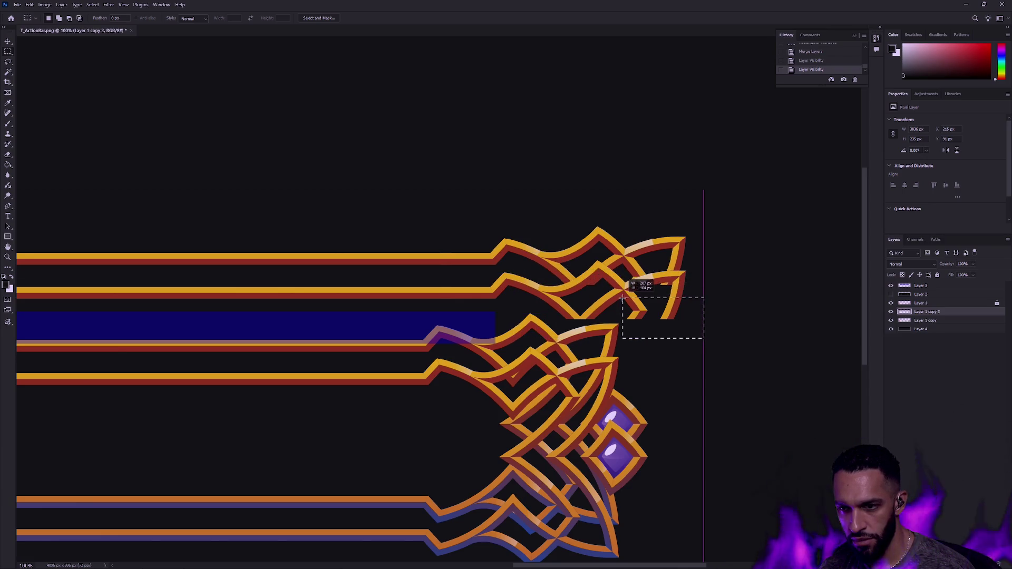
{"action": "mouse_move", "coordinate": [623, 298]}
{"action": "left_mouse_down"}
{"action": "mouse_move", "coordinate": [660, 239]}
{"action": "mouse_move", "coordinate": [642, 296]}
{"action": "left_mouse_up"}
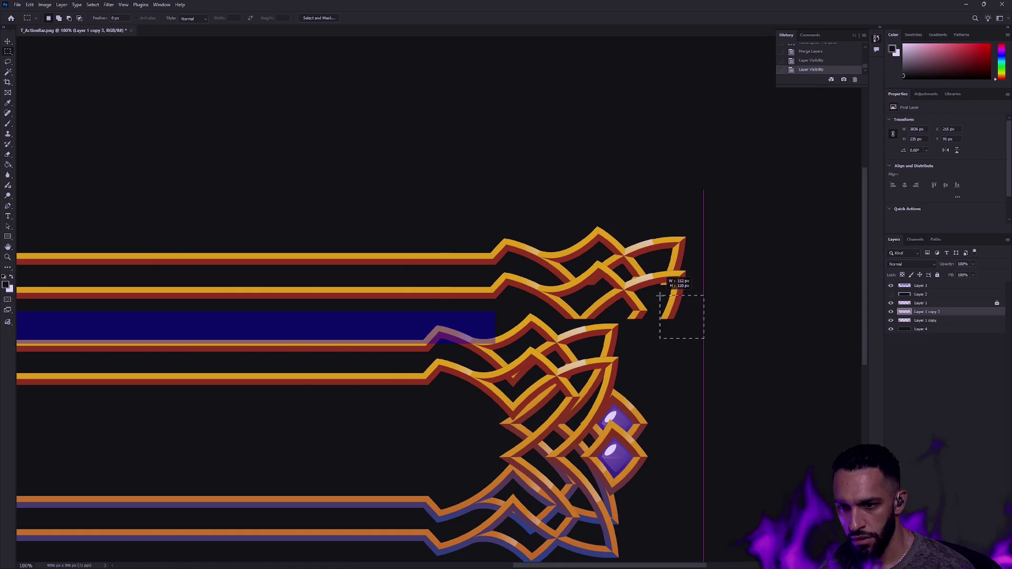
{"action": "mouse_move", "coordinate": [660, 296]}
{"action": "left_mouse_down"}
{"action": "mouse_move", "coordinate": [650, 322]}
{"action": "mouse_move", "coordinate": [624, 301]}
{"action": "mouse_move", "coordinate": [631, 289]}
{"action": "mouse_move", "coordinate": [639, 317]}
{"action": "mouse_move", "coordinate": [507, 283]}
{"action": "left_mouse_up"}
{"action": "key", "text": "ctrl+z"}
{"action": "key", "text": "v"}
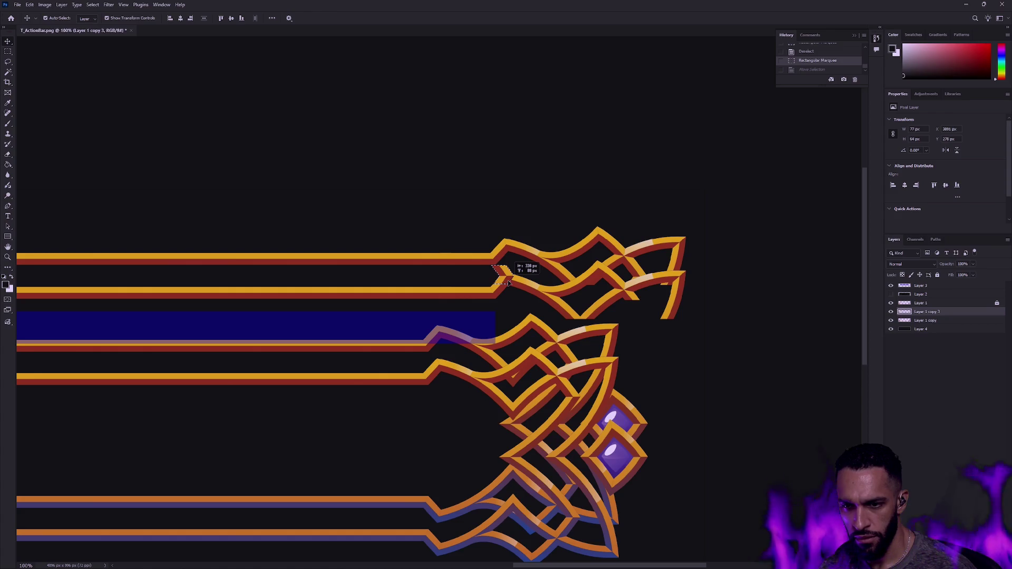
{"action": "left_click_drag", "start_coordinate": [508, 284], "coordinate": [508, 283]}
{"action": "key", "text": "m"}
{"action": "key", "text": "ctrl+d"}
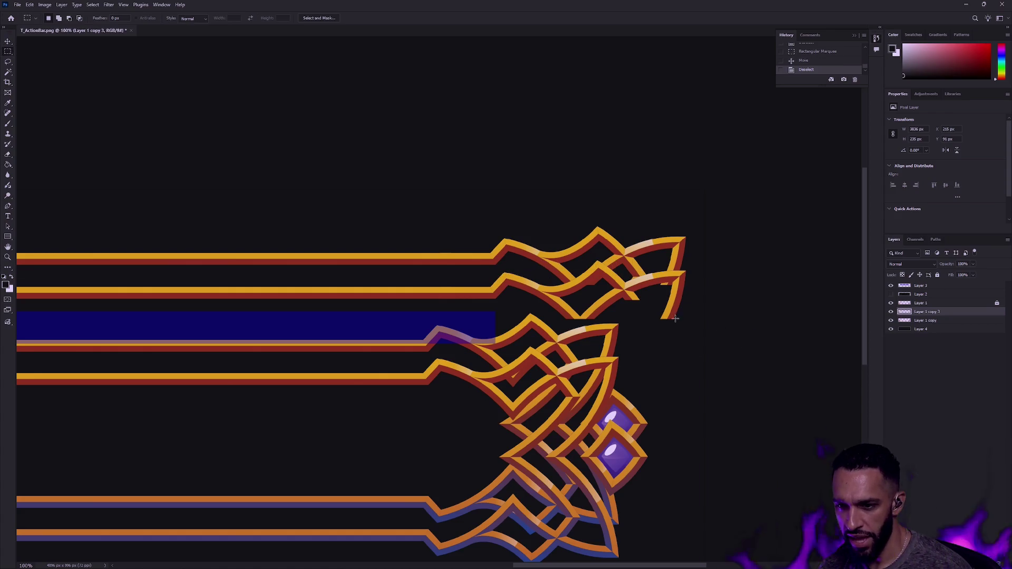
{"action": "key", "text": "ctrl+z"}
{"action": "key", "text": "ctrl+z"}
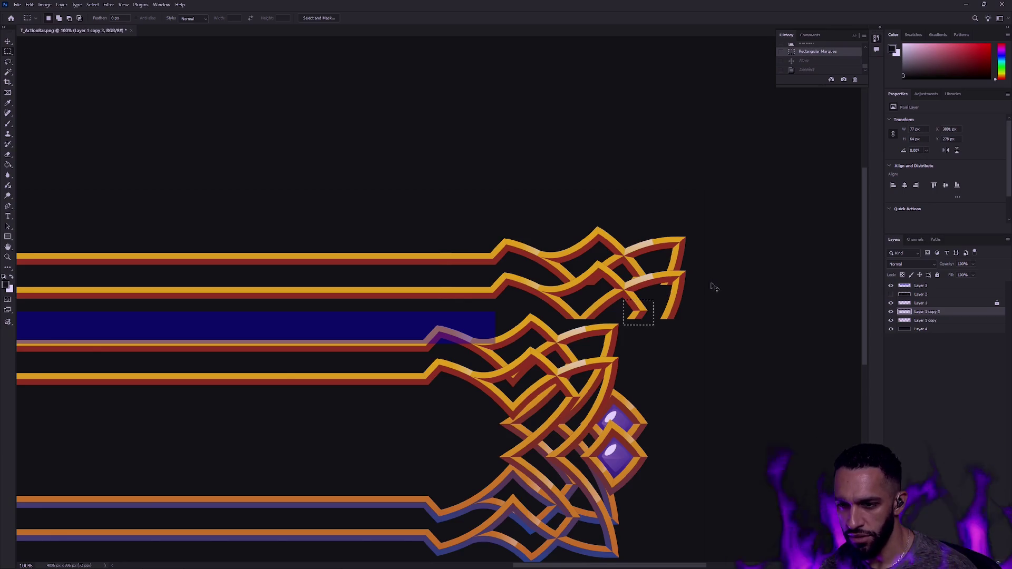
{"action": "key", "text": "ctrl+d"}
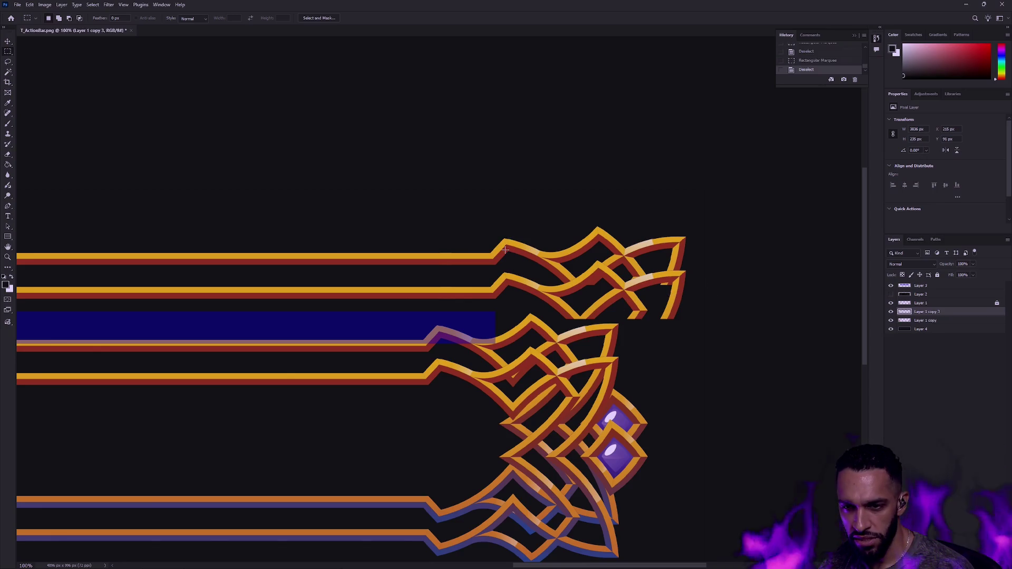
{"action": "left_click_drag", "start_coordinate": [506, 227], "coordinate": [491, 222]}
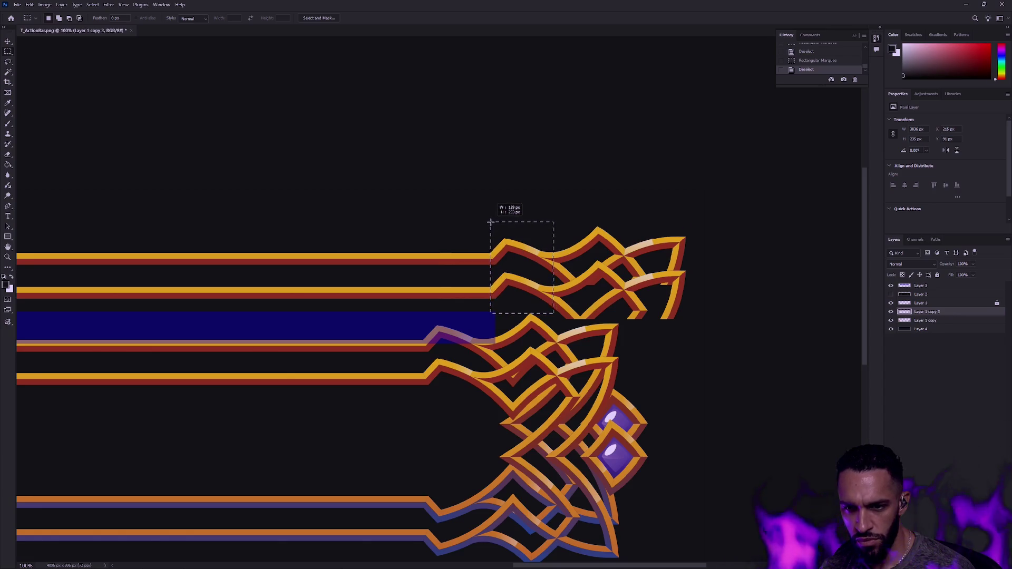
Step: Delete the join section of the top gold strips
{"action": "left_click_drag", "start_coordinate": [491, 222], "coordinate": [491, 222]}
{"action": "key", "text": "Delete"}
{"action": "key", "text": "ctrl+d"}
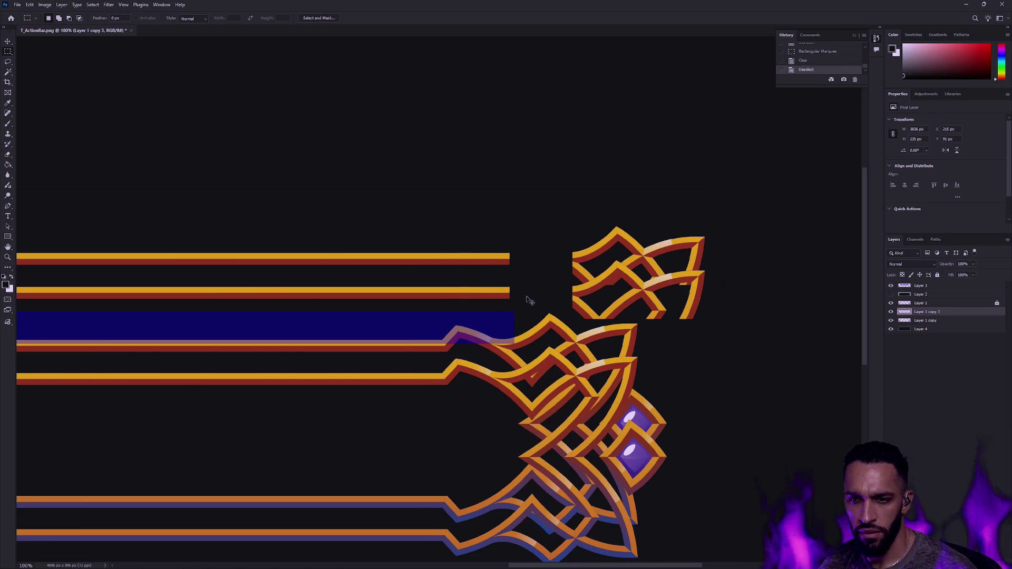
{"action": "scroll", "coordinate": [537, 290], "scroll_direction": "up", "scroll_amount": 3}
{"action": "scroll", "coordinate": [537, 290], "scroll_direction": "down", "scroll_amount": 2}
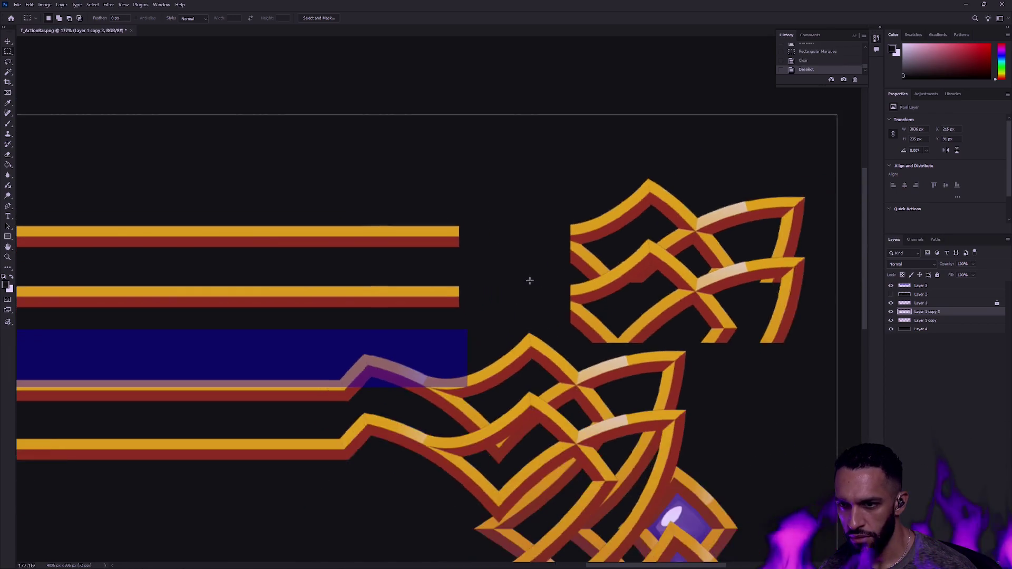
{"action": "scroll", "coordinate": [529, 280], "scroll_direction": "down", "scroll_amount": 2}
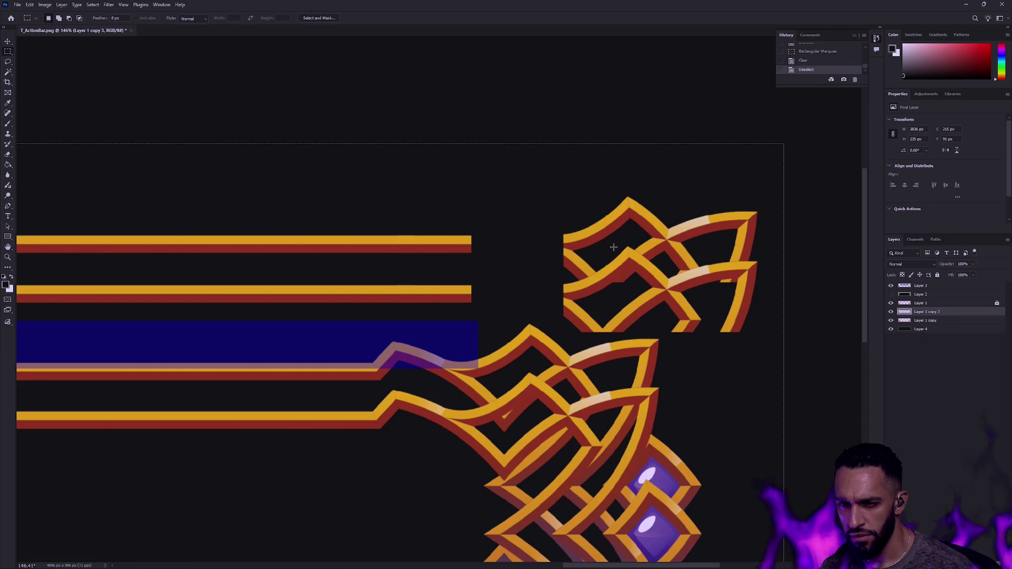
{"action": "scroll", "coordinate": [670, 271], "scroll_direction": "up", "scroll_amount": 3}
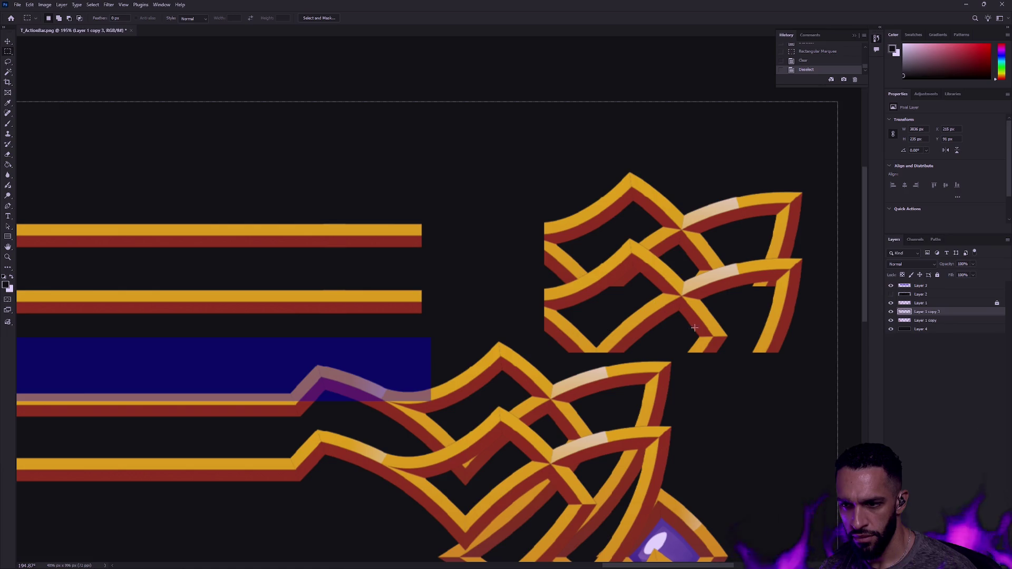
Step: Move the small chevron arrow tip to the end of the top strips
{"action": "mouse_move", "coordinate": [736, 360]}
{"action": "left_mouse_down"}
{"action": "mouse_move", "coordinate": [684, 321]}
{"action": "mouse_move", "coordinate": [451, 277]}
{"action": "left_mouse_up"}
{"action": "key", "text": "v"}
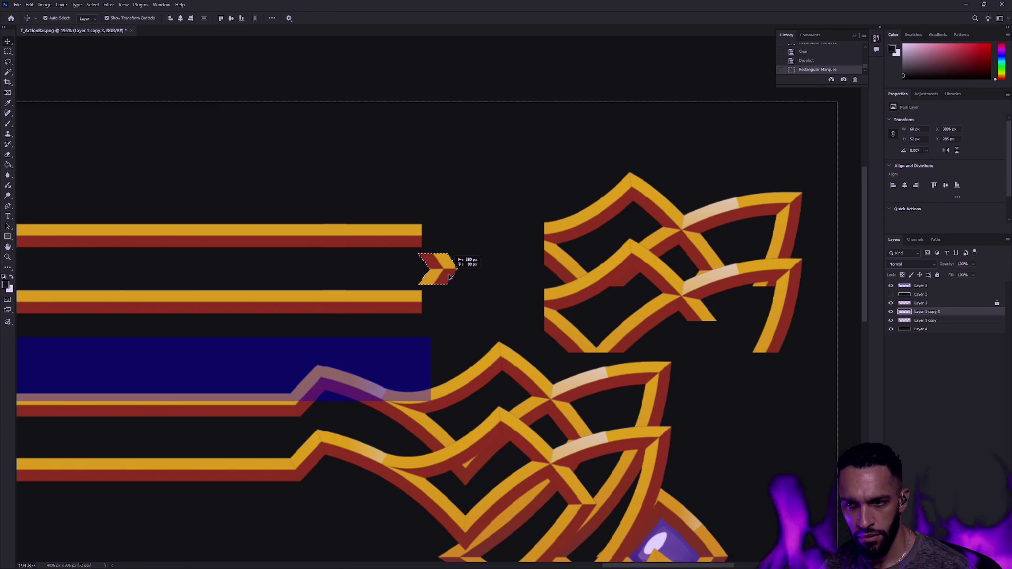
{"action": "left_click_drag", "start_coordinate": [451, 277], "coordinate": [451, 277]}
{"action": "scroll", "coordinate": [464, 306], "scroll_direction": "down", "scroll_amount": 2}
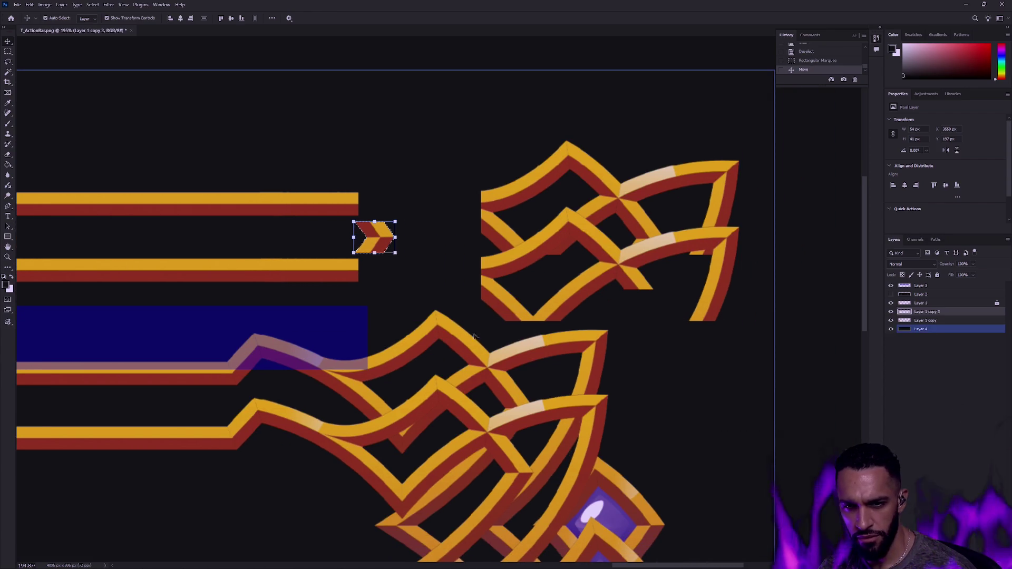
{"action": "scroll", "coordinate": [477, 336], "scroll_direction": "down", "scroll_amount": 5}
Step: Hide Layer 1 and Layer 1 copy 3, keeping Layer 1 copy as the working layer
{"action": "left_click_drag", "start_coordinate": [238, 343], "coordinate": [520, 345]}
{"action": "left_click", "coordinate": [926, 321]}
{"action": "left_click", "coordinate": [892, 303]}
{"action": "left_click", "coordinate": [891, 312]}
{"action": "left_click", "coordinate": [891, 321]}
{"action": "left_click", "coordinate": [891, 320]}
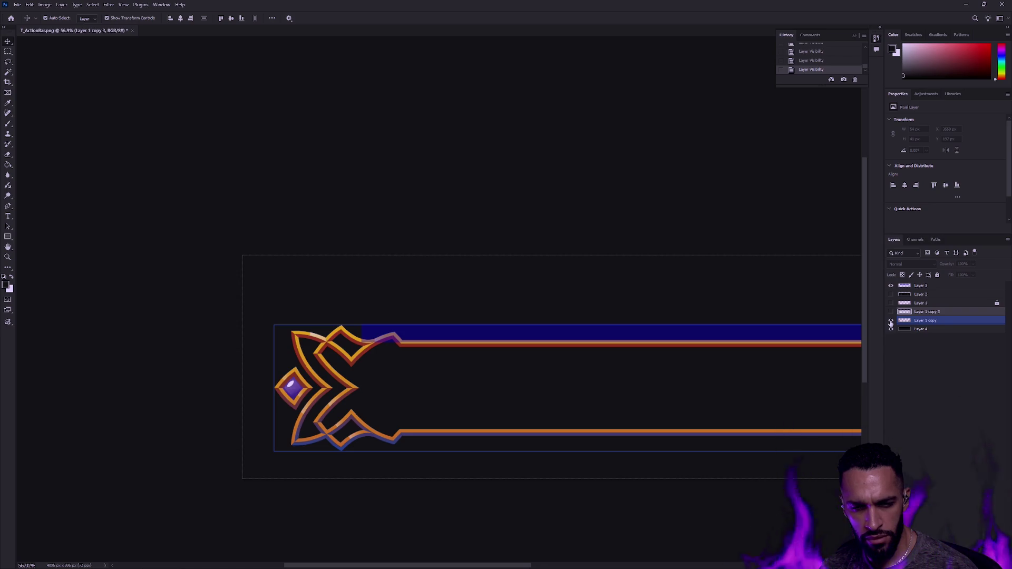
Step: Lasso the purple gem on the Layer 1 copy layer
{"action": "left_click", "coordinate": [921, 329]}
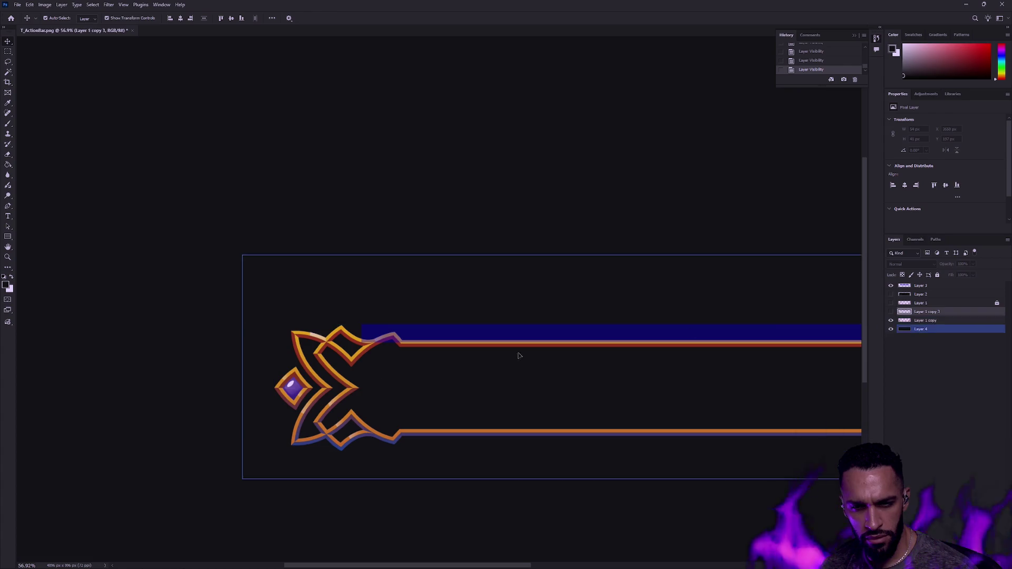
{"action": "left_click_drag", "start_coordinate": [607, 340], "coordinate": [209, 387]}
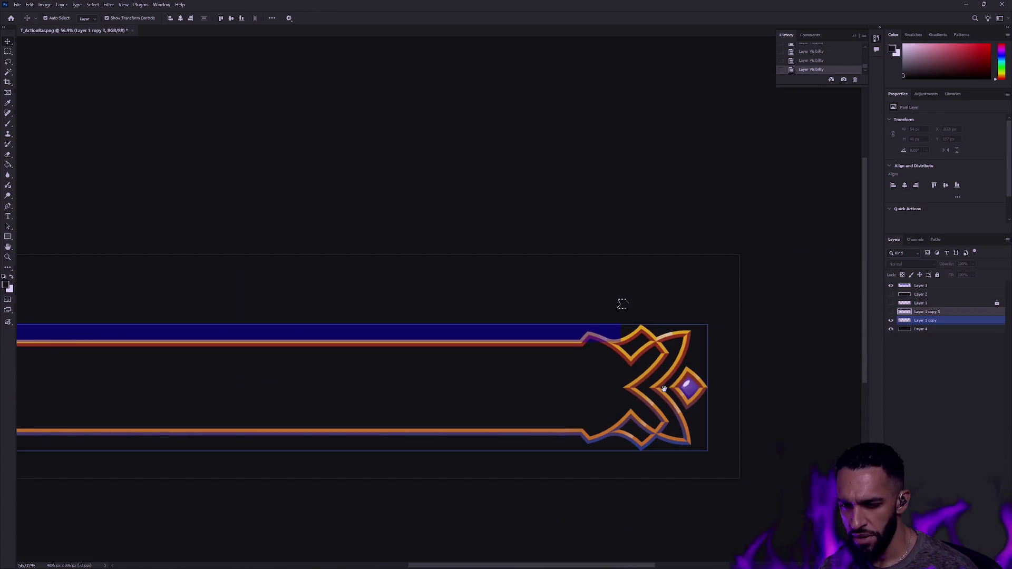
{"action": "key", "text": "alt+bracketleft"}
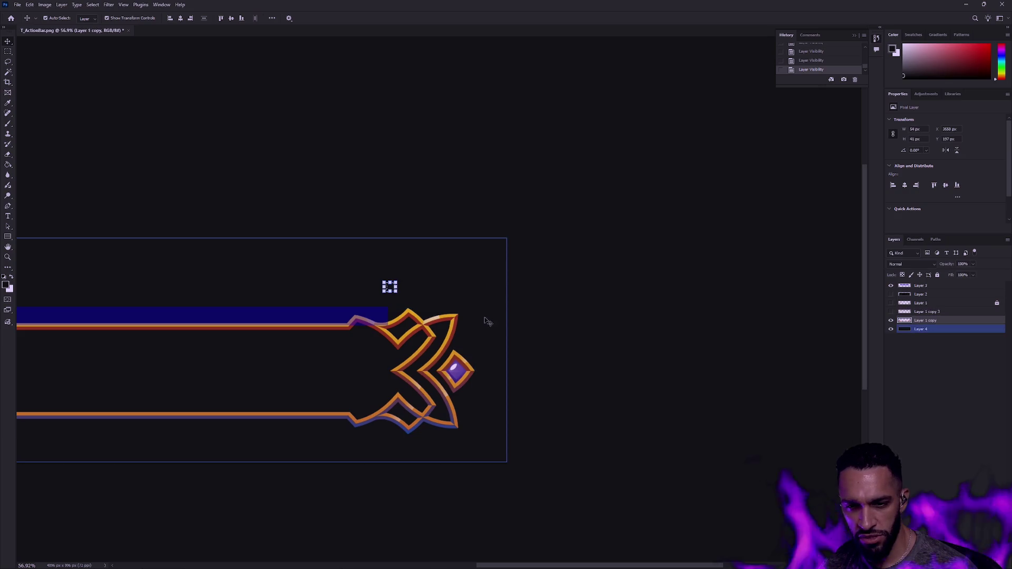
{"action": "scroll", "coordinate": [480, 337], "scroll_direction": "up", "scroll_amount": 2}
{"action": "scroll", "coordinate": [464, 363], "scroll_direction": "up", "scroll_amount": 3}
{"action": "scroll", "coordinate": [490, 353], "scroll_direction": "up", "scroll_amount": 3}
{"action": "key", "text": "ctrl+d"}
{"action": "key", "text": "m"}
{"action": "left_click", "coordinate": [8, 62]}
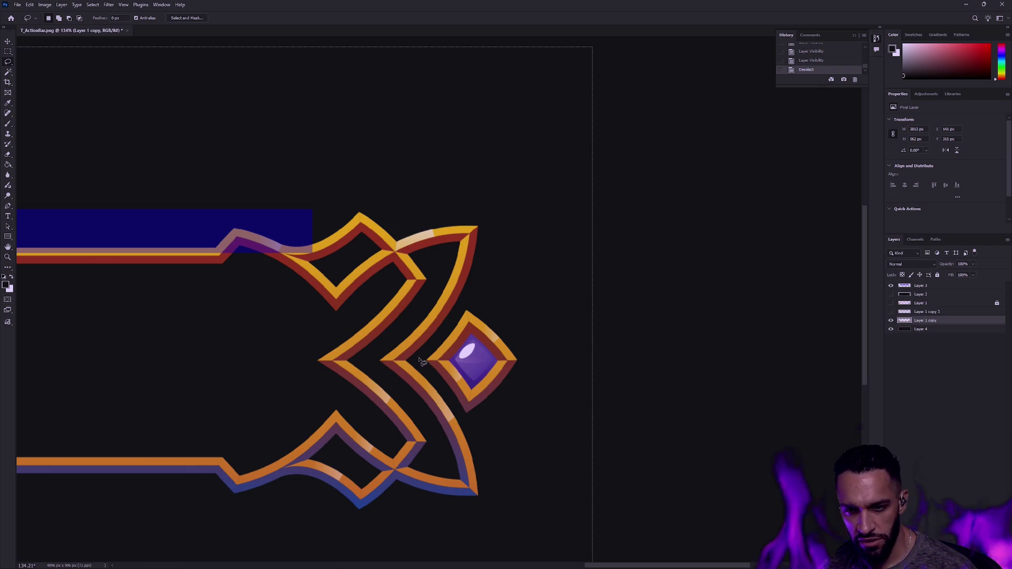
{"action": "left_click_drag", "start_coordinate": [449, 328], "coordinate": [431, 363]}
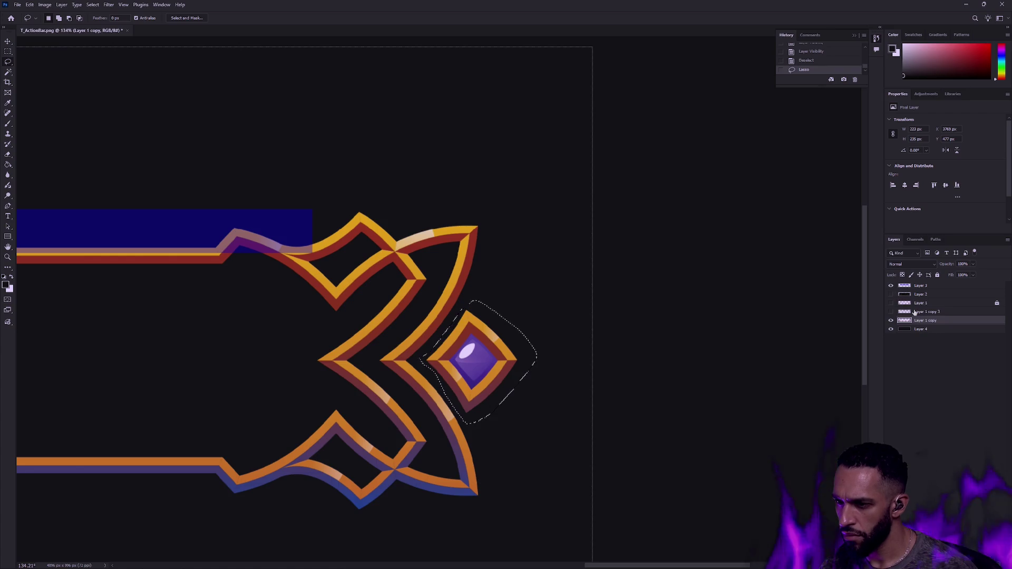
Step: Show only Layer 1 copy 3 and marquee the crown ornament at the strips' right end
{"action": "left_click", "coordinate": [891, 303]}
{"action": "left_click", "coordinate": [891, 304]}
{"action": "left_click", "coordinate": [891, 321]}
{"action": "left_click", "coordinate": [891, 311]}
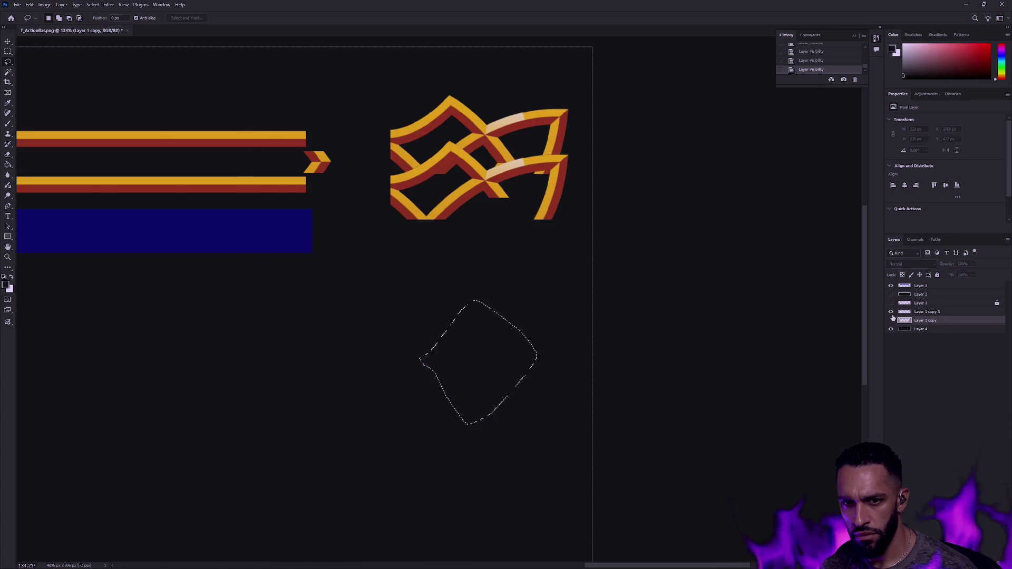
{"action": "key", "text": "m"}
{"action": "key", "text": "ctrl+d"}
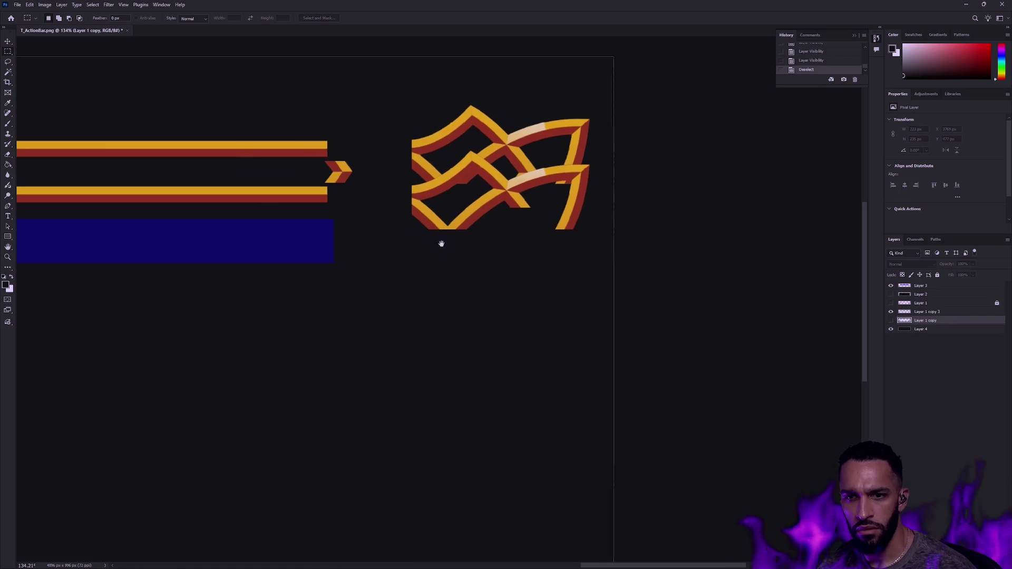
{"action": "left_click_drag", "start_coordinate": [418, 228], "coordinate": [555, 285]}
{"action": "left_click_drag", "start_coordinate": [484, 331], "coordinate": [719, 142]}
{"action": "left_click_drag", "start_coordinate": [581, 253], "coordinate": [576, 251]}
Step: Clear the crown ornament and chevron from Layer 1 copy 3
{"action": "left_click", "coordinate": [930, 312]}
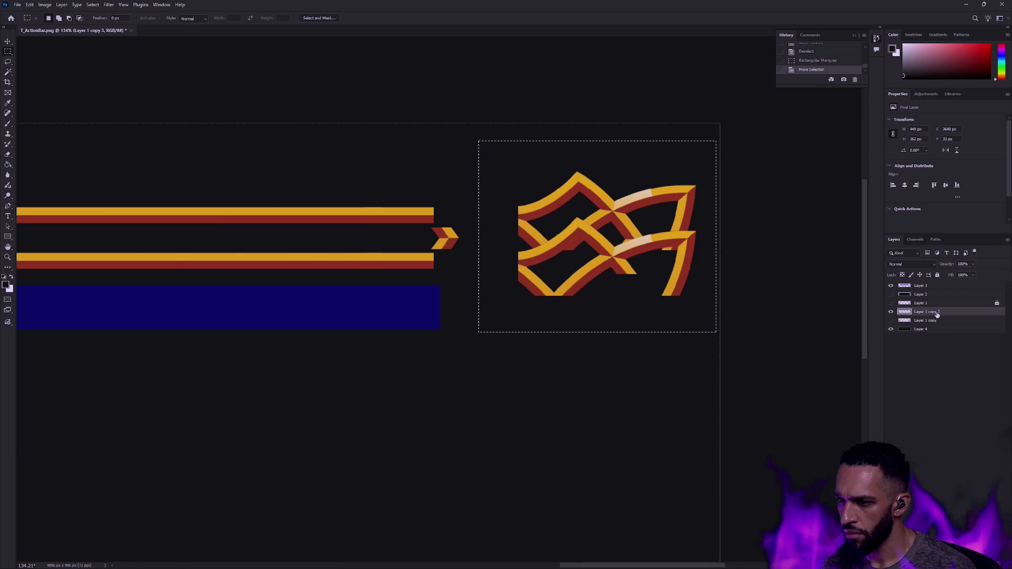
{"action": "key", "text": "ctrl+z"}
{"action": "key", "text": "ctrl+z"}
{"action": "key", "text": "ctrl+z"}
{"action": "key", "text": "ctrl+z"}
{"action": "key", "text": "ctrl+shift+z"}
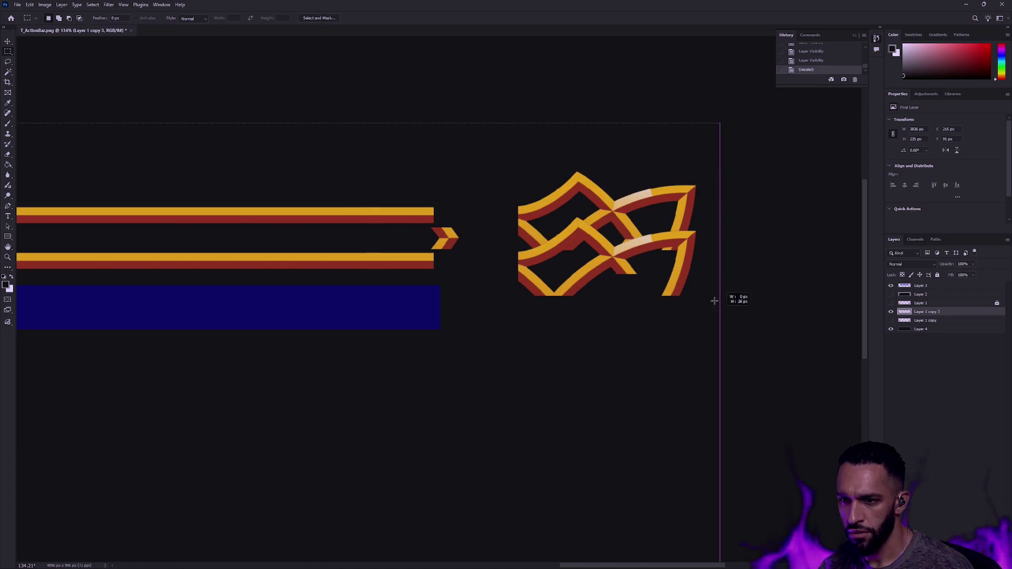
{"action": "left_click_drag", "start_coordinate": [718, 321], "coordinate": [502, 140]}
{"action": "key", "text": "Delete"}
{"action": "key", "text": "ctrl+d"}
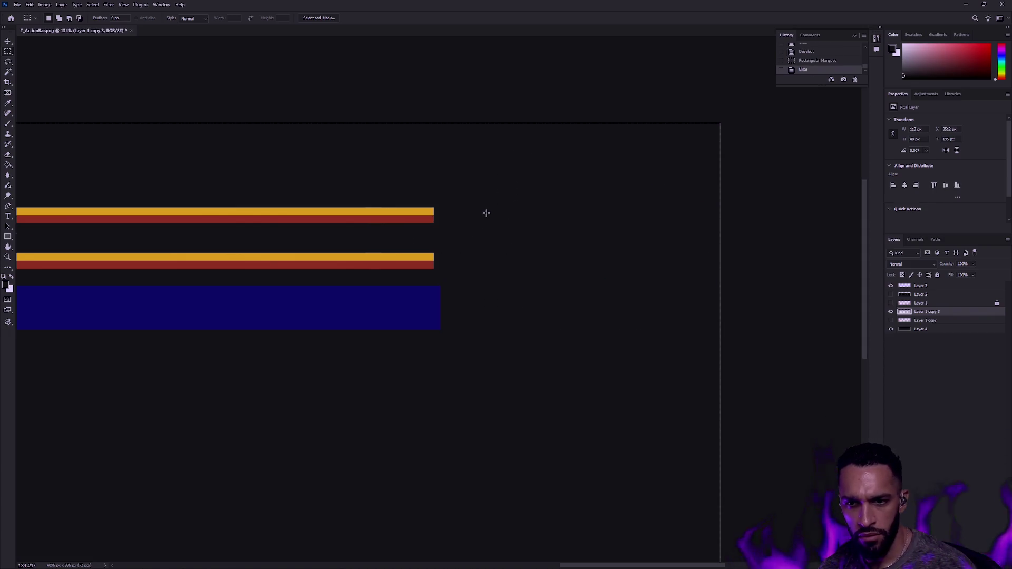
Step: Paste the copied purple gem onto a new layer, Layer 5
{"action": "key", "text": "ctrl+v"}
{"action": "left_click_drag", "start_coordinate": [449, 306], "coordinate": [449, 308]}
{"action": "key", "text": "ctrl+d"}
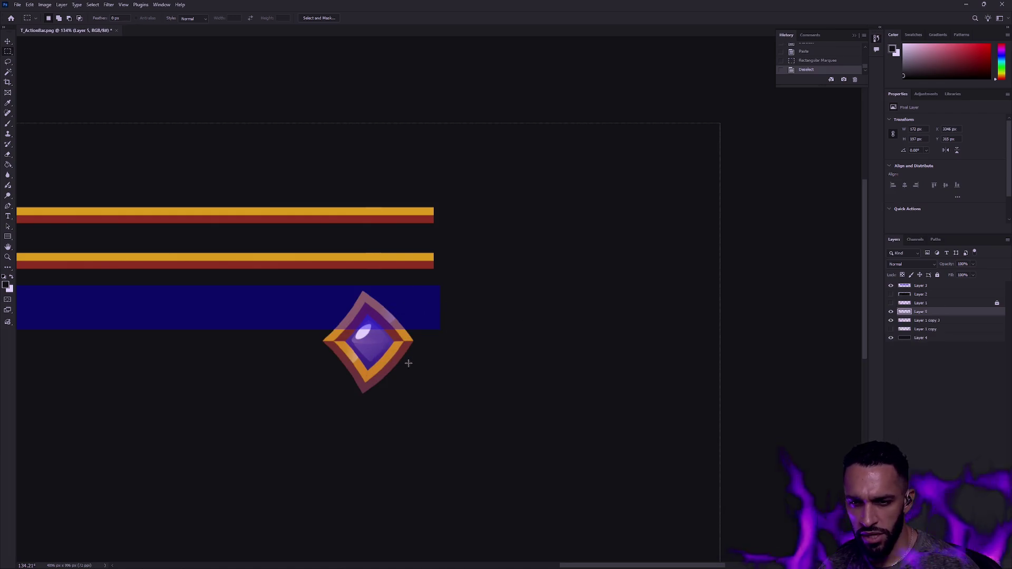
Step: Move the pasted gem onto the right ends of the two gold bars
{"action": "key", "text": "v"}
{"action": "left_click_drag", "start_coordinate": [377, 364], "coordinate": [473, 262]}
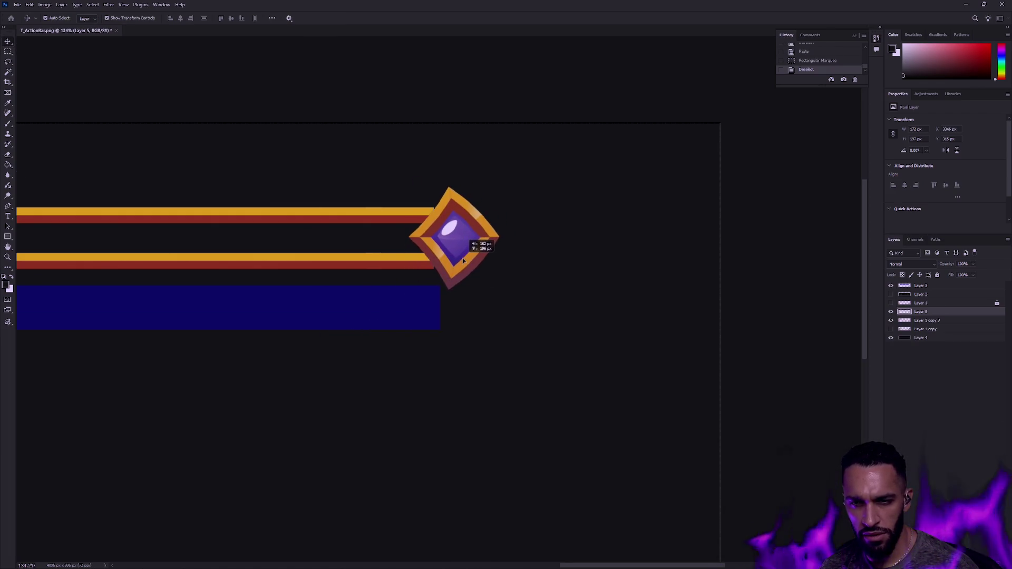
{"action": "mouse_move", "coordinate": [473, 262]}
{"action": "left_mouse_down"}
{"action": "mouse_move", "coordinate": [462, 263]}
{"action": "mouse_move", "coordinate": [473, 263]}
{"action": "left_mouse_up"}
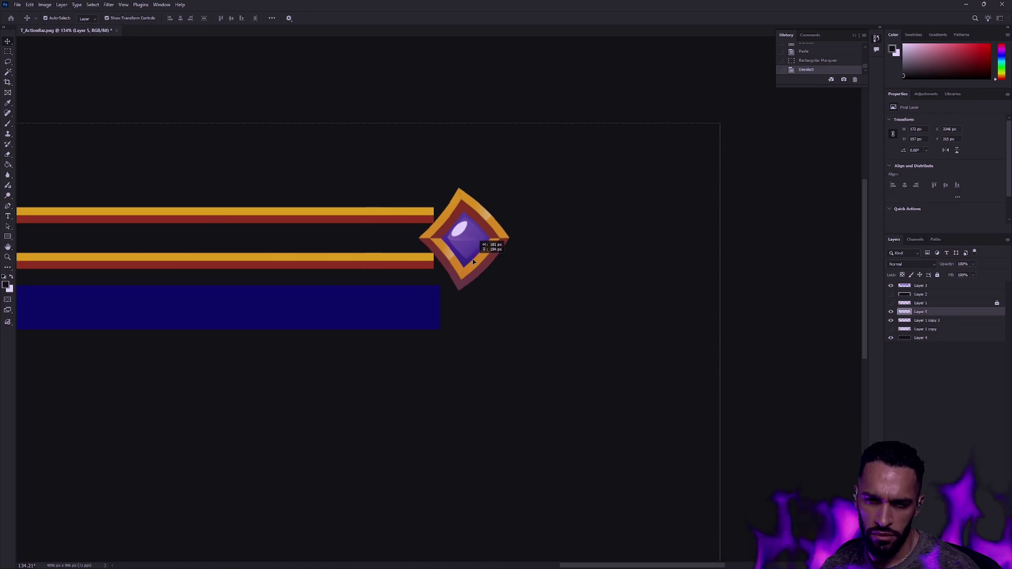
{"action": "left_click_drag", "start_coordinate": [473, 262], "coordinate": [474, 262]}
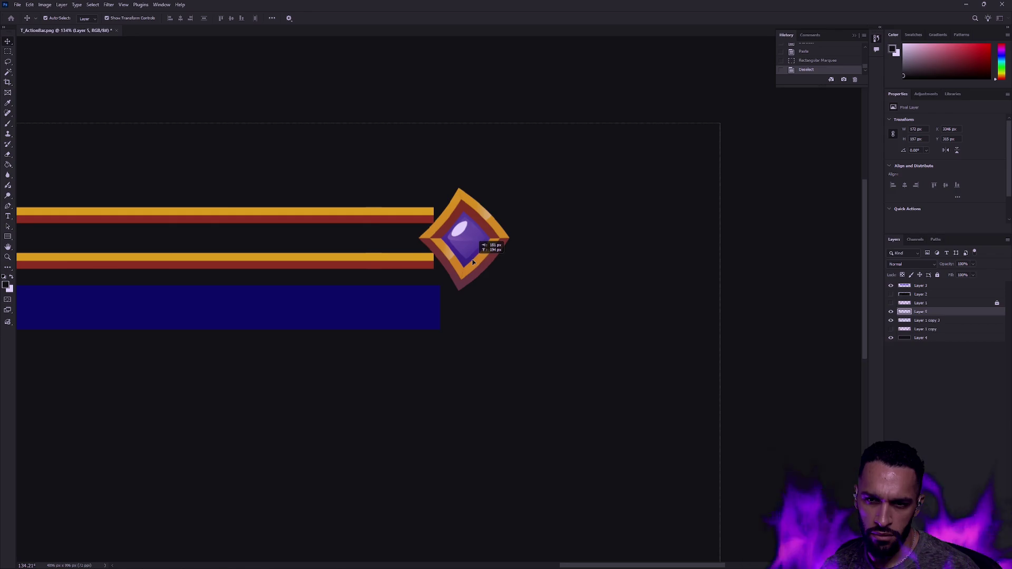
{"action": "left_click_drag", "start_coordinate": [473, 262], "coordinate": [473, 262]}
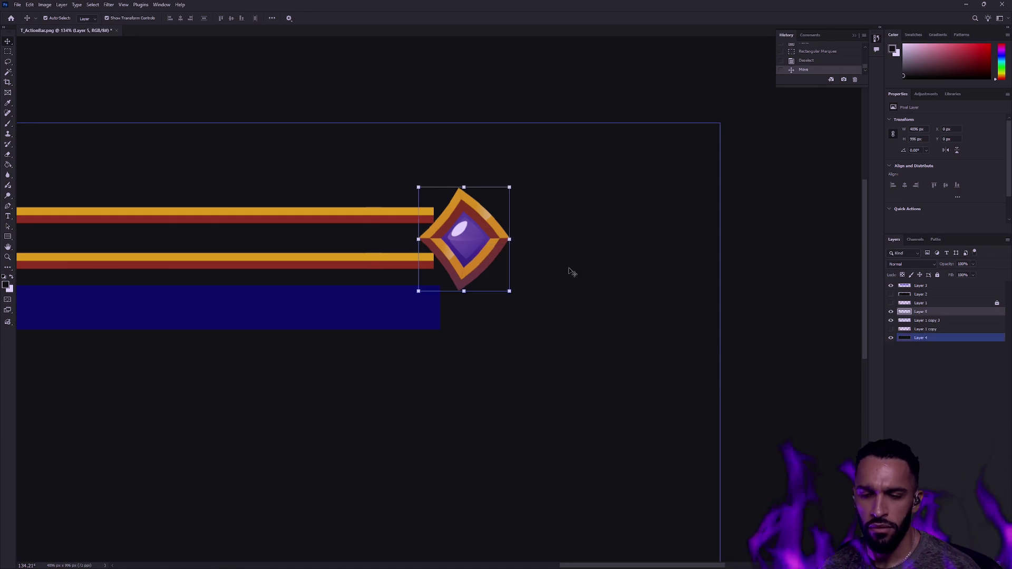
Step: Scale the gem to about 79%, reposition it slightly, and commit the transform
{"action": "left_click_drag", "start_coordinate": [513, 186], "coordinate": [505, 195]}
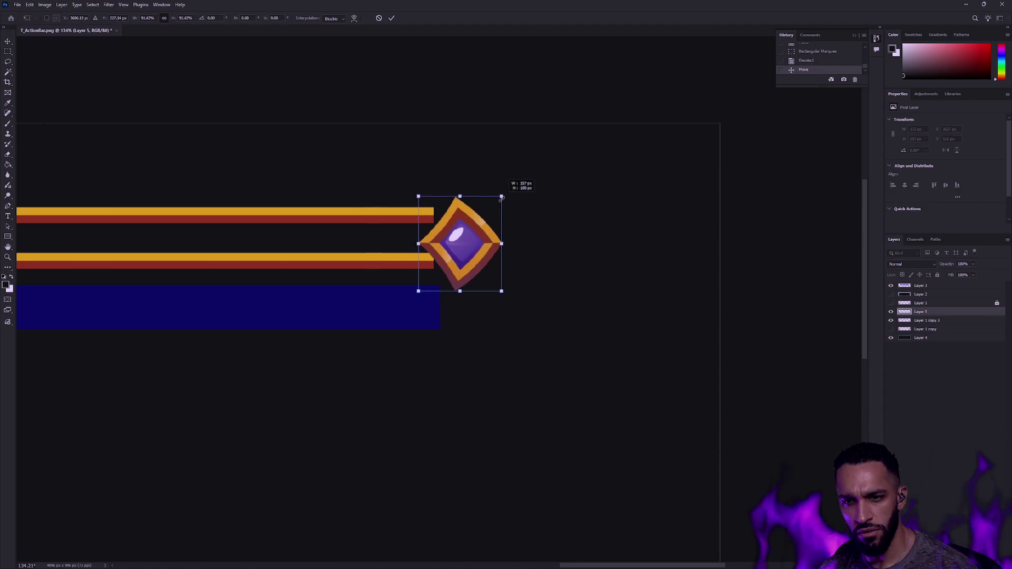
{"action": "left_click_drag", "start_coordinate": [505, 195], "coordinate": [471, 234]}
{"action": "left_click_drag", "start_coordinate": [448, 270], "coordinate": [440, 254]}
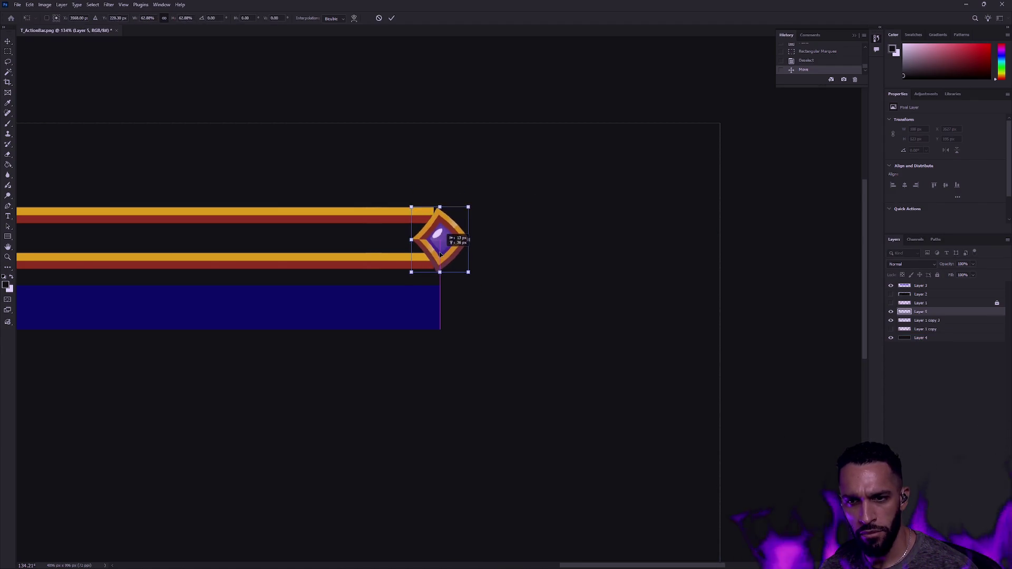
{"action": "left_click_drag", "start_coordinate": [470, 206], "coordinate": [485, 186]}
{"action": "mouse_move", "coordinate": [449, 245]}
{"action": "left_mouse_down"}
{"action": "mouse_move", "coordinate": [466, 242]}
{"action": "mouse_move", "coordinate": [456, 254]}
{"action": "left_mouse_up"}
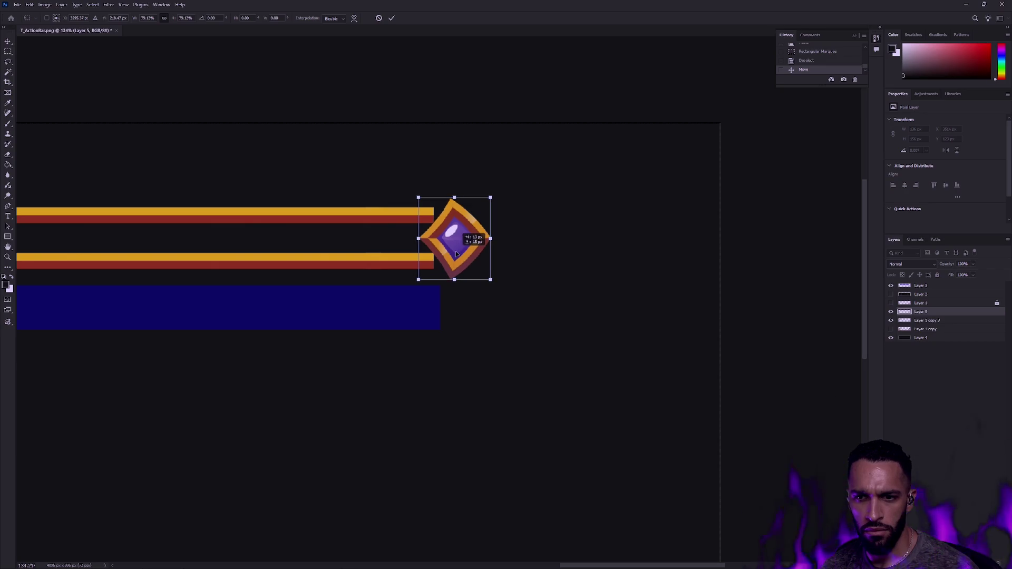
{"action": "key", "text": "Return"}
{"action": "left_click", "coordinate": [517, 241]}
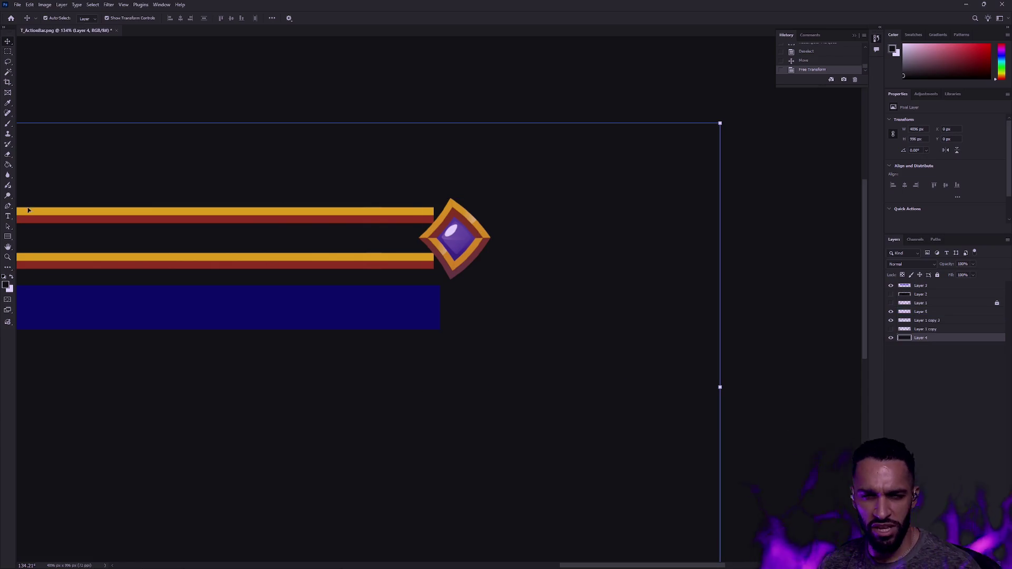
{"action": "double_click", "coordinate": [7, 257]}
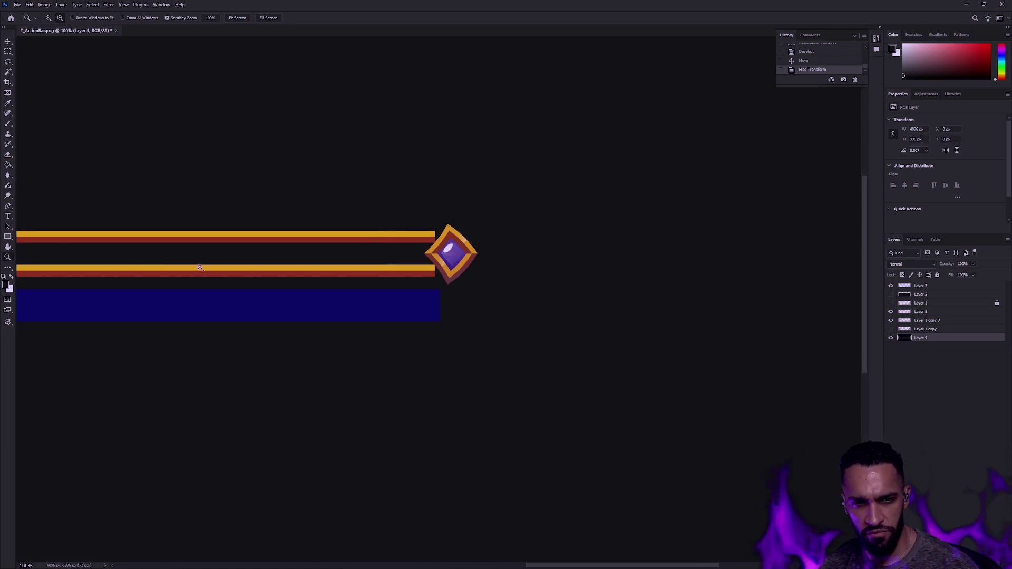
Step: Compare the gem and bar layers' visibility, then choose Layer 1 copy 3 for editing
{"action": "scroll", "coordinate": [147, 260], "scroll_direction": "down", "scroll_amount": 5}
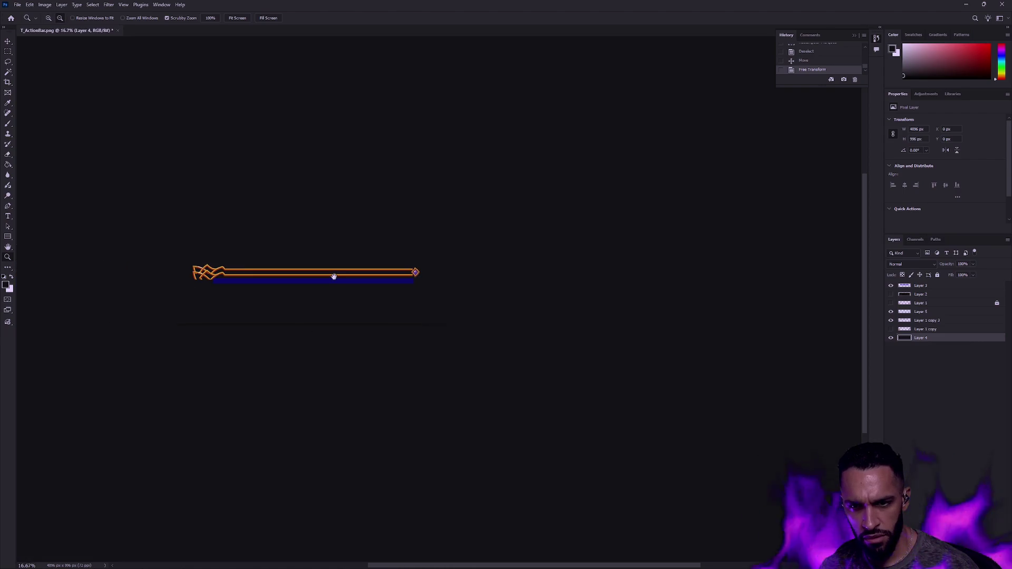
{"action": "scroll", "coordinate": [416, 272], "scroll_direction": "up", "scroll_amount": 7}
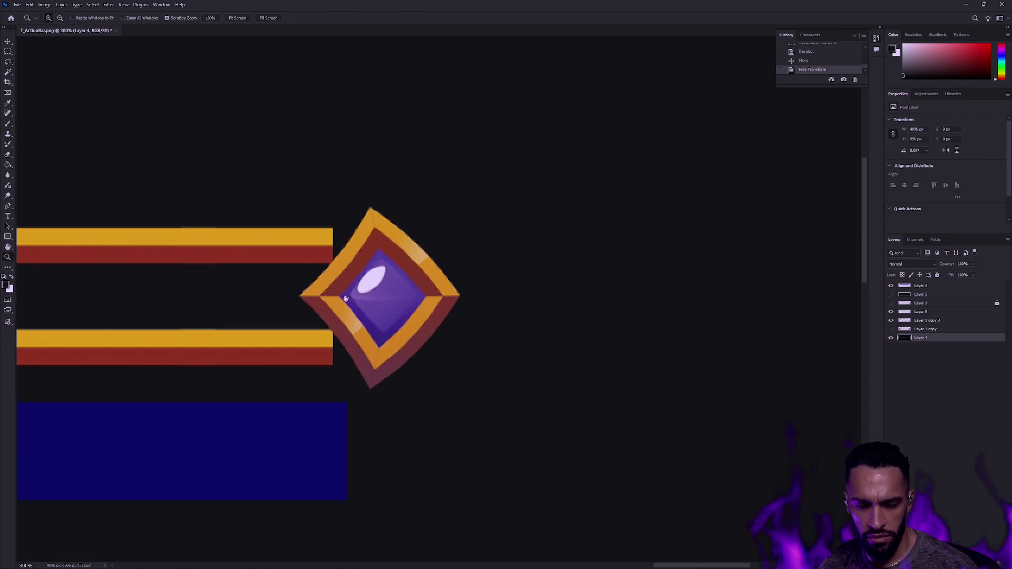
{"action": "left_click_drag", "start_coordinate": [346, 299], "coordinate": [521, 303]}
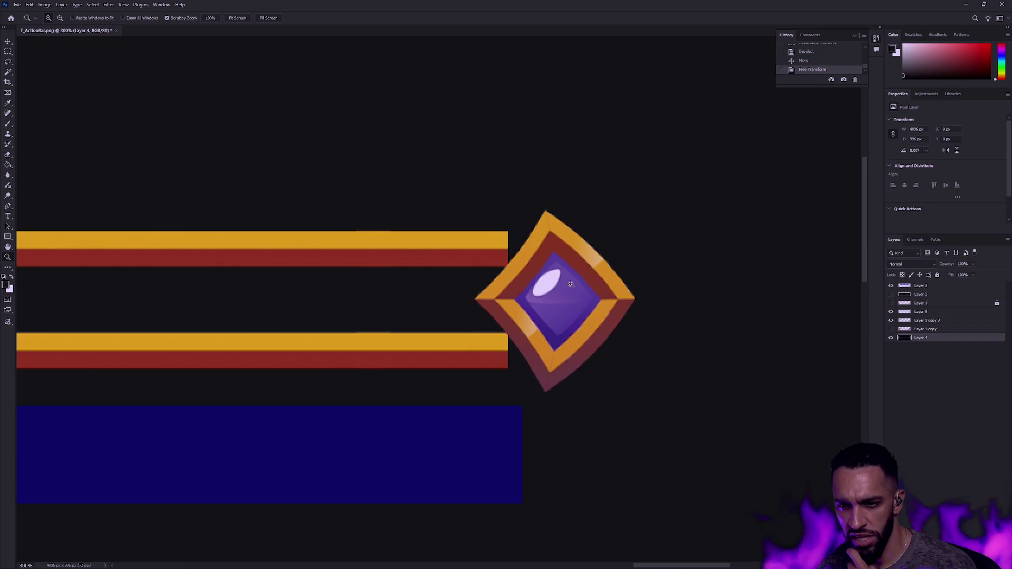
{"action": "left_click", "coordinate": [891, 312]}
{"action": "left_click", "coordinate": [892, 320]}
{"action": "left_click", "coordinate": [891, 320]}
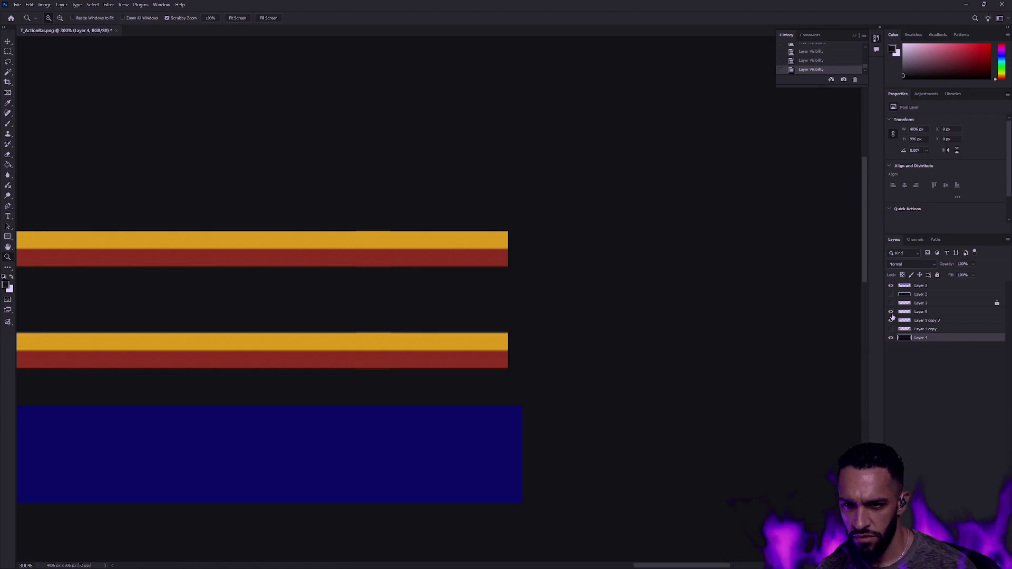
{"action": "left_click", "coordinate": [891, 320]}
{"action": "left_click", "coordinate": [891, 311]}
{"action": "left_click", "coordinate": [891, 311]}
{"action": "left_click", "coordinate": [927, 321]}
Step: Stretch the bar ends rightward to about 125% width beneath the gem
{"action": "key", "text": "m"}
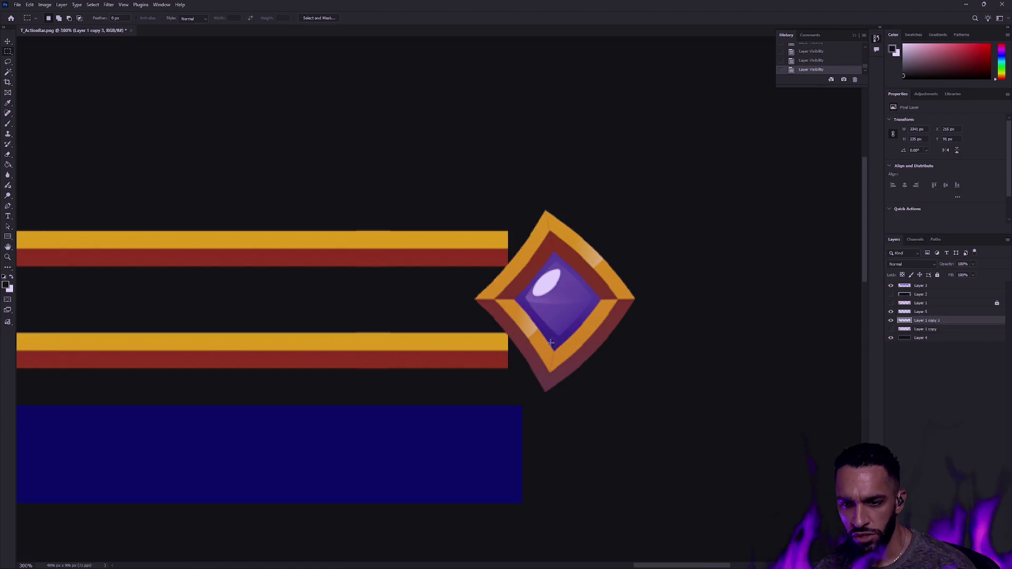
{"action": "left_click_drag", "start_coordinate": [530, 384], "coordinate": [430, 196]}
{"action": "key", "text": "ctrl+t"}
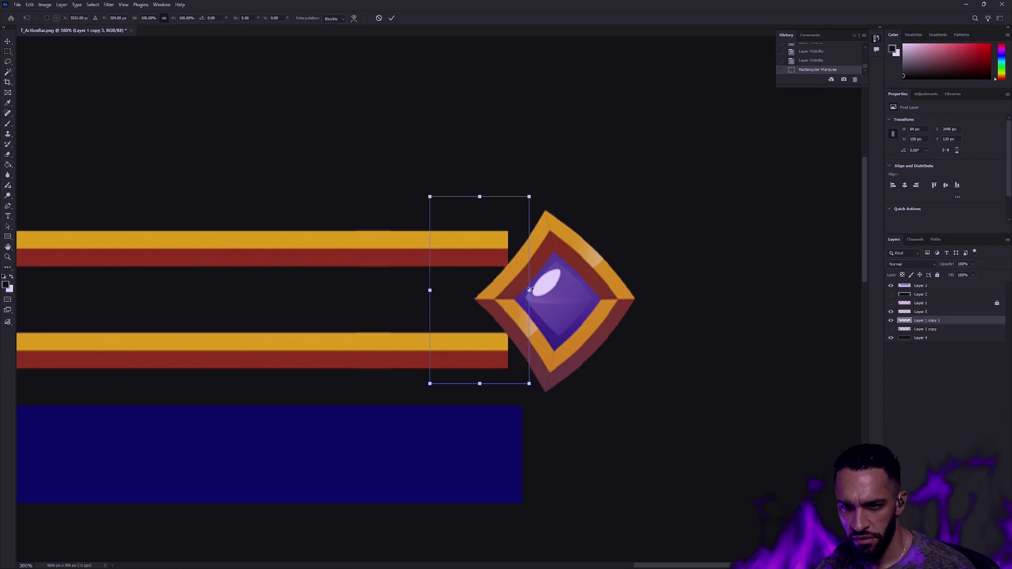
{"action": "left_click_drag", "start_coordinate": [529, 290], "coordinate": [563, 291]}
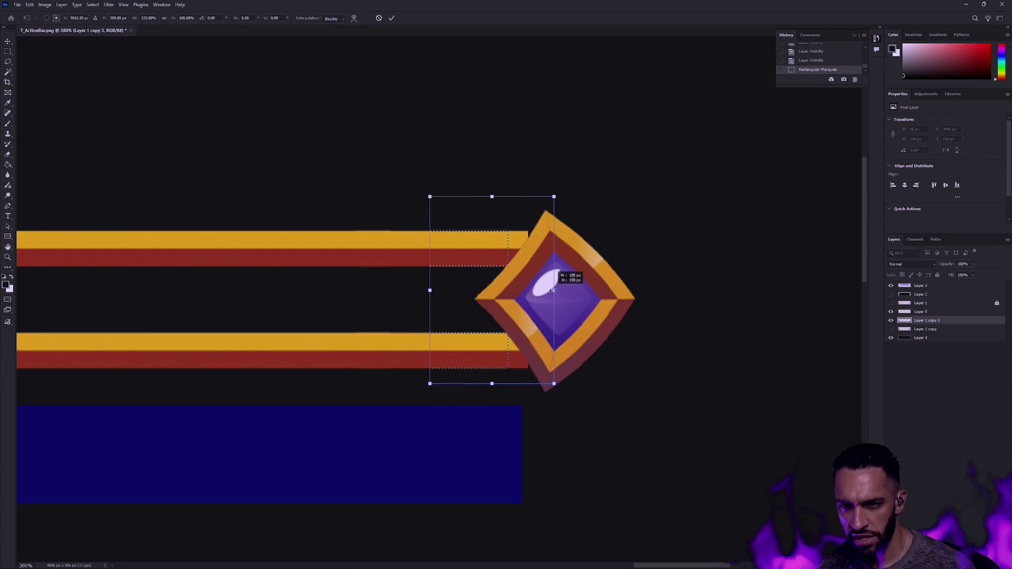
{"action": "key", "text": "Return"}
{"action": "key", "text": "ctrl+d"}
{"action": "left_click_drag", "start_coordinate": [506, 315], "coordinate": [597, 310]}
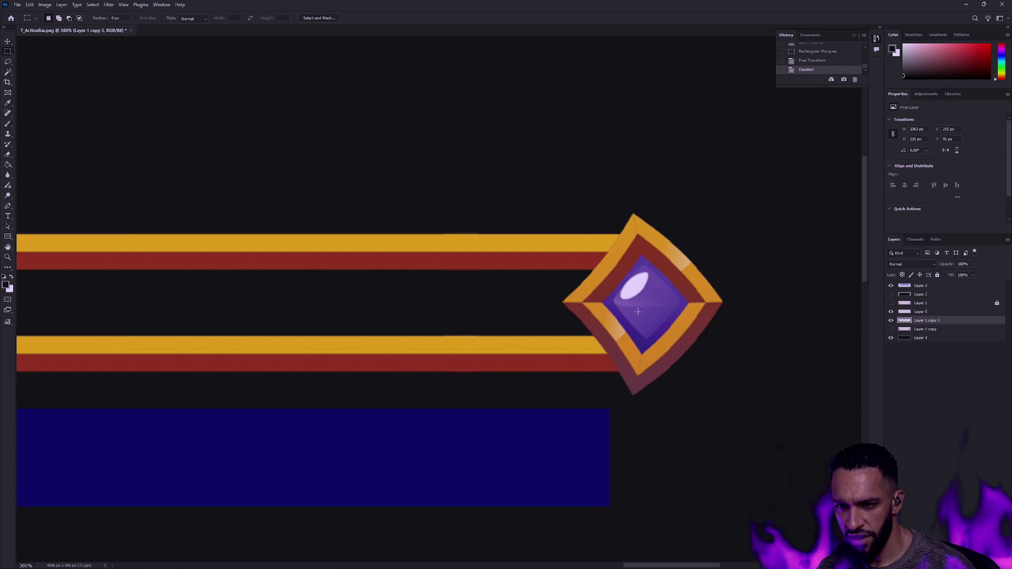
Step: Darken the lower bar's red stripe with Hue/Saturation: Saturation -33, Lightness -12
{"action": "key", "text": "w"}
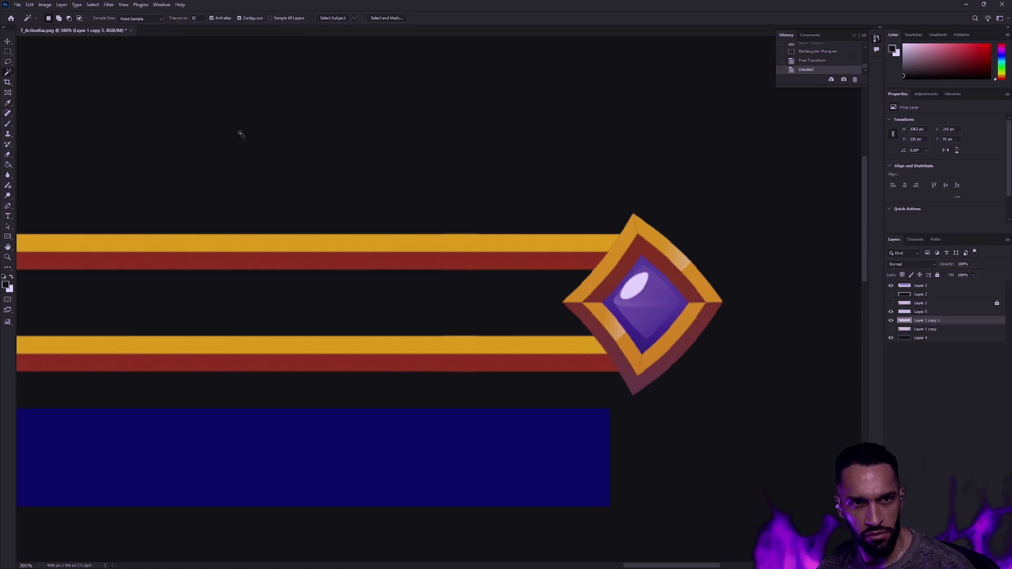
{"action": "left_click", "coordinate": [593, 366]}
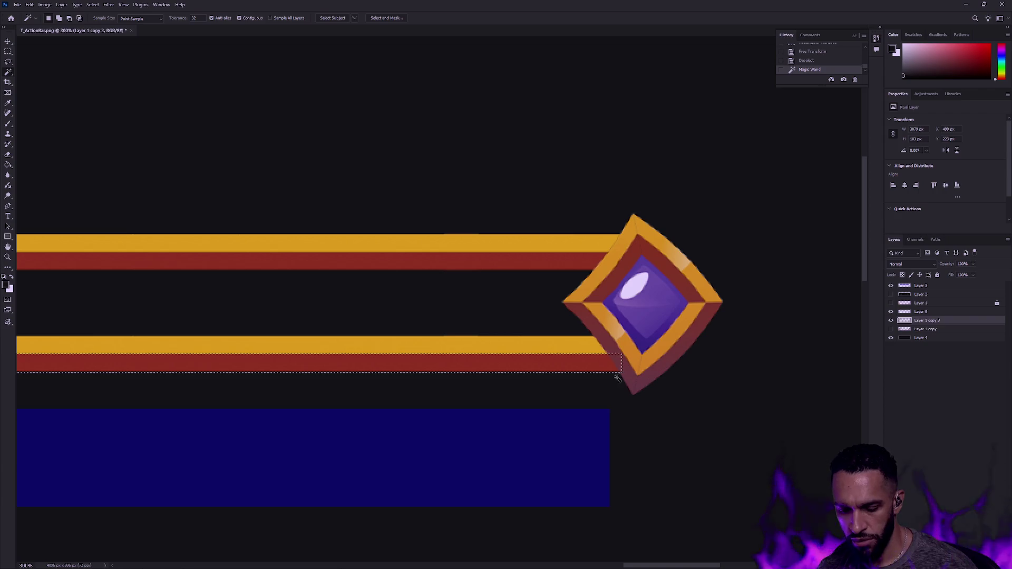
{"action": "key", "text": "ctrl+u"}
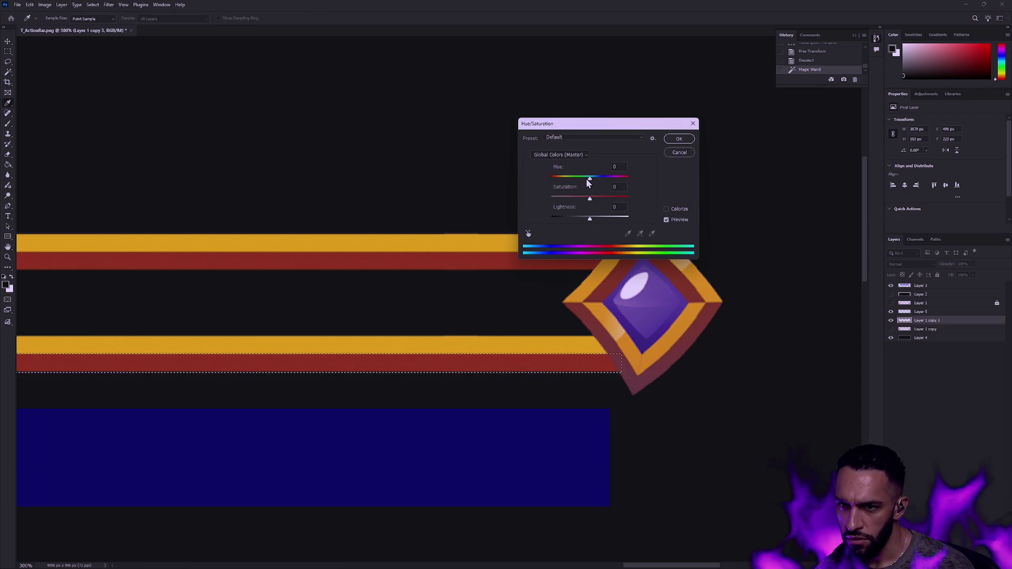
{"action": "left_click_drag", "start_coordinate": [589, 179], "coordinate": [587, 198]}
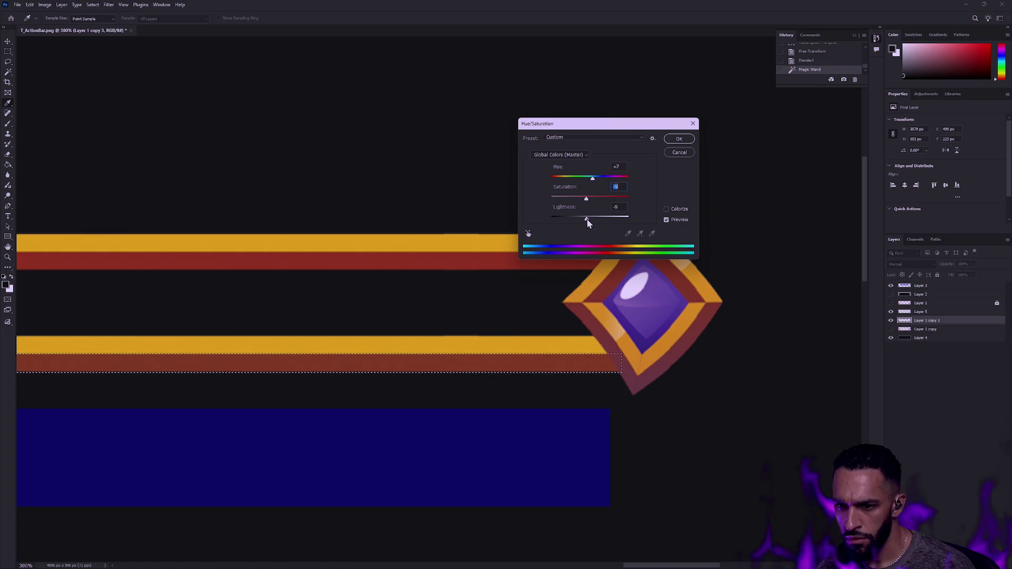
{"action": "left_click_drag", "start_coordinate": [587, 219], "coordinate": [583, 219]}
{"action": "mouse_move", "coordinate": [592, 177]}
{"action": "left_mouse_down"}
{"action": "mouse_move", "coordinate": [581, 198]}
{"action": "mouse_move", "coordinate": [586, 220]}
{"action": "mouse_move", "coordinate": [577, 199]}
{"action": "mouse_move", "coordinate": [583, 219]}
{"action": "left_mouse_up"}
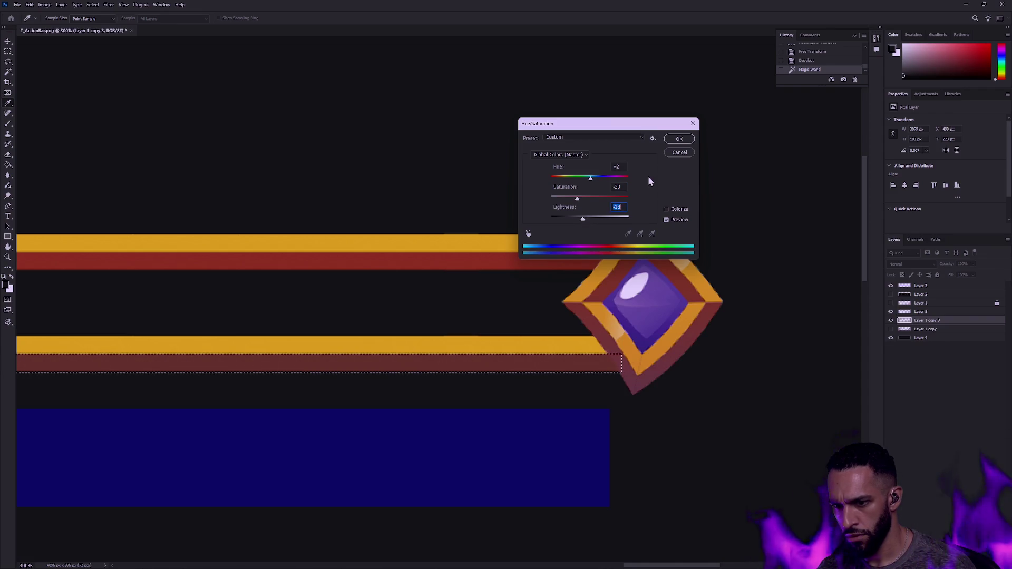
{"action": "key", "text": "Return"}
Step: Deselect the stripe and scroll the canvas to review the bars
{"action": "key", "text": "m"}
{"action": "key", "text": "ctrl+d"}
{"action": "scroll", "coordinate": [632, 203], "scroll_direction": "down", "scroll_amount": 1}
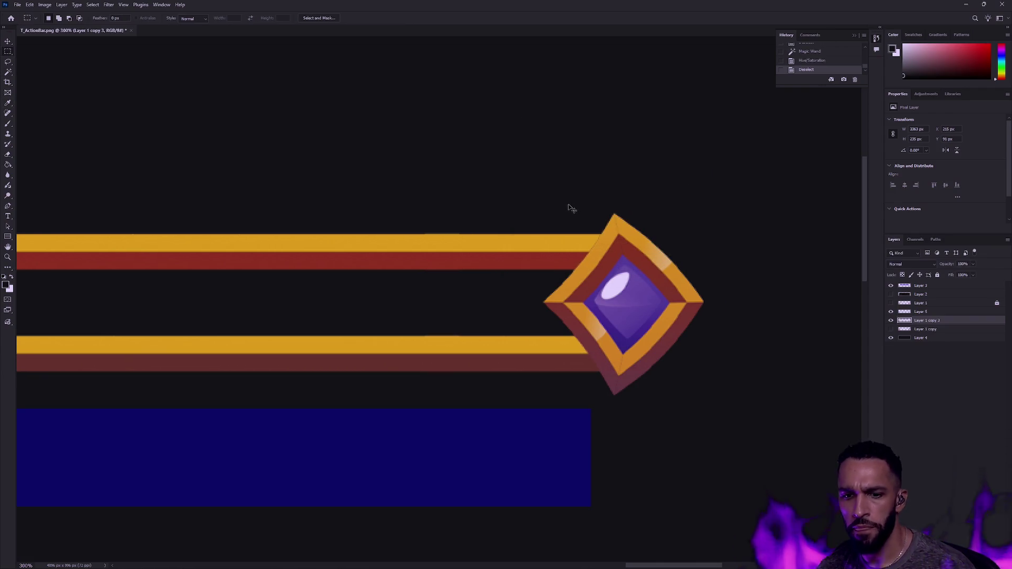
{"action": "scroll", "coordinate": [570, 208], "scroll_direction": "down", "scroll_amount": 2}
{"action": "scroll", "coordinate": [550, 220], "scroll_direction": "down", "scroll_amount": 5}
{"action": "scroll", "coordinate": [491, 211], "scroll_direction": "down", "scroll_amount": 2}
{"action": "mouse_move", "coordinate": [480, 205]}
{"action": "left_mouse_down"}
{"action": "mouse_move", "coordinate": [466, 203]}
{"action": "mouse_move", "coordinate": [603, 228]}
{"action": "left_mouse_up"}
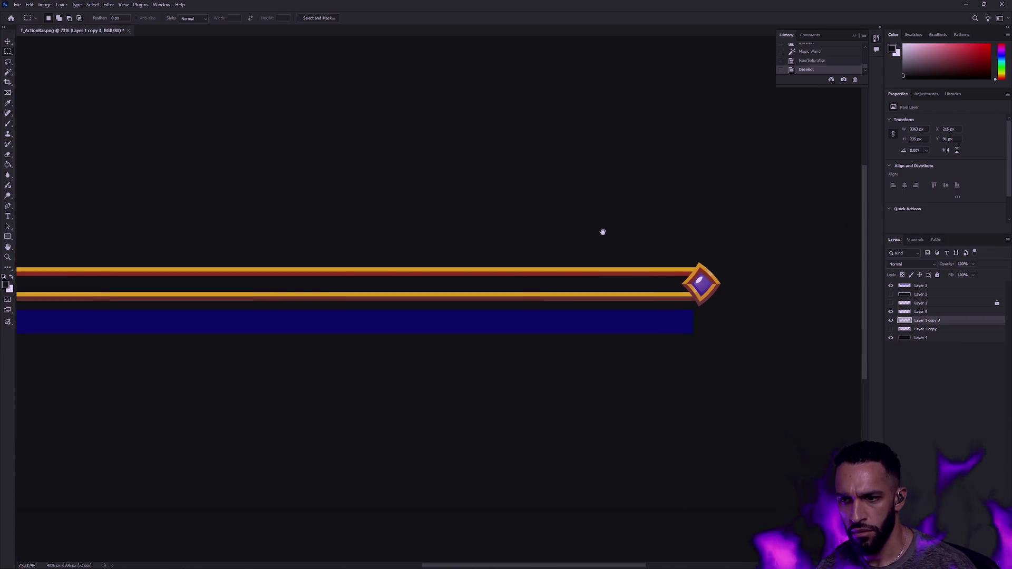
Step: Toggle Layer 5 and Layer 1 copy 3 visibility, then reveal the large ornate gold frame layer
{"action": "scroll", "coordinate": [596, 228], "scroll_direction": "down", "scroll_amount": 2}
{"action": "scroll", "coordinate": [564, 227], "scroll_direction": "up", "scroll_amount": 1}
{"action": "scroll", "coordinate": [519, 237], "scroll_direction": "up", "scroll_amount": 1}
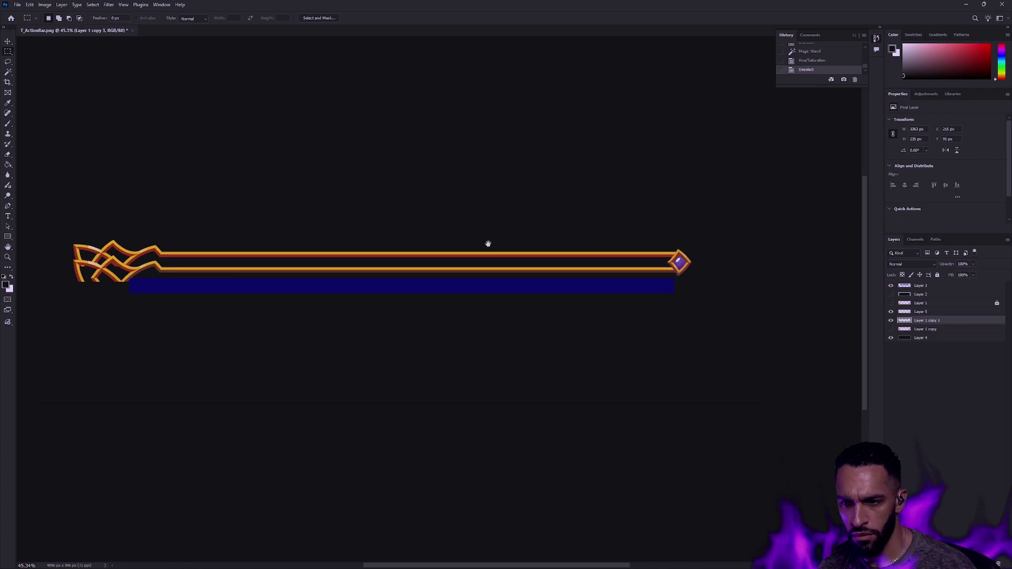
{"action": "left_click", "coordinate": [942, 312]}
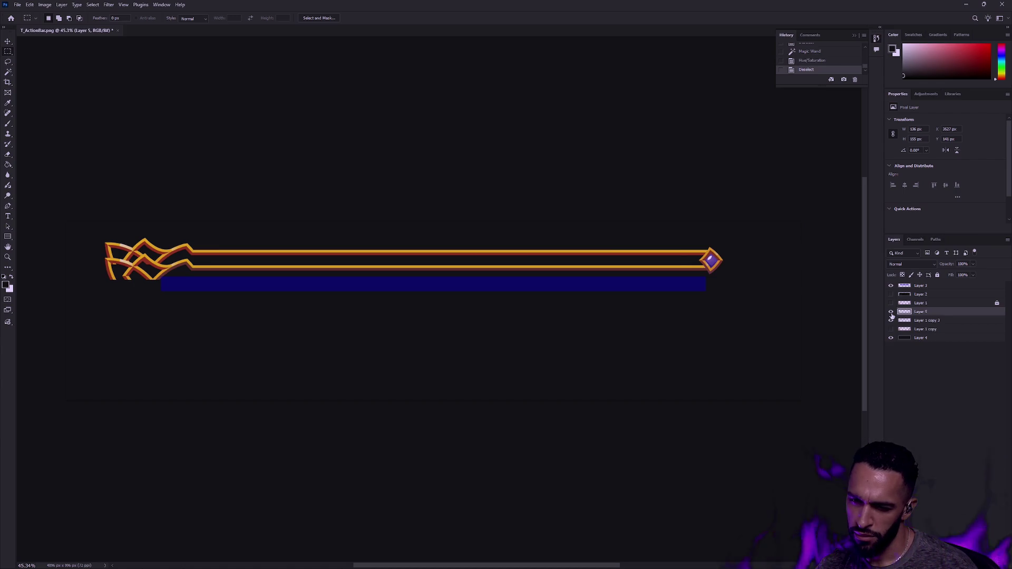
{"action": "left_click", "coordinate": [897, 320]}
{"action": "left_click", "coordinate": [892, 320]}
{"action": "left_click", "coordinate": [891, 320]}
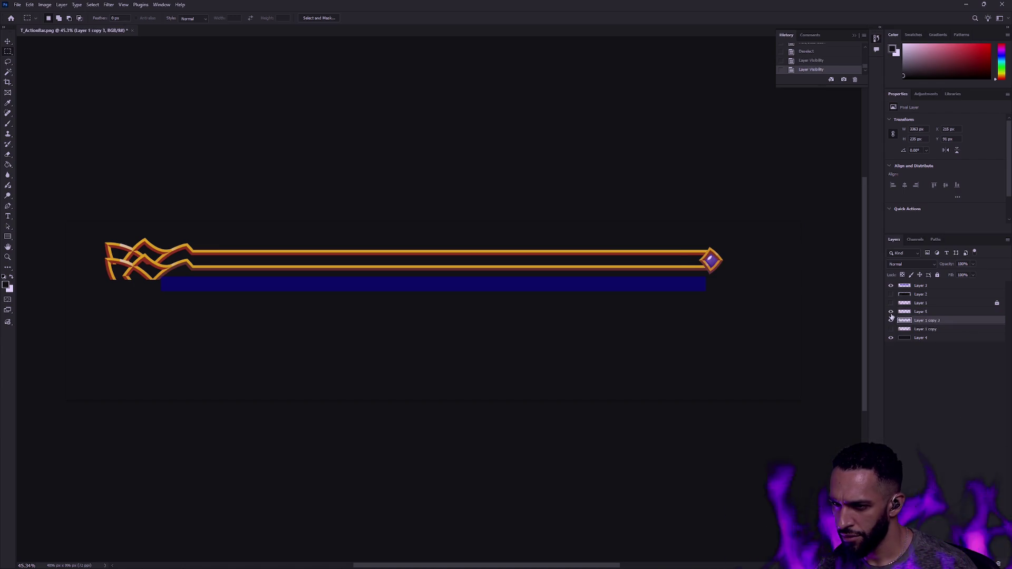
{"action": "left_click", "coordinate": [944, 314]}
{"action": "left_click", "coordinate": [891, 314]}
{"action": "left_click", "coordinate": [891, 314]}
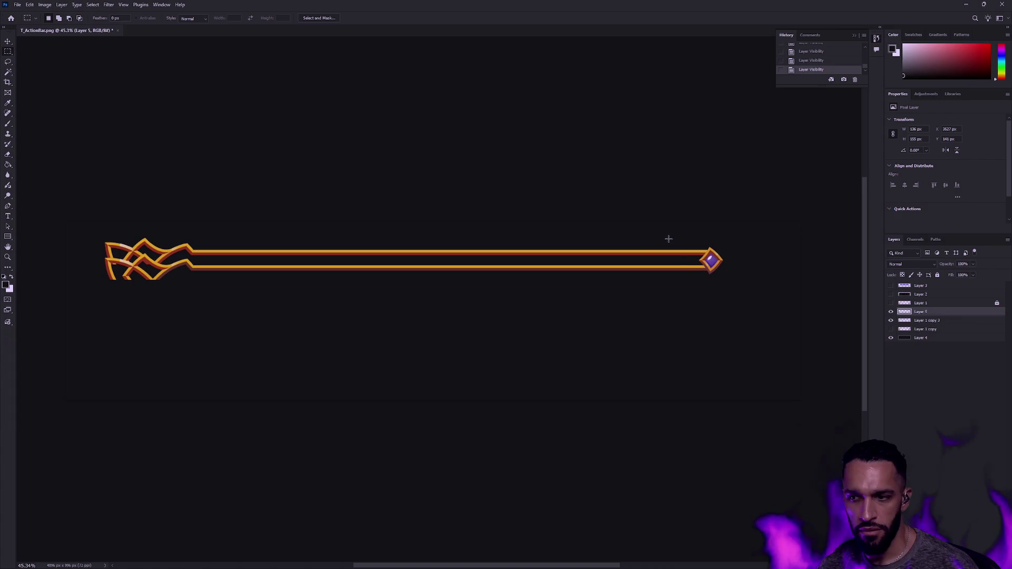
{"action": "left_click", "coordinate": [891, 330]}
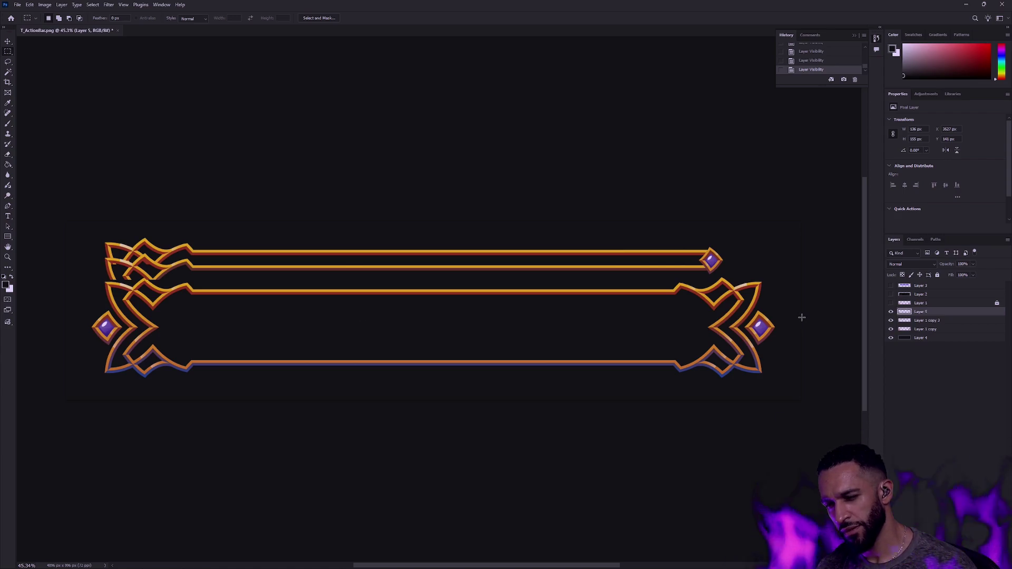
Step: Nudge the top strip and gem layers slightly lower, placed below Layer 1 copy
{"action": "key", "text": "v"}
{"action": "left_click", "coordinate": [745, 293], "text": "shift"}
{"action": "key", "text": "shift+Down"}
{"action": "key", "text": "shift+Down"}
{"action": "key", "text": "shift+Down"}
{"action": "key", "text": "shift+Down"}
{"action": "key", "text": "shift+Down"}
{"action": "key", "text": "shift+Down"}
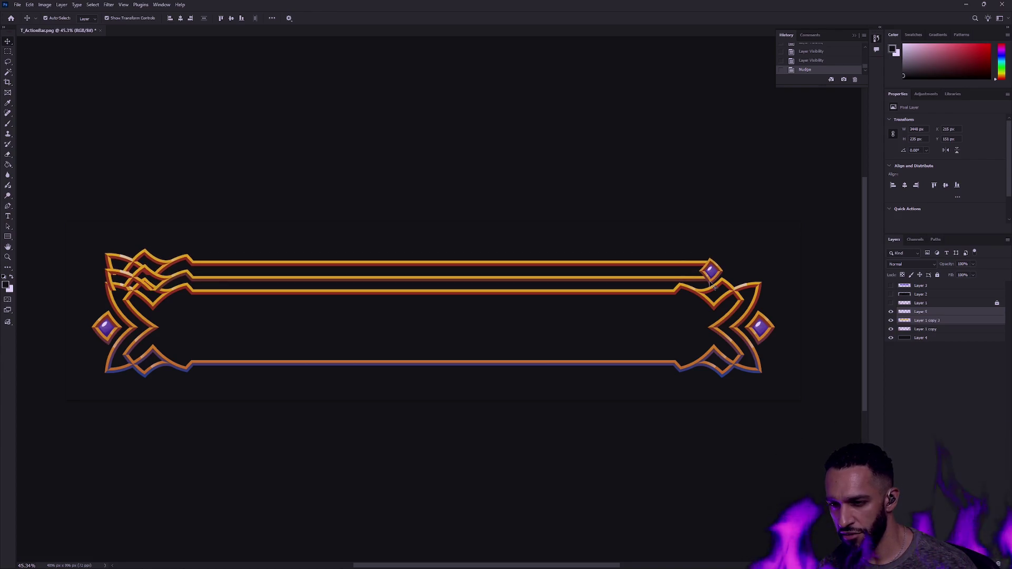
{"action": "key", "text": "Down"}
{"action": "key", "text": "Down"}
{"action": "key", "text": "Down"}
{"action": "key", "text": "Down"}
{"action": "key", "text": "Down"}
{"action": "key", "text": "Down"}
{"action": "key", "text": "Down"}
{"action": "key", "text": "Down"}
{"action": "key", "text": "Down"}
{"action": "key", "text": "Down"}
{"action": "key", "text": "Down"}
{"action": "key", "text": "Down"}
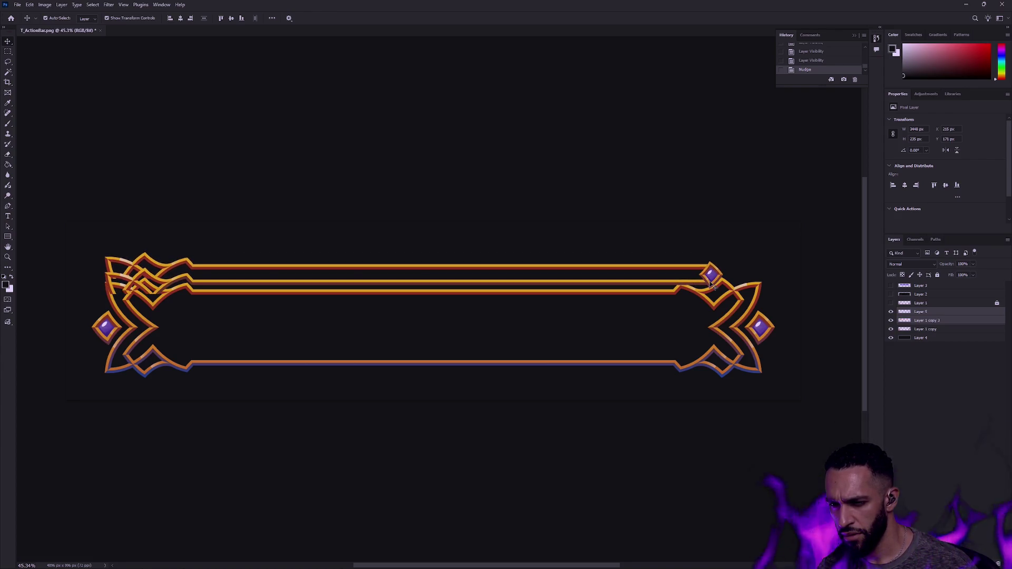
{"action": "left_click_drag", "start_coordinate": [936, 321], "coordinate": [937, 338]}
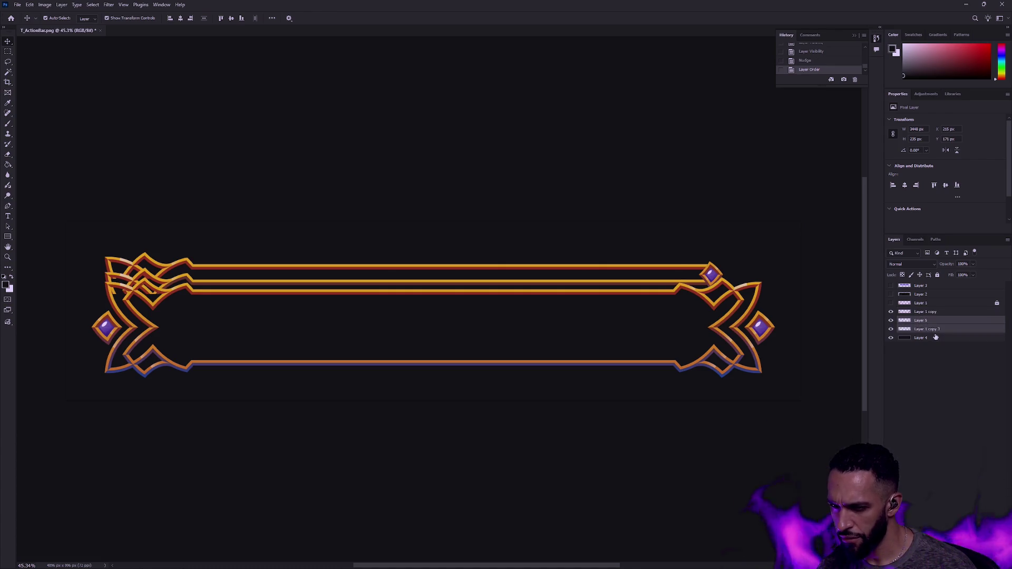
{"action": "key", "text": "Up"}
{"action": "key", "text": "Up"}
{"action": "key", "text": "Up"}
{"action": "key", "text": "Up"}
{"action": "key", "text": "Up"}
{"action": "key", "text": "Up"}
{"action": "key", "text": "Up"}
{"action": "key", "text": "Up"}
{"action": "key", "text": "Up"}
{"action": "key", "text": "Up"}
{"action": "key", "text": "Up"}
{"action": "key", "text": "Up"}
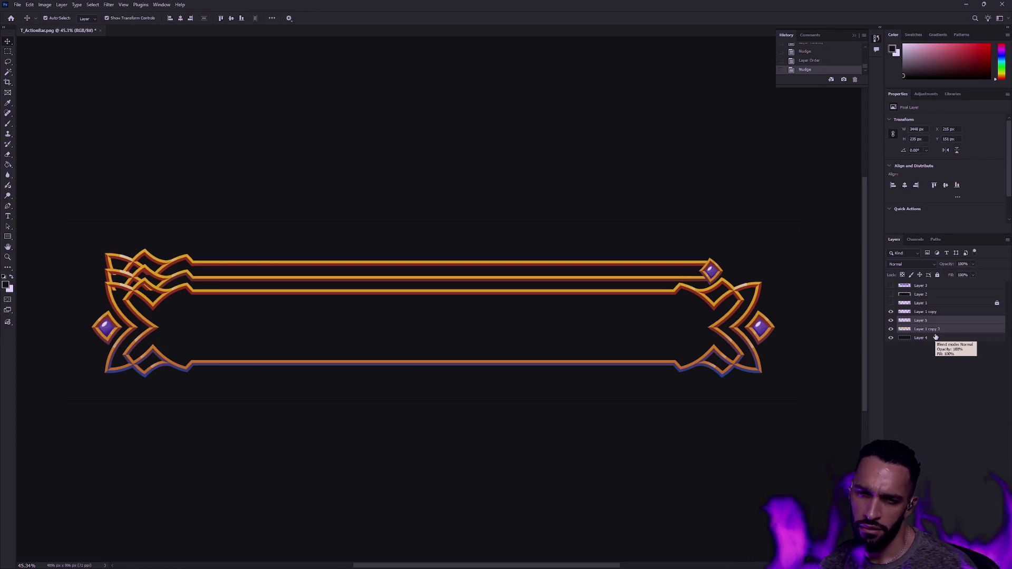
{"action": "key", "text": "shift+Down"}
{"action": "key", "text": "shift+Down"}
{"action": "key", "text": "shift+Down"}
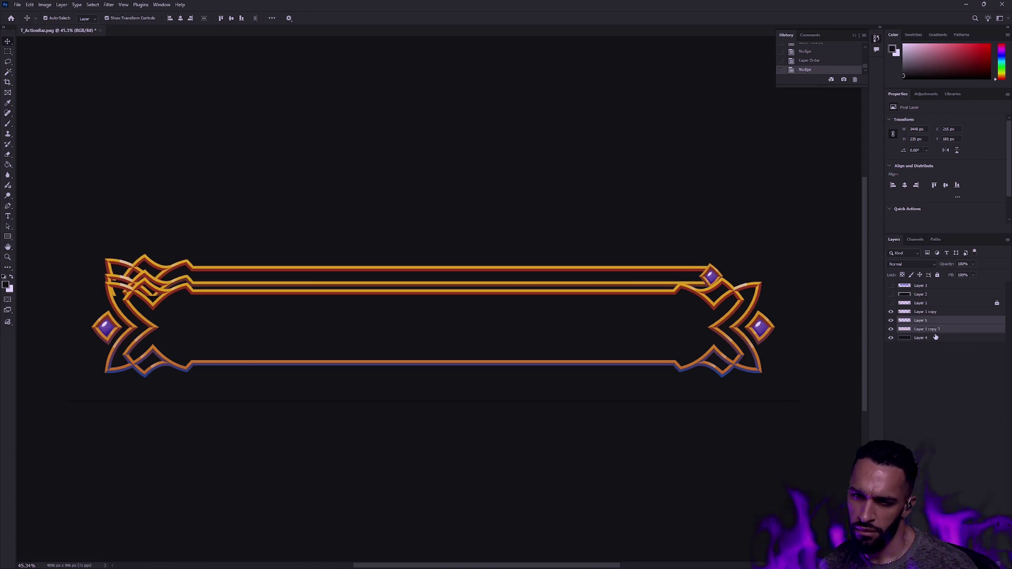
{"action": "key", "text": "shift+Down"}
{"action": "key", "text": "shift+Down"}
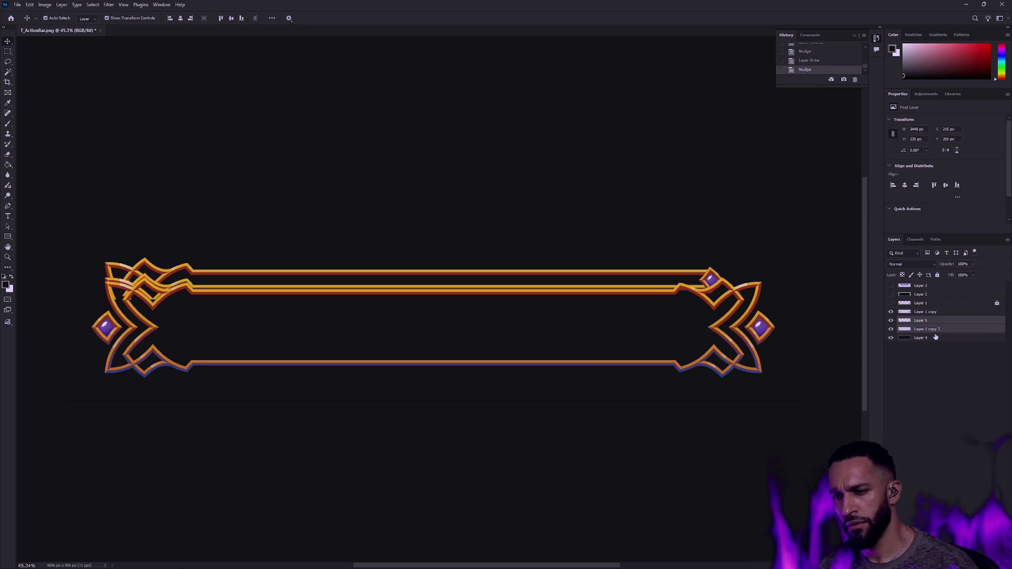
{"action": "key", "text": "shift+Up"}
{"action": "key", "text": "Up"}
{"action": "key", "text": "Up"}
{"action": "key", "text": "Up"}
{"action": "key", "text": "Up"}
{"action": "key", "text": "Up"}
{"action": "key", "text": "Up"}
{"action": "key", "text": "Up"}
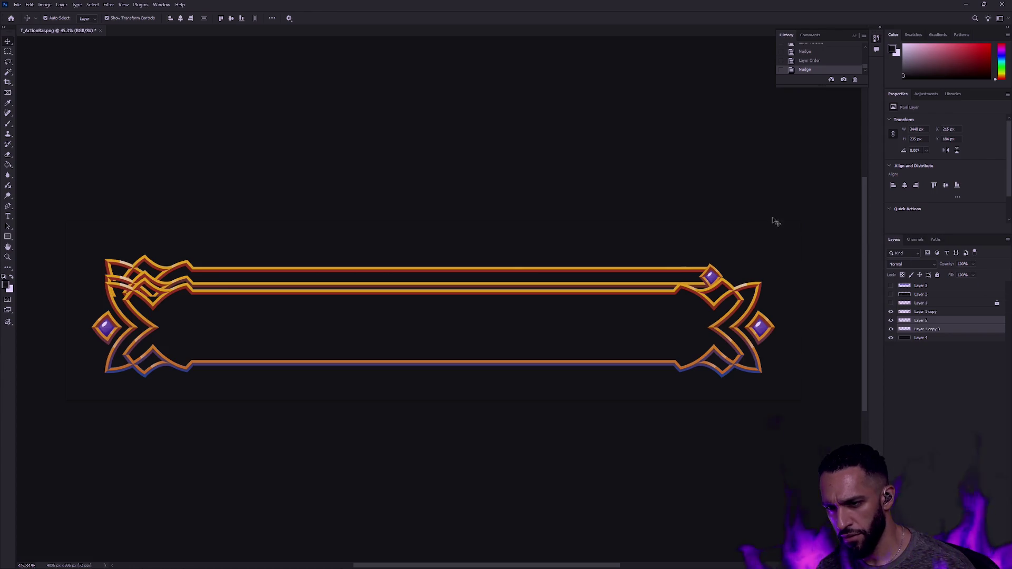
Step: Hide the gem at the top strip's end and select Layer 4
{"action": "left_click", "coordinate": [891, 329]}
{"action": "left_click", "coordinate": [891, 329]}
{"action": "left_click", "coordinate": [891, 321]}
{"action": "left_click", "coordinate": [773, 228]}
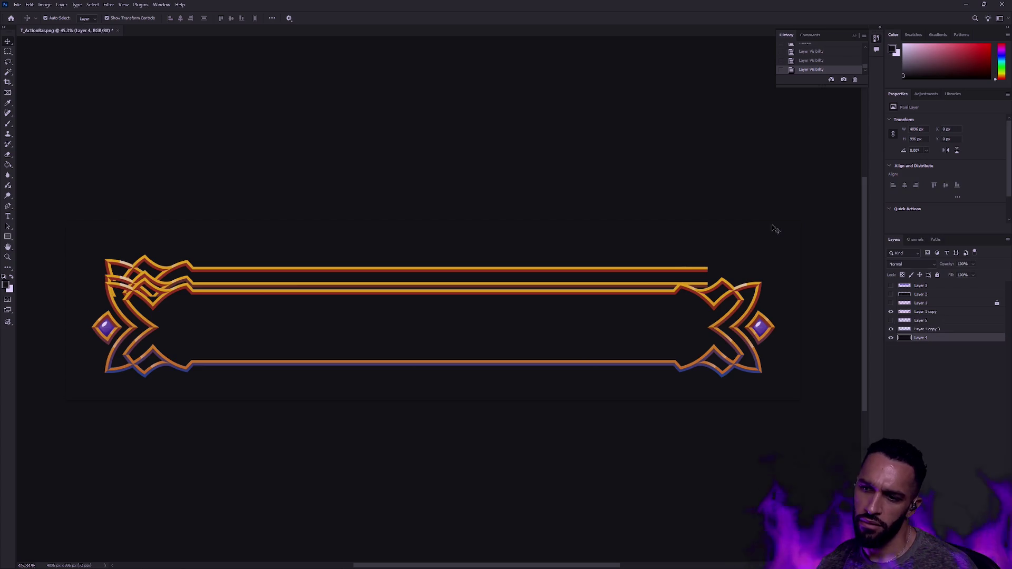
{"action": "left_click_drag", "start_coordinate": [798, 266], "coordinate": [694, 265]}
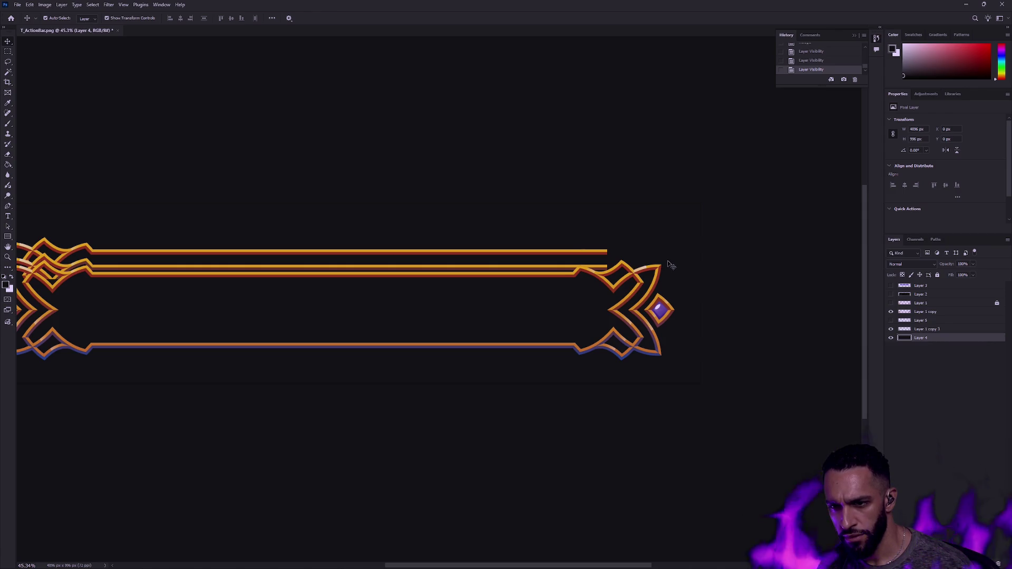
Step: Scale the top strip's purple gem on Layer 5 to about 72%, then delete Layer 5 entirely
{"action": "scroll", "coordinate": [643, 255], "scroll_direction": "up", "scroll_amount": 3}
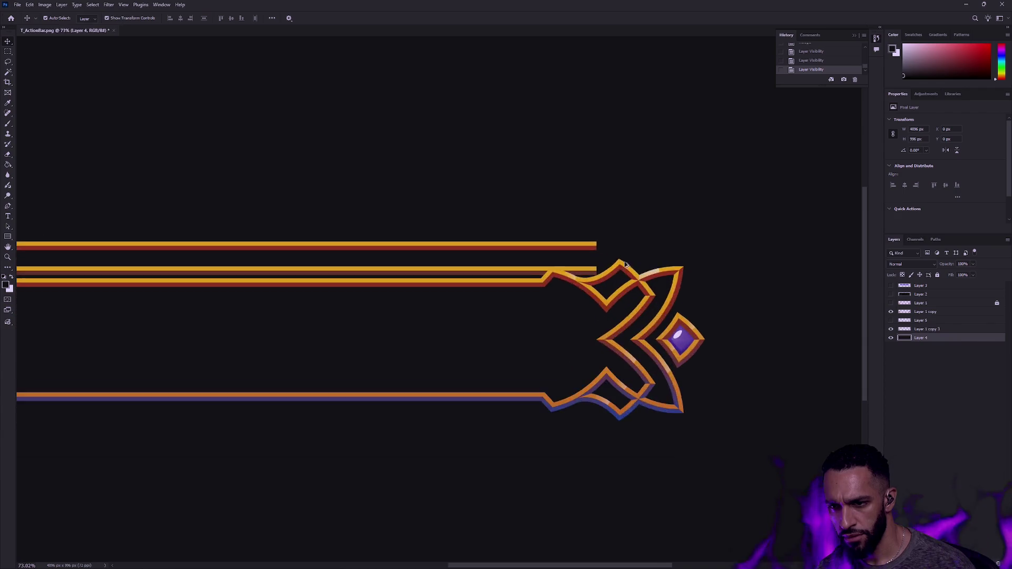
{"action": "scroll", "coordinate": [627, 261], "scroll_direction": "up", "scroll_amount": 3}
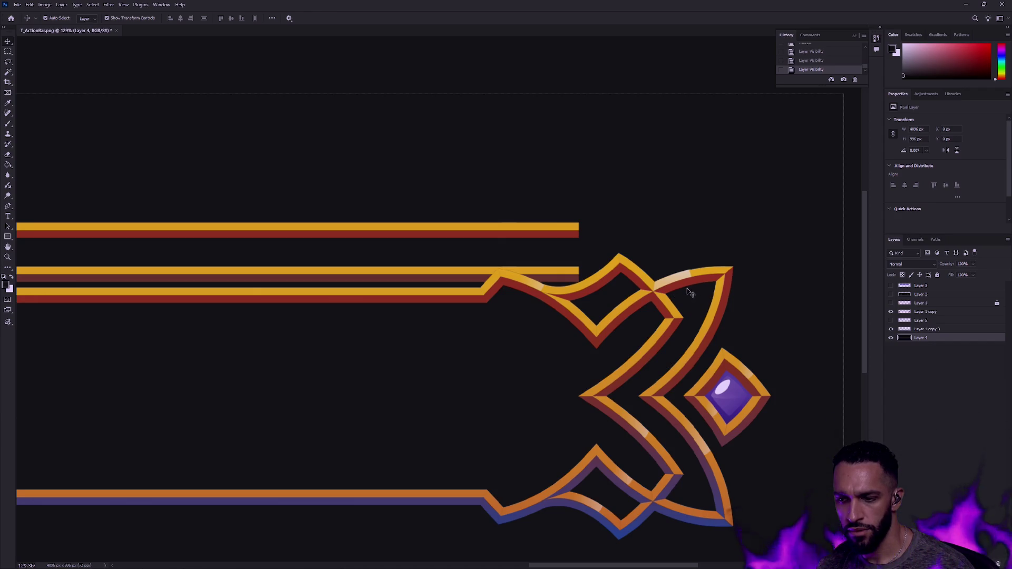
{"action": "left_click", "coordinate": [891, 321]}
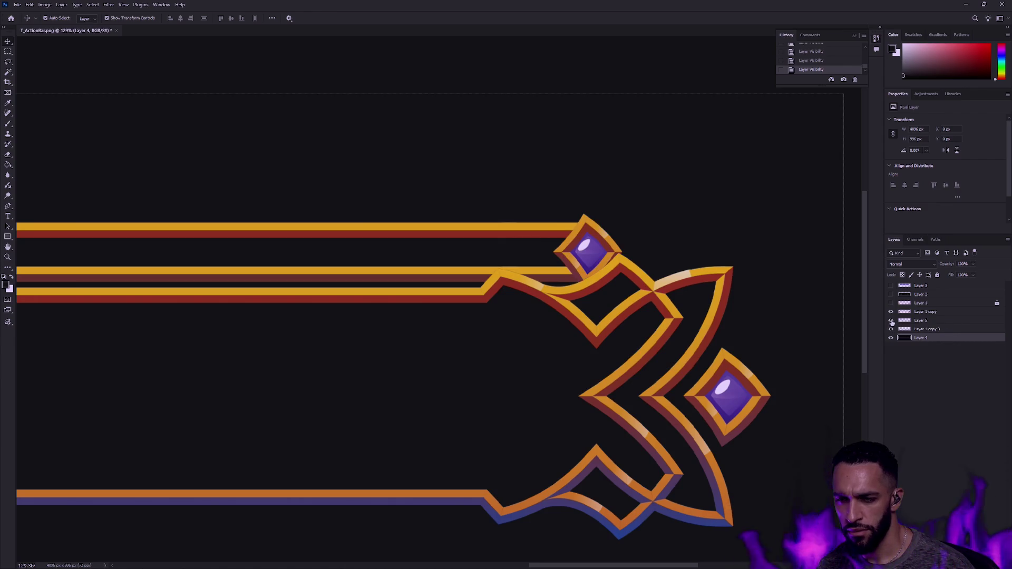
{"action": "left_click", "coordinate": [937, 324]}
{"action": "key", "text": "ctrl+t"}
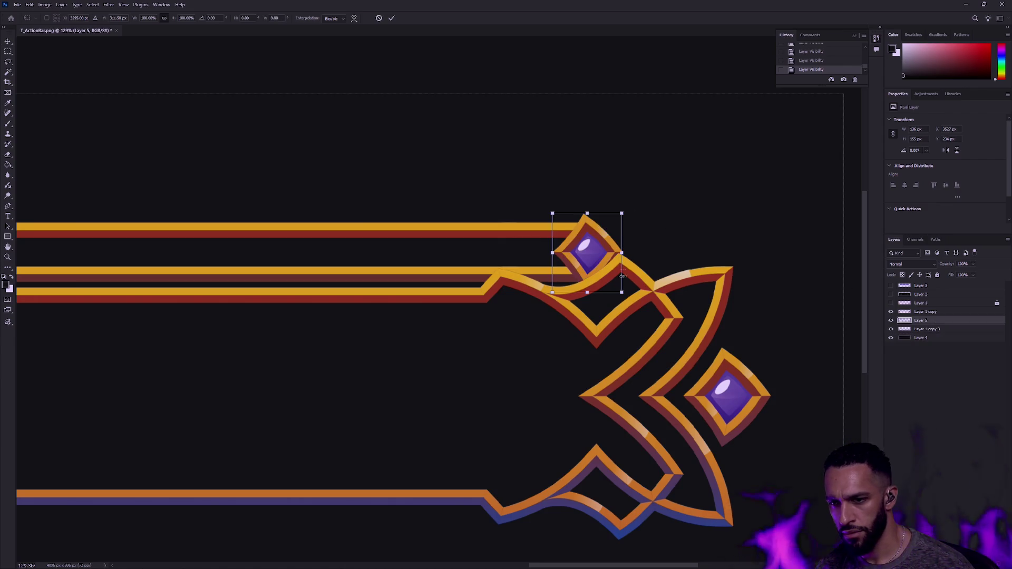
{"action": "left_click_drag", "start_coordinate": [622, 293], "coordinate": [593, 252]}
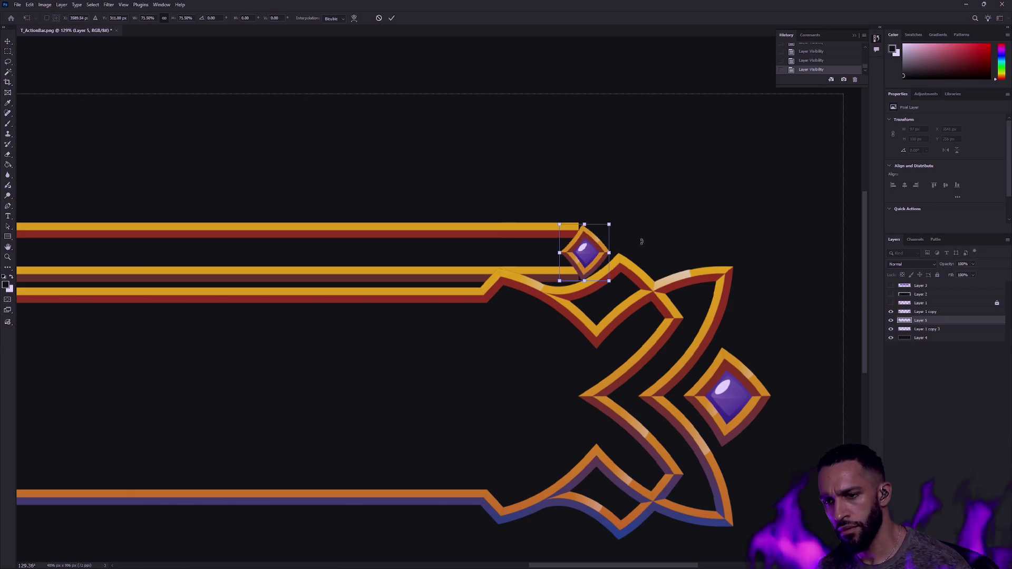
{"action": "key", "text": "Return"}
{"action": "key", "text": "Delete"}
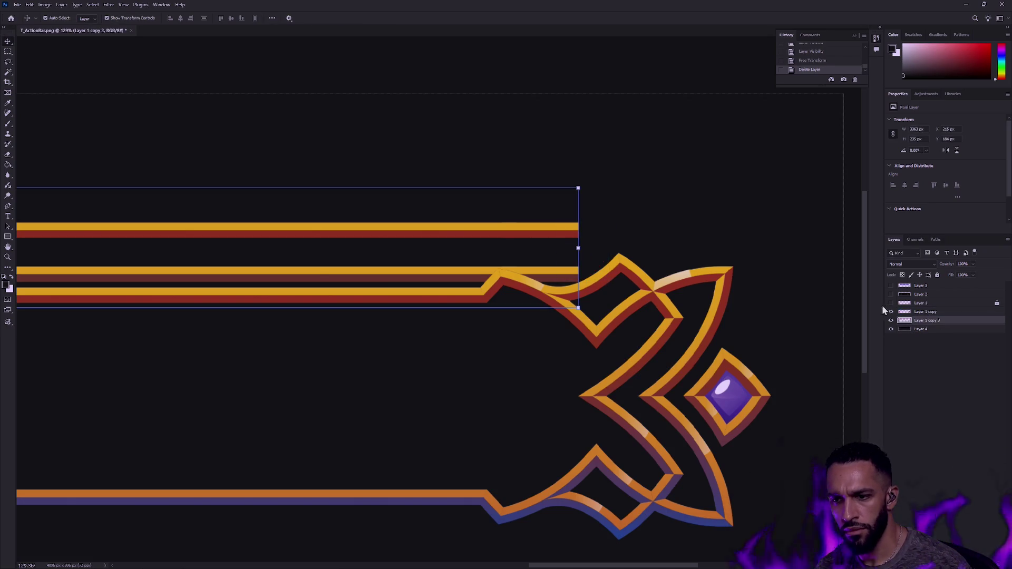
Step: Duplicate the Layer 1 copy frame end onto a new layer with Ctrl+J
{"action": "left_click", "coordinate": [891, 320]}
{"action": "left_click", "coordinate": [892, 320]}
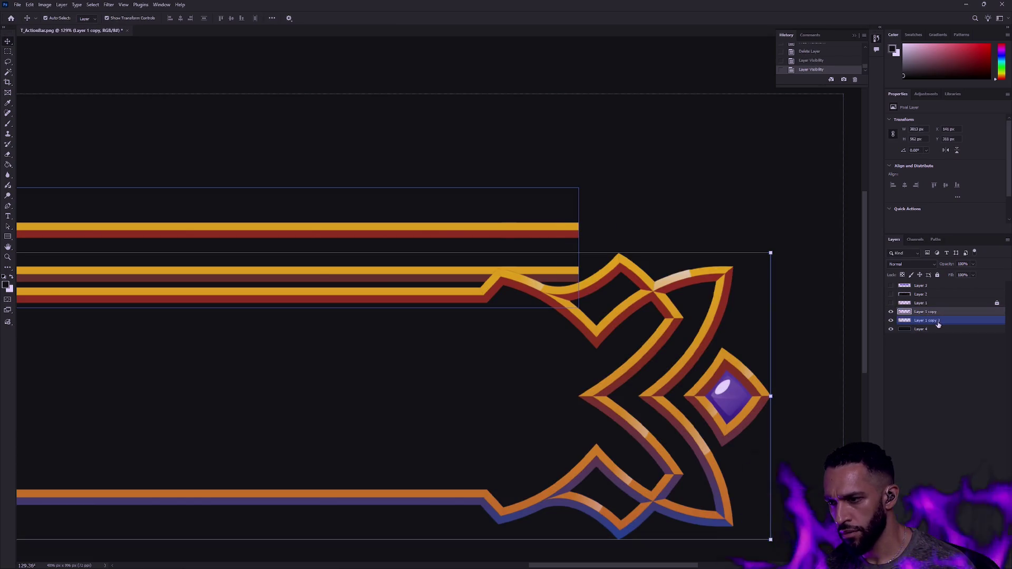
{"action": "left_click", "coordinate": [892, 320]}
{"action": "left_click", "coordinate": [891, 320], "text": "alt"}
{"action": "left_click", "coordinate": [891, 320], "text": "alt"}
{"action": "key", "text": "ctrl+j"}
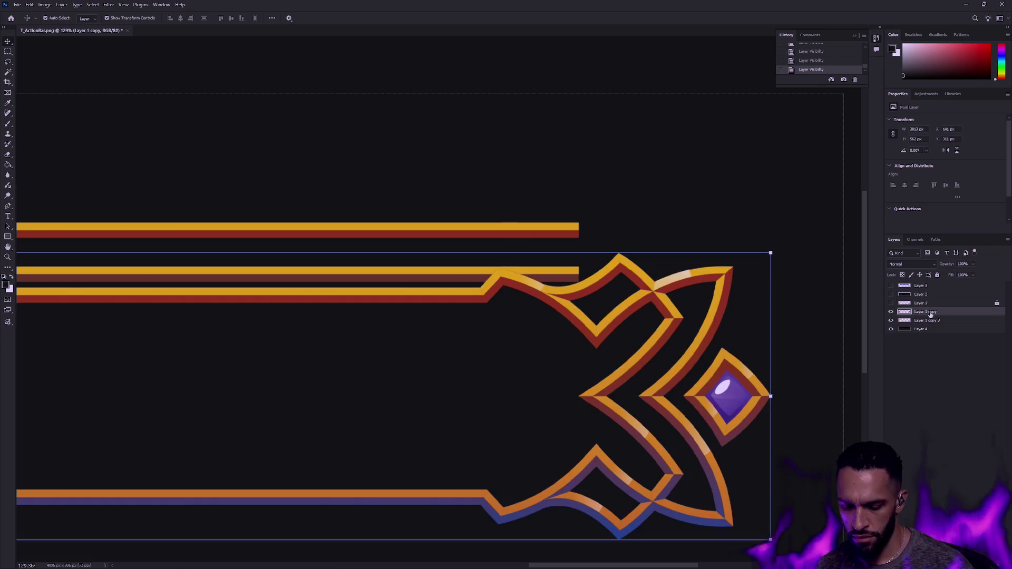
Step: Lock Layer 1 copy 3 and move the new frame-end copy up and to the left
{"action": "left_click", "coordinate": [927, 329]}
{"action": "left_click", "coordinate": [938, 275]}
{"action": "left_click", "coordinate": [927, 311]}
{"action": "left_click_drag", "start_coordinate": [620, 336], "coordinate": [595, 330]}
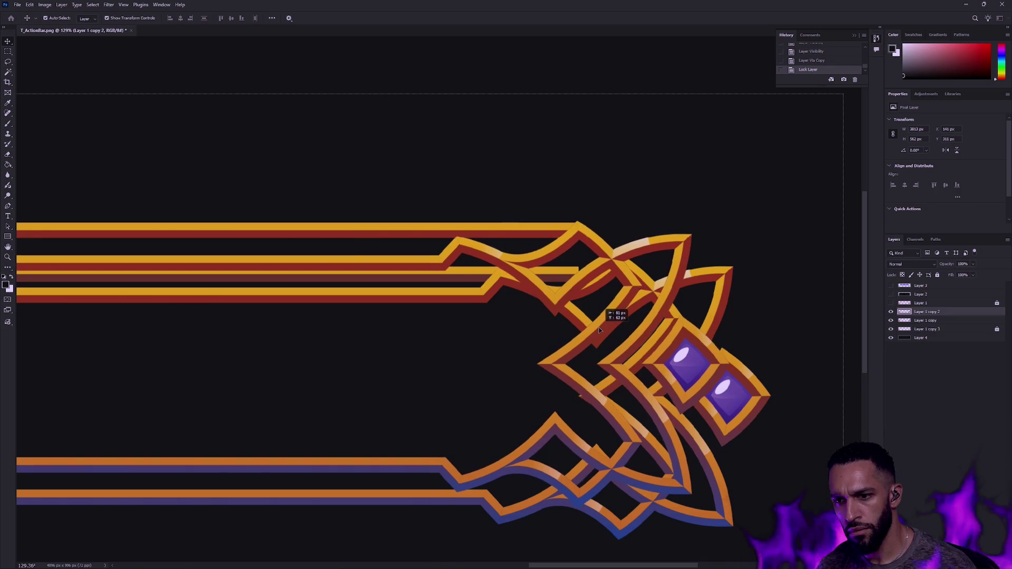
{"action": "left_click_drag", "start_coordinate": [595, 331], "coordinate": [511, 243]}
Step: Copy the frame-end copy's upper pointed section to its own layer and delete the leftover copy
{"action": "key", "text": "m"}
{"action": "left_click_drag", "start_coordinate": [407, 96], "coordinate": [583, 238]}
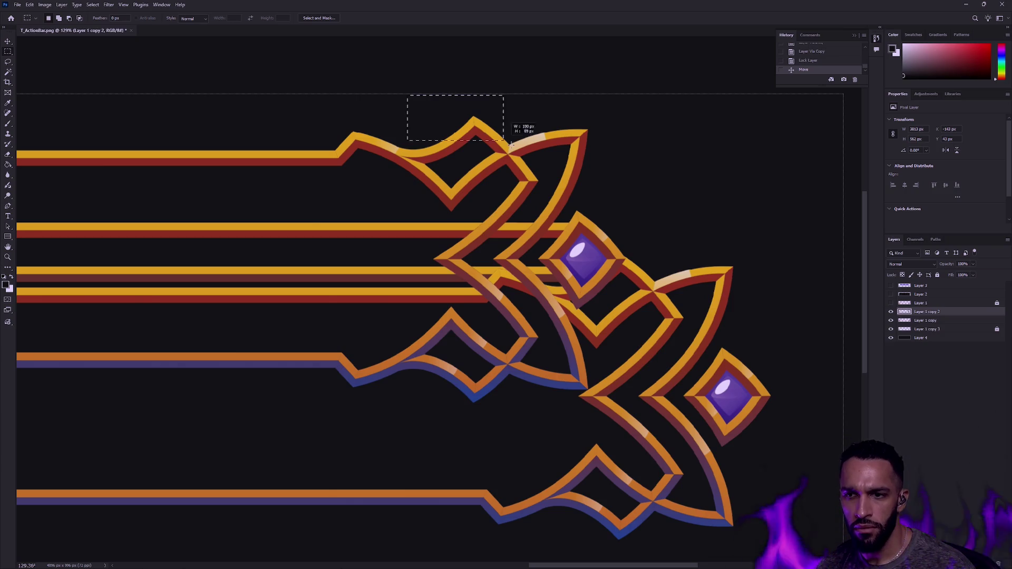
{"action": "key", "text": "ctrl+j"}
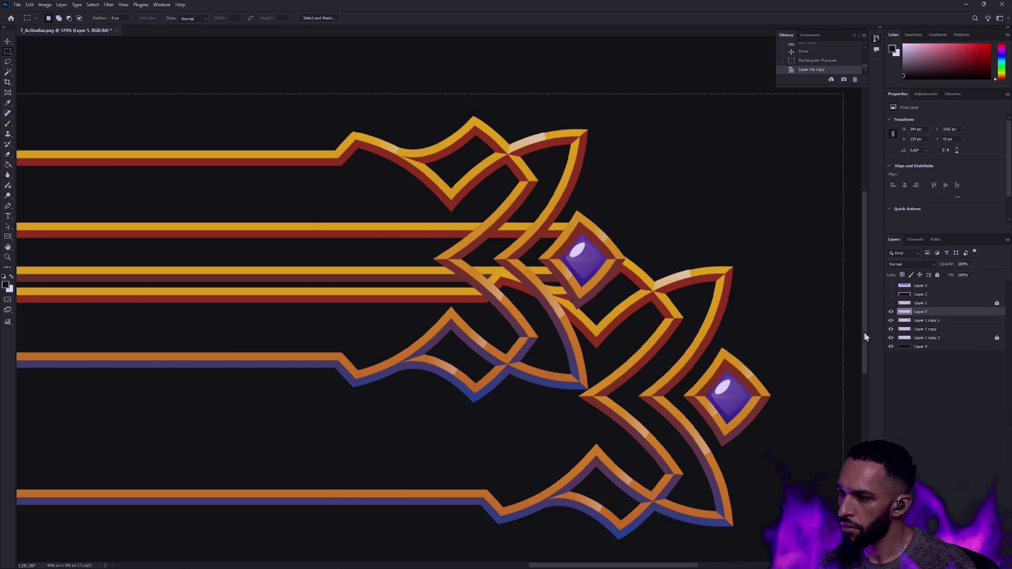
{"action": "left_click", "coordinate": [926, 321]}
{"action": "key", "text": "Delete"}
Step: Lock Layer 4 against edits, undoing an accidental nudge of it
{"action": "left_click", "coordinate": [921, 338]}
{"action": "key", "text": "v"}
{"action": "key", "text": "shift+Down"}
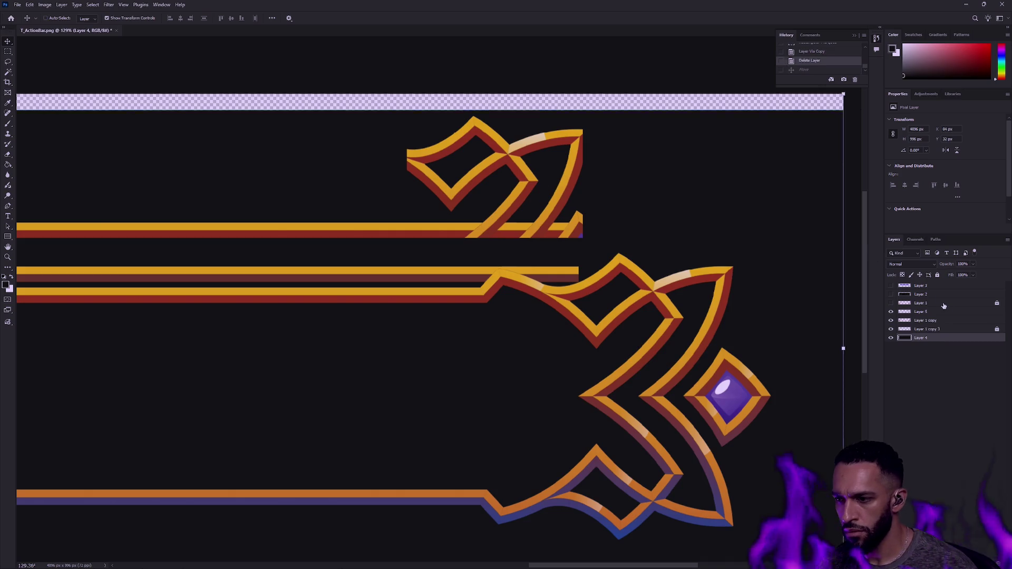
{"action": "key", "text": "ctrl+z"}
{"action": "left_click", "coordinate": [937, 275]}
{"action": "left_click", "coordinate": [509, 165]}
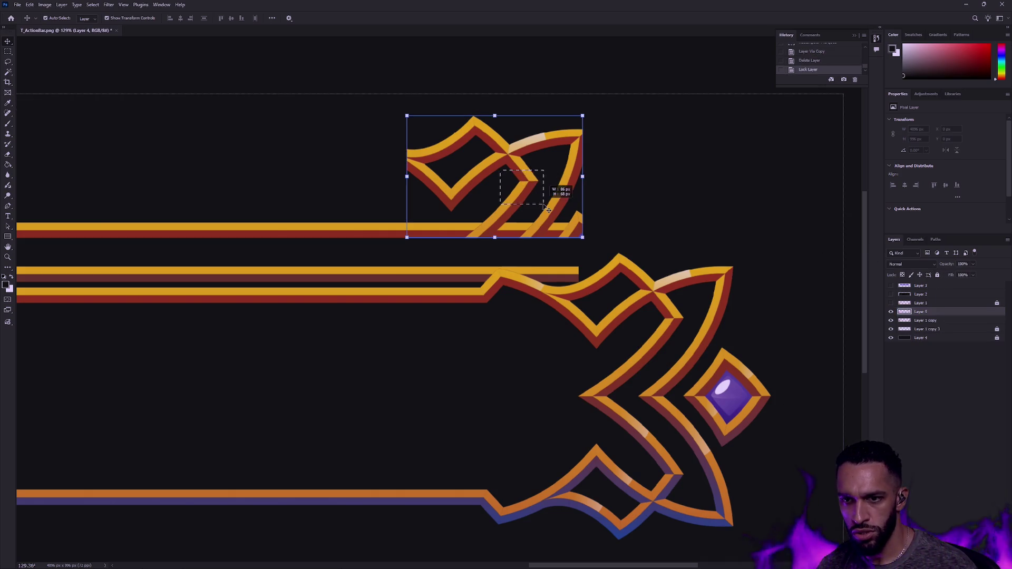
Step: Move the copied corner piece above the strip and erase two unwanted parts of it
{"action": "mouse_move", "coordinate": [508, 165]}
{"action": "left_mouse_down"}
{"action": "mouse_move", "coordinate": [576, 217]}
{"action": "mouse_move", "coordinate": [660, 248]}
{"action": "mouse_move", "coordinate": [660, 238]}
{"action": "mouse_move", "coordinate": [585, 238]}
{"action": "mouse_move", "coordinate": [592, 262]}
{"action": "mouse_move", "coordinate": [607, 255]}
{"action": "mouse_move", "coordinate": [603, 263]}
{"action": "mouse_move", "coordinate": [525, 170]}
{"action": "left_mouse_up"}
{"action": "key", "text": "m"}
{"action": "mouse_move", "coordinate": [619, 275]}
{"action": "left_mouse_down"}
{"action": "mouse_move", "coordinate": [632, 279]}
{"action": "mouse_move", "coordinate": [532, 187]}
{"action": "left_mouse_up"}
{"action": "key", "text": "Delete"}
{"action": "left_click_drag", "start_coordinate": [637, 122], "coordinate": [532, 208]}
{"action": "key", "text": "Delete"}
Step: Trim away the diagonal stroke and the small diamond's left half, then deselect
{"action": "left_click_drag", "start_coordinate": [490, 268], "coordinate": [523, 239]}
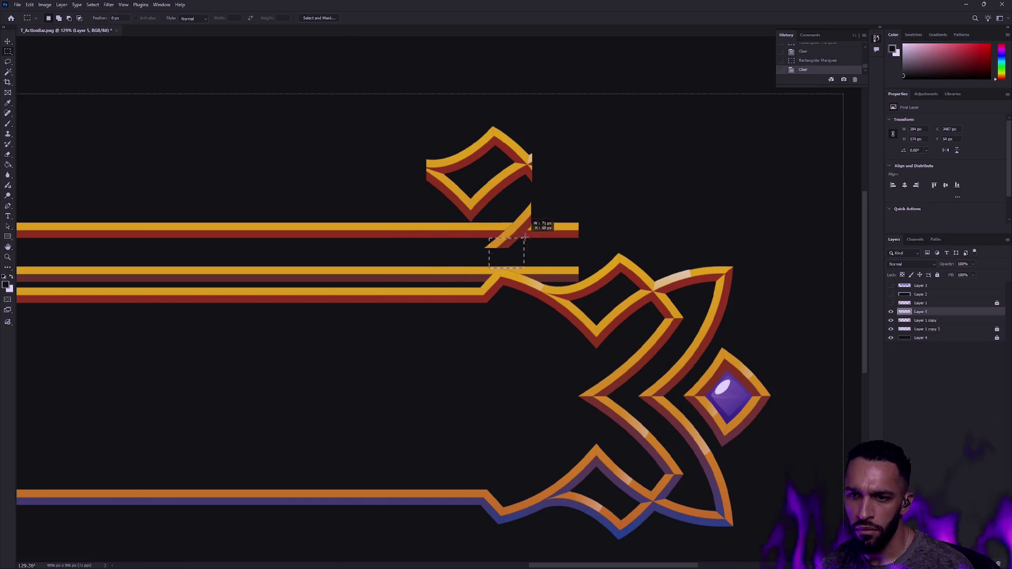
{"action": "left_click_drag", "start_coordinate": [545, 201], "coordinate": [473, 262]}
{"action": "key", "text": "Delete"}
{"action": "left_click", "coordinate": [534, 212]}
{"action": "mouse_move", "coordinate": [389, 135]}
{"action": "left_mouse_down"}
{"action": "mouse_move", "coordinate": [470, 244]}
{"action": "mouse_move", "coordinate": [427, 117]}
{"action": "left_mouse_up"}
{"action": "key", "text": "Delete"}
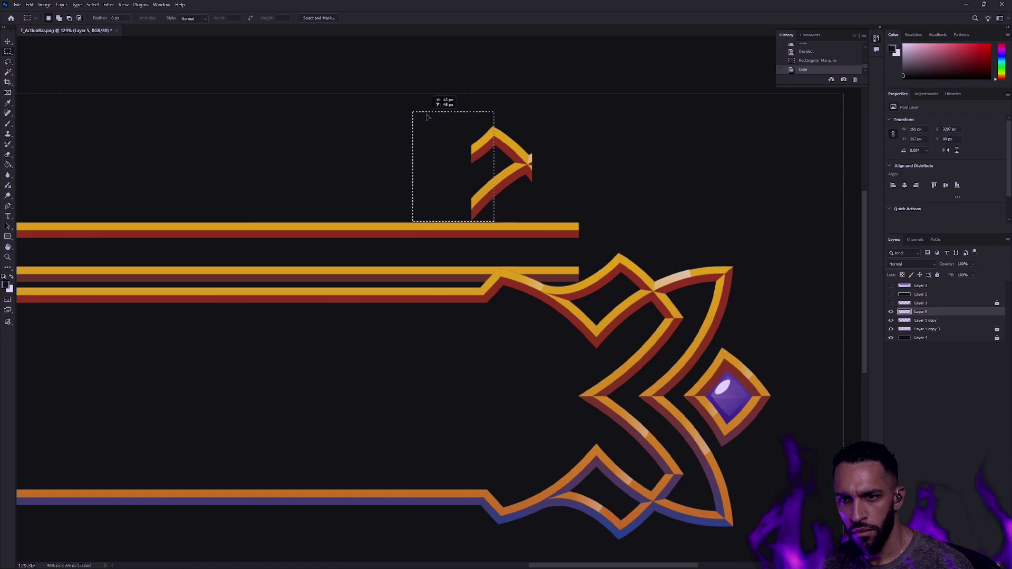
{"action": "key", "text": "Delete"}
{"action": "key", "text": "ctrl+d"}
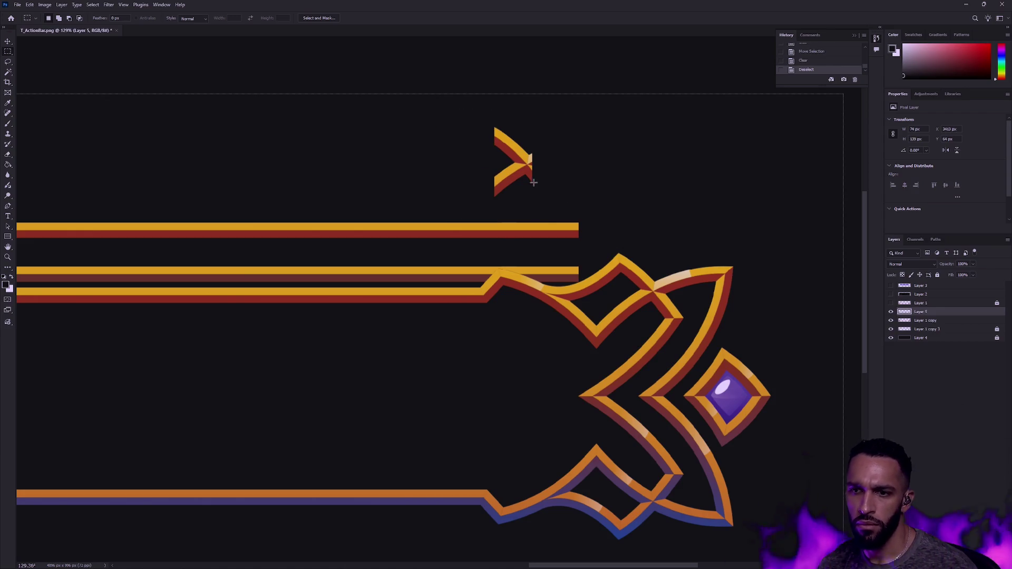
Step: Switch to the Polygonal Lasso and erase a triangular area at the arrow tip
{"action": "scroll", "coordinate": [536, 178], "scroll_direction": "up", "scroll_amount": 5}
{"action": "scroll", "coordinate": [561, 145], "scroll_direction": "down", "scroll_amount": 2}
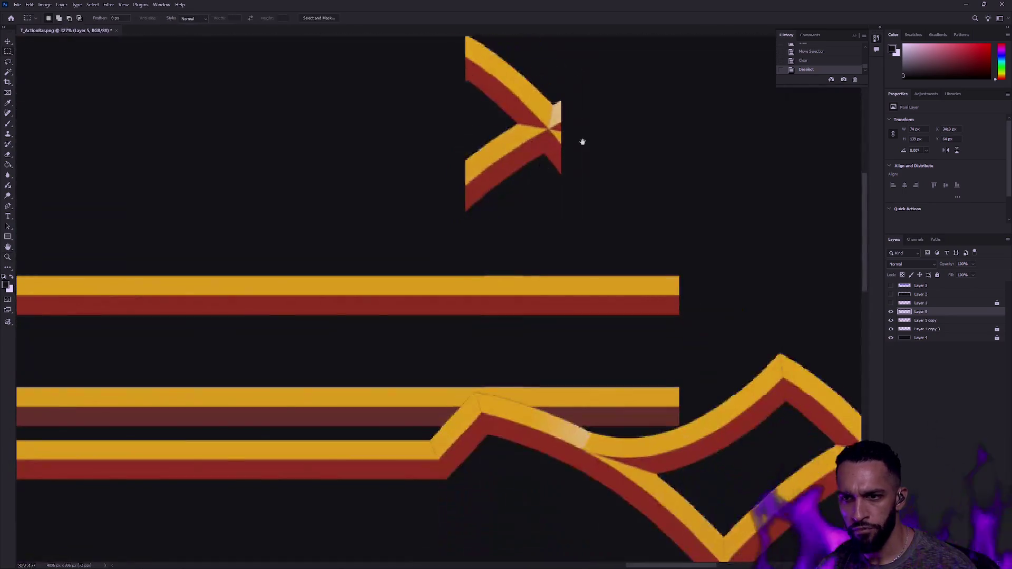
{"action": "scroll", "coordinate": [577, 144], "scroll_direction": "up", "scroll_amount": 2}
{"action": "right_click", "coordinate": [8, 62]}
{"action": "left_click", "coordinate": [47, 70]}
{"action": "right_click", "coordinate": [8, 62]}
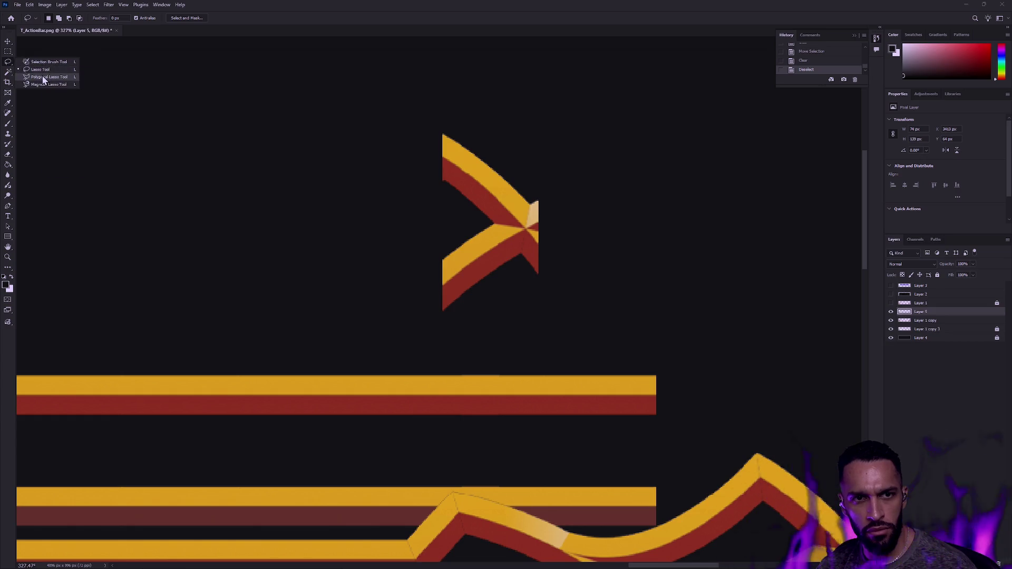
{"action": "left_click", "coordinate": [46, 76]}
{"action": "left_click", "coordinate": [524, 198]}
{"action": "left_click", "coordinate": [551, 235]}
{"action": "left_click", "coordinate": [569, 212]}
{"action": "left_click", "coordinate": [524, 197]}
{"action": "key", "text": "Delete"}
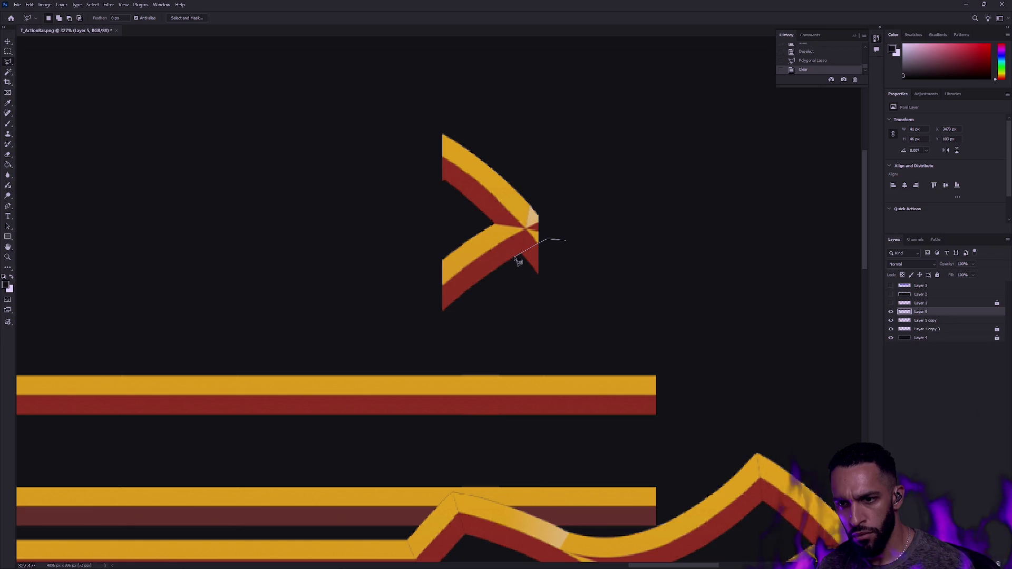
Step: Cut away the red piece below the arrow tip and another outlined area beside it
{"action": "double_click", "coordinate": [570, 299]}
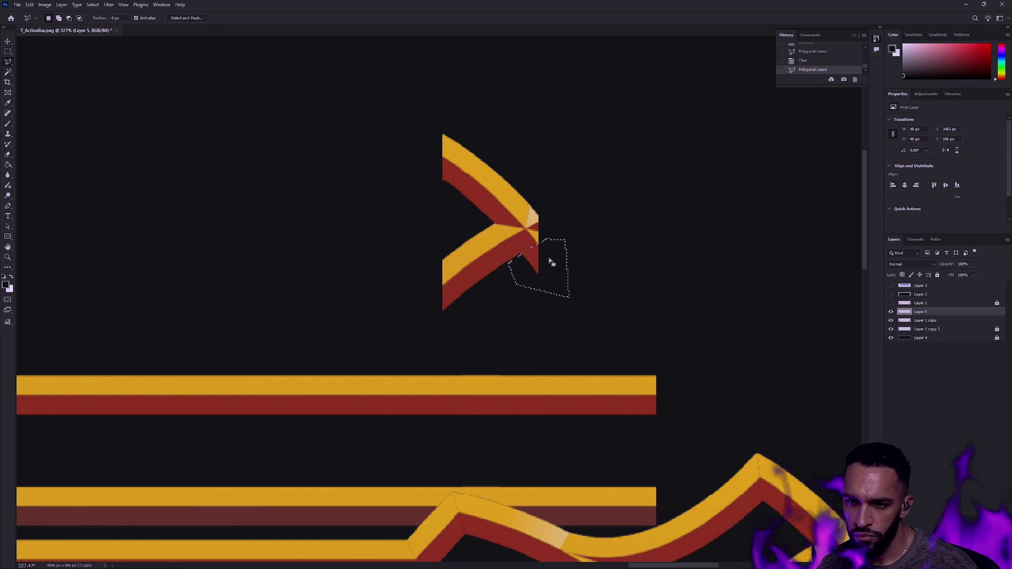
{"action": "left_click_drag", "start_coordinate": [552, 267], "coordinate": [551, 263]}
{"action": "key", "text": "Delete"}
{"action": "left_click", "coordinate": [588, 256]}
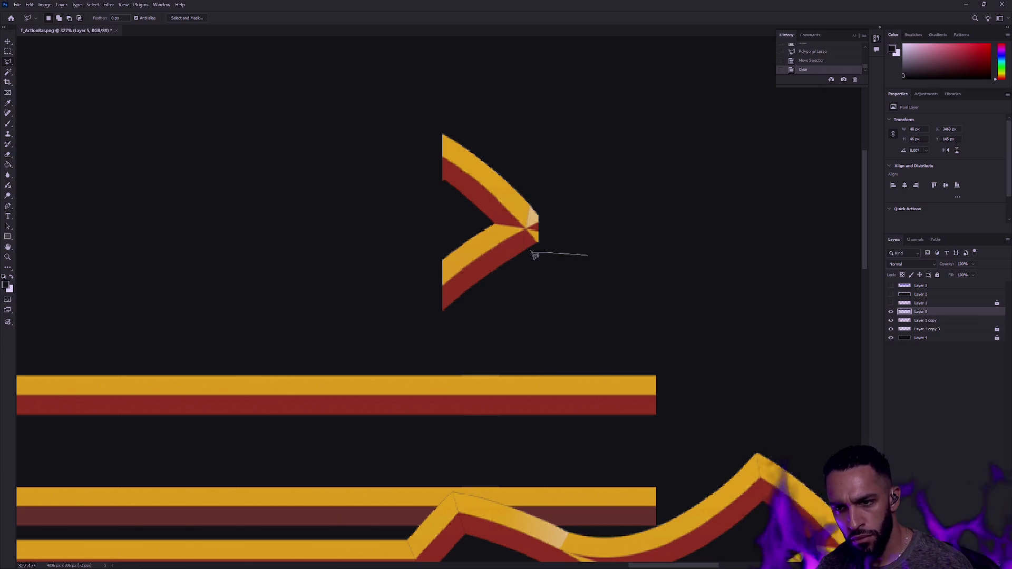
{"action": "left_click", "coordinate": [551, 233]}
{"action": "left_click", "coordinate": [588, 225]}
{"action": "double_click", "coordinate": [600, 242]}
{"action": "key", "text": "Delete"}
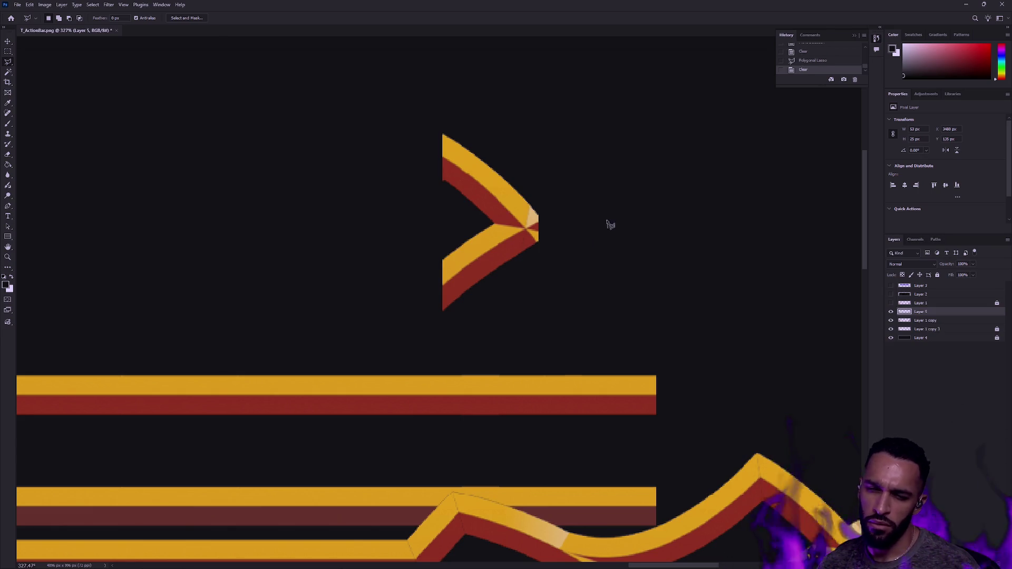
Step: Outline the light area around the arrow tip with the Polygonal Lasso
{"action": "key", "text": "v"}
{"action": "left_click", "coordinate": [606, 259]}
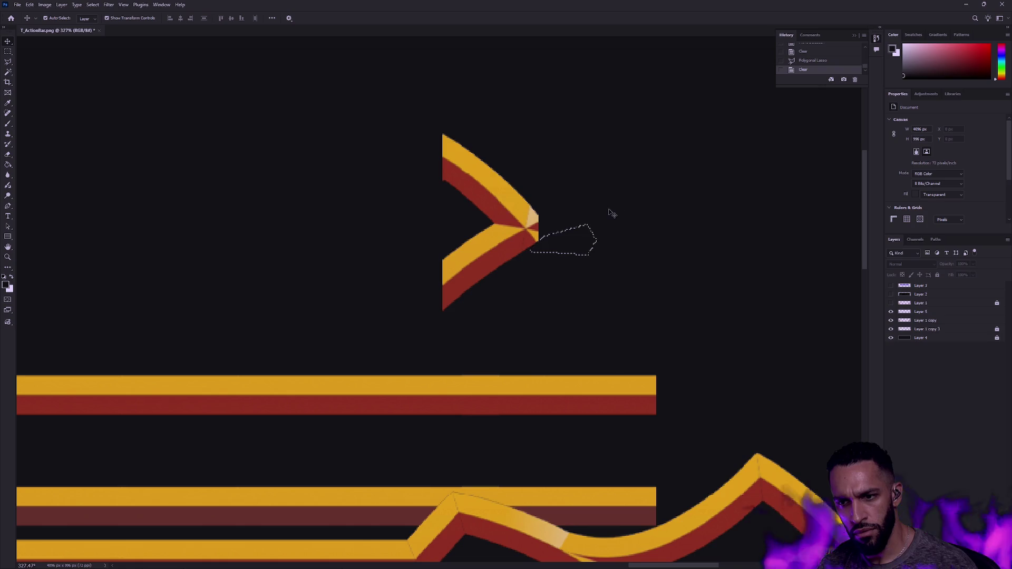
{"action": "key", "text": "l"}
{"action": "left_click", "coordinate": [533, 188]}
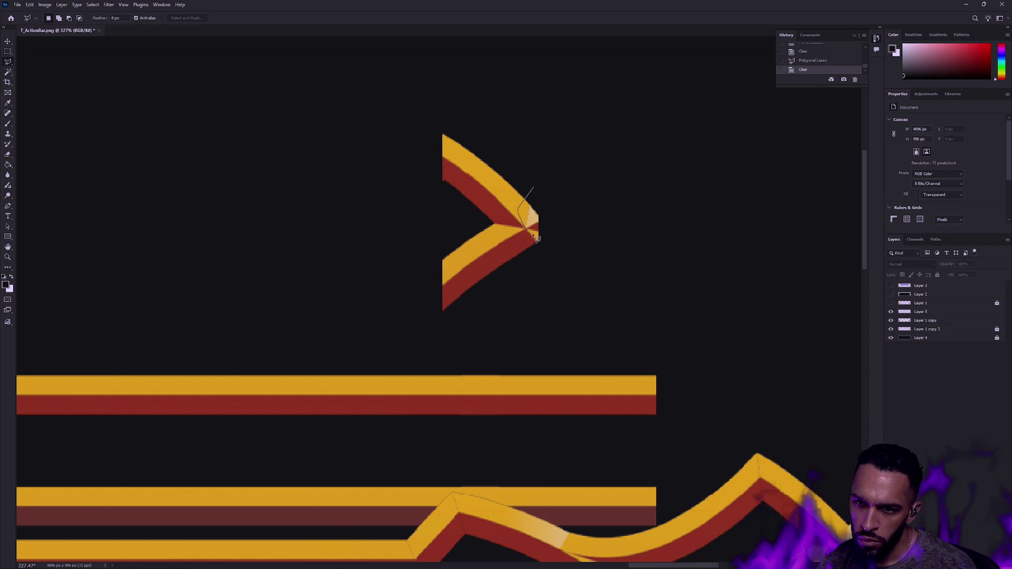
{"action": "left_click", "coordinate": [542, 248]}
{"action": "left_click", "coordinate": [580, 213]}
{"action": "double_click", "coordinate": [565, 188]}
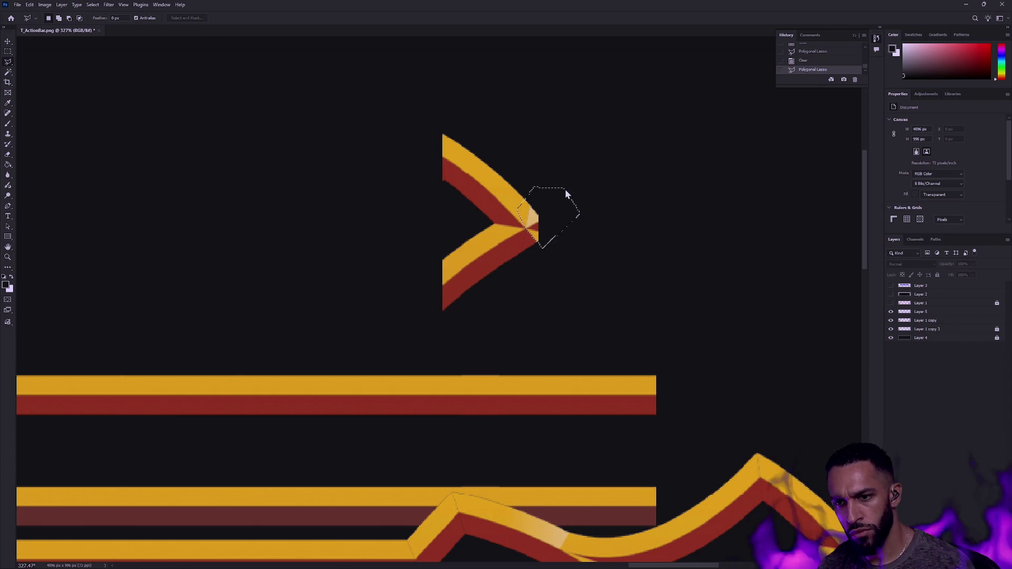
Step: Lock Layer 5's transparency and paint the light tip with orange sampled from the gold band
{"action": "left_click", "coordinate": [920, 312]}
{"action": "left_click", "coordinate": [891, 311]}
{"action": "left_click", "coordinate": [891, 311]}
{"action": "left_click", "coordinate": [938, 274]}
{"action": "key", "text": "i"}
{"action": "left_click", "coordinate": [502, 197]}
{"action": "key", "text": "b"}
{"action": "left_click_drag", "start_coordinate": [536, 210], "coordinate": [538, 235]}
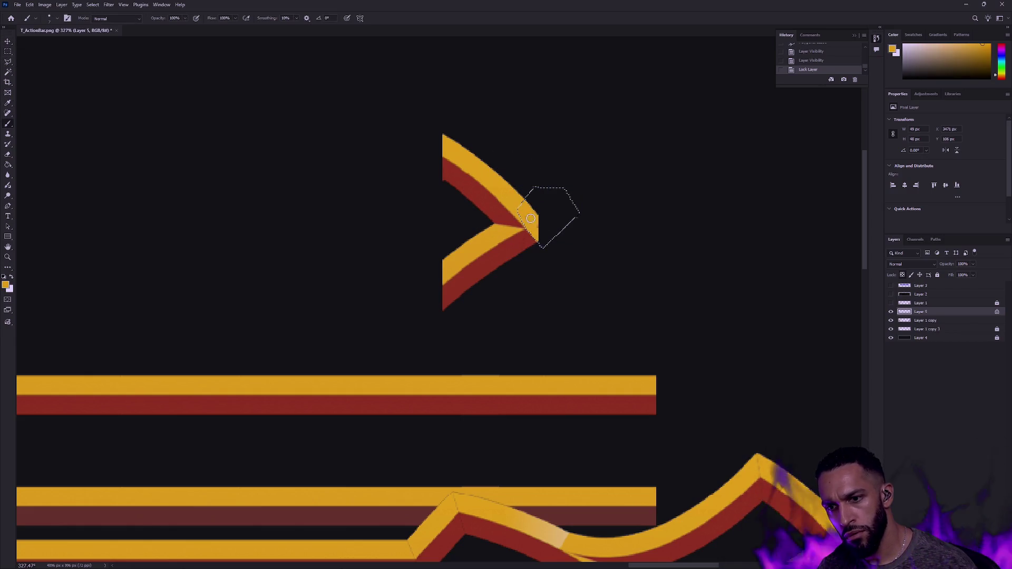
{"action": "key", "text": "m"}
{"action": "left_click", "coordinate": [604, 205]}
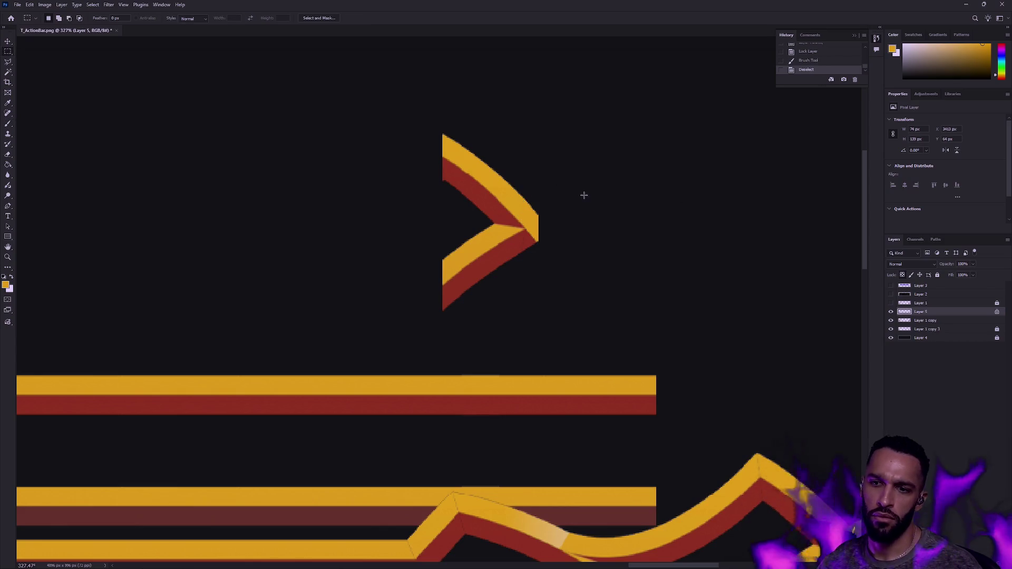
Step: Zoom to pixel level on the chevron's inner corner, trying and undoing a Dodge stroke
{"action": "key", "text": "z"}
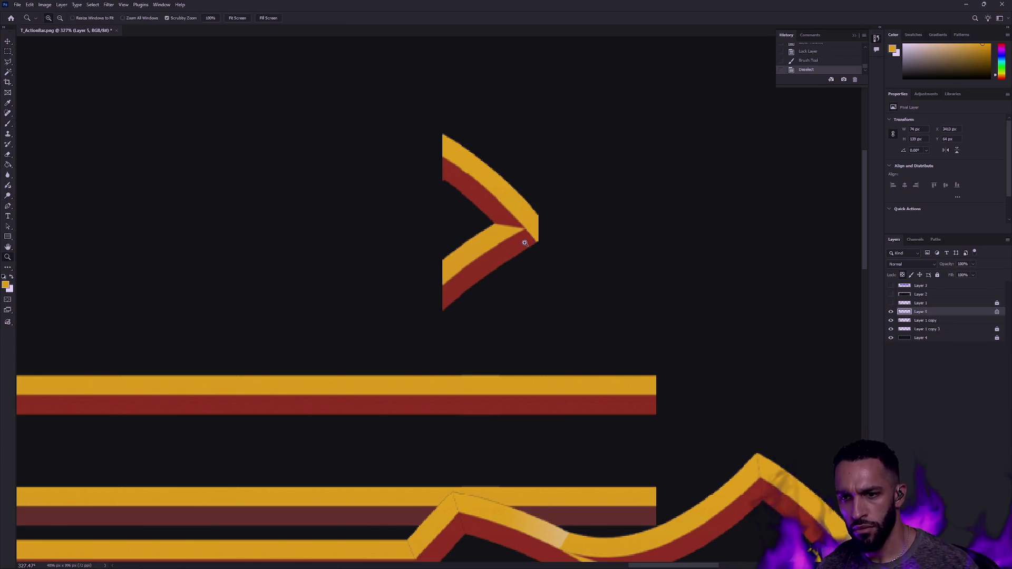
{"action": "left_click_drag", "start_coordinate": [530, 249], "coordinate": [531, 241]}
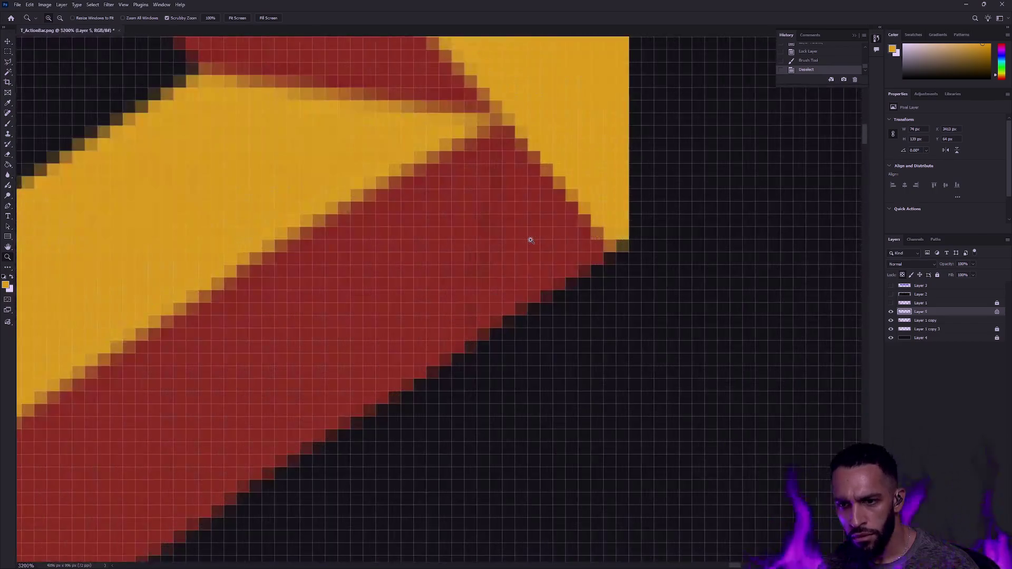
{"action": "left_click", "coordinate": [531, 241]}
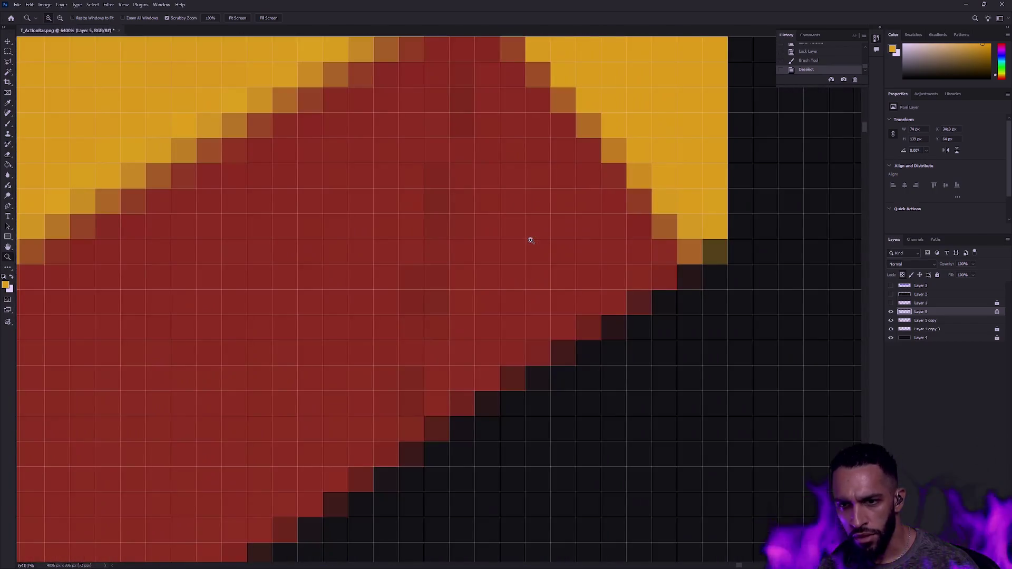
{"action": "key", "text": "o"}
{"action": "left_click_drag", "start_coordinate": [520, 233], "coordinate": [518, 232]}
{"action": "key", "text": "ctrl+z"}
Step: Sample the red band and paint red over the yellow/red junction pixels with a smaller brush
{"action": "key", "text": "i"}
{"action": "left_click", "coordinate": [498, 221]}
{"action": "scroll", "coordinate": [505, 224], "scroll_direction": "down", "scroll_amount": 5}
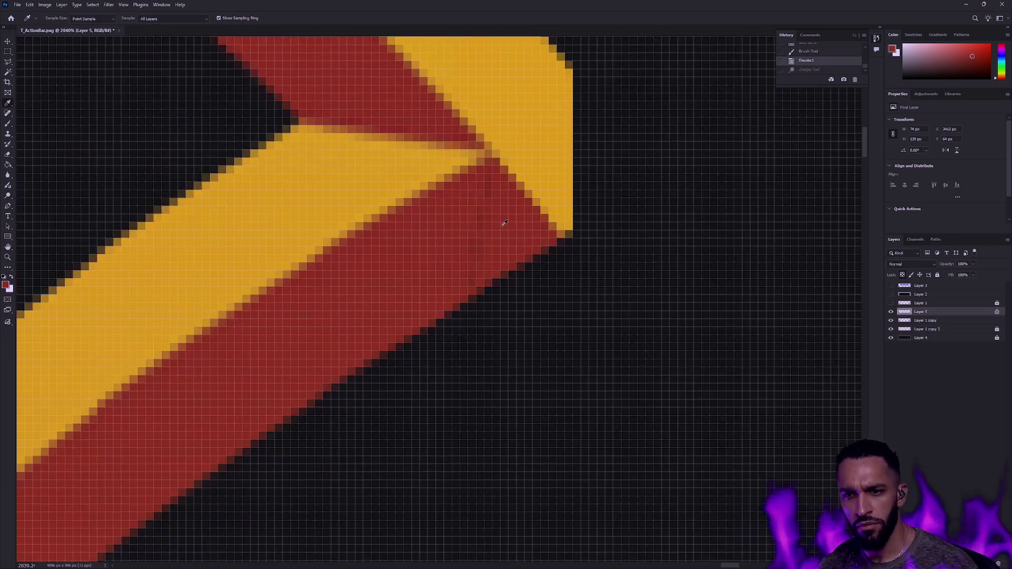
{"action": "scroll", "coordinate": [505, 223], "scroll_direction": "down", "scroll_amount": 1}
{"action": "key", "text": "b"}
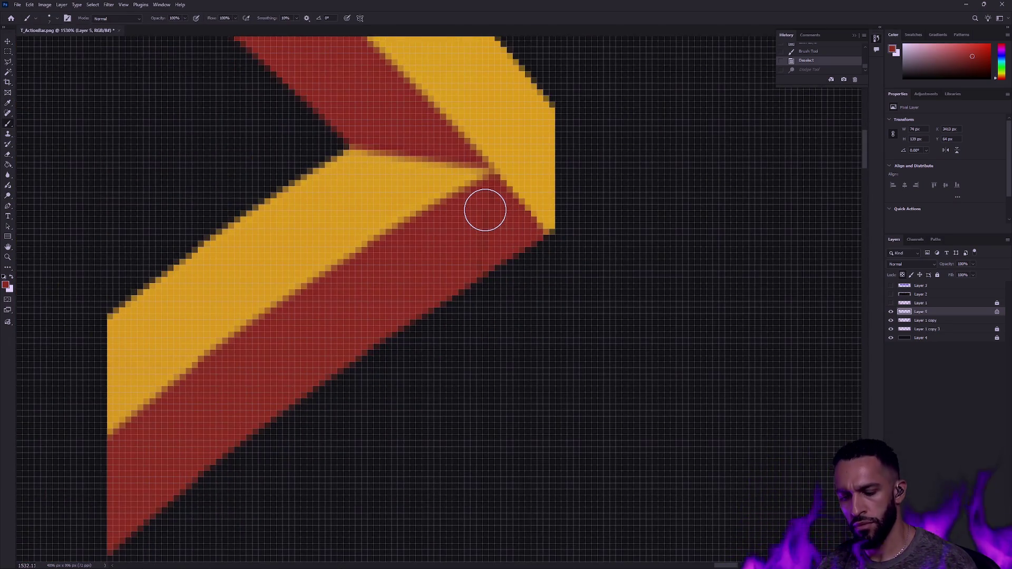
{"action": "key", "text": "bracketleft"}
{"action": "key", "text": "bracketleft"}
{"action": "left_click", "coordinate": [486, 205]}
{"action": "left_click", "coordinate": [486, 202]}
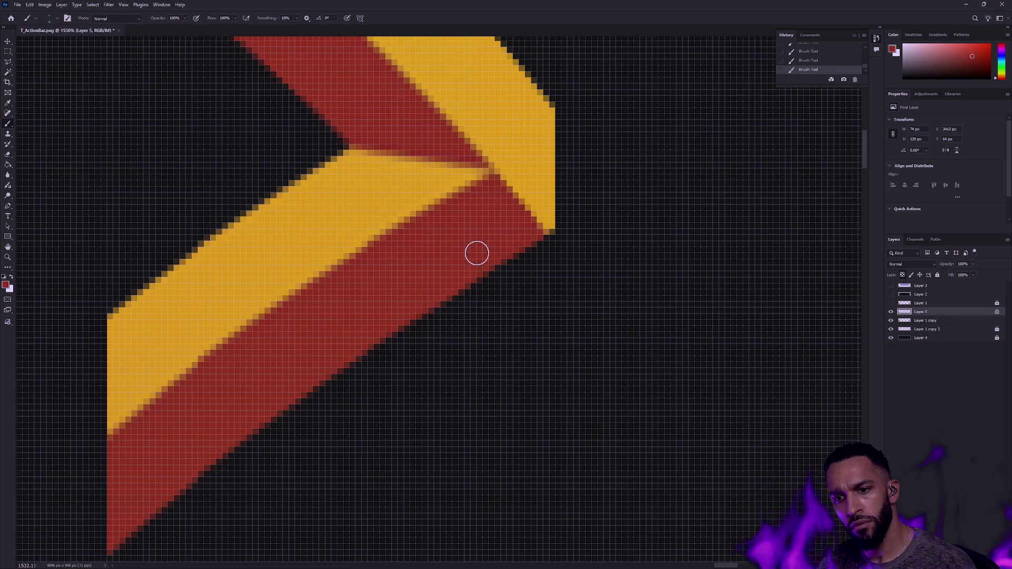
{"action": "key", "text": "z"}
{"action": "key", "text": "ctrl+1"}
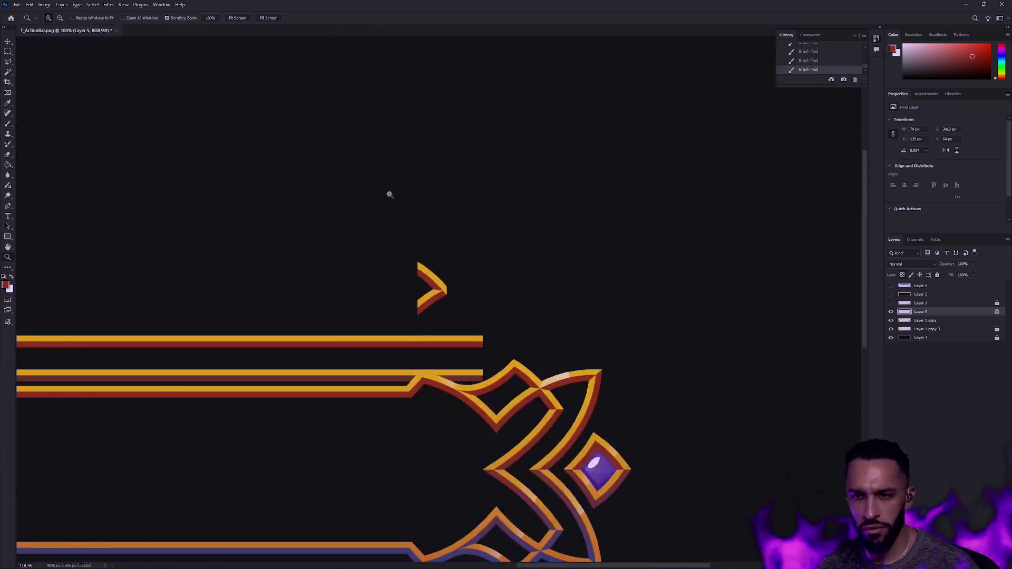
{"action": "left_click", "coordinate": [441, 294]}
Step: Move the chevron onto the top strip's end, shorten its height slightly, and nudge it down
{"action": "key", "text": "v"}
{"action": "left_click_drag", "start_coordinate": [441, 293], "coordinate": [565, 434]}
{"action": "left_click_drag", "start_coordinate": [566, 323], "coordinate": [557, 269]}
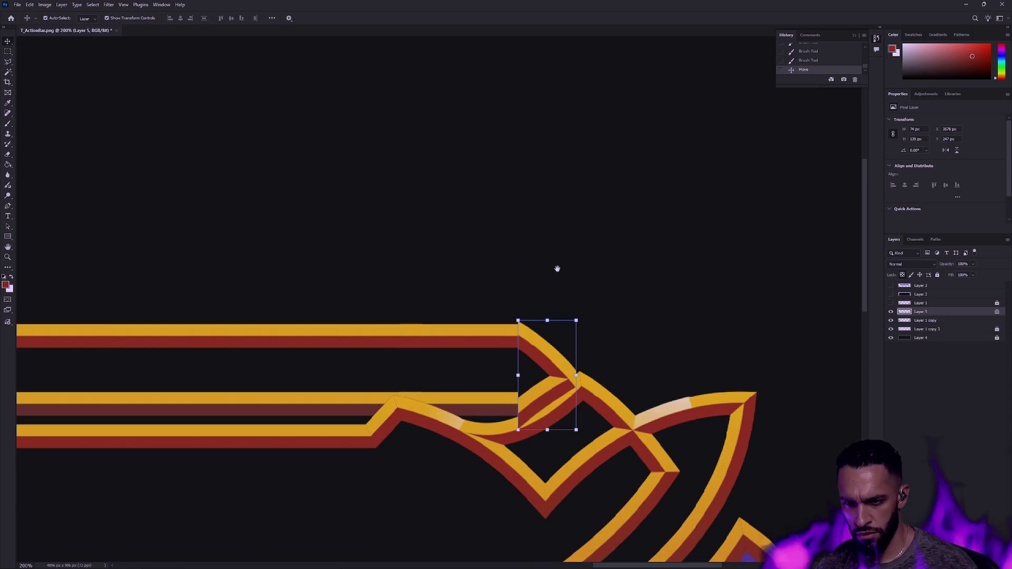
{"action": "key", "text": "ctrl+t"}
{"action": "left_click_drag", "start_coordinate": [547, 430], "coordinate": [547, 420]}
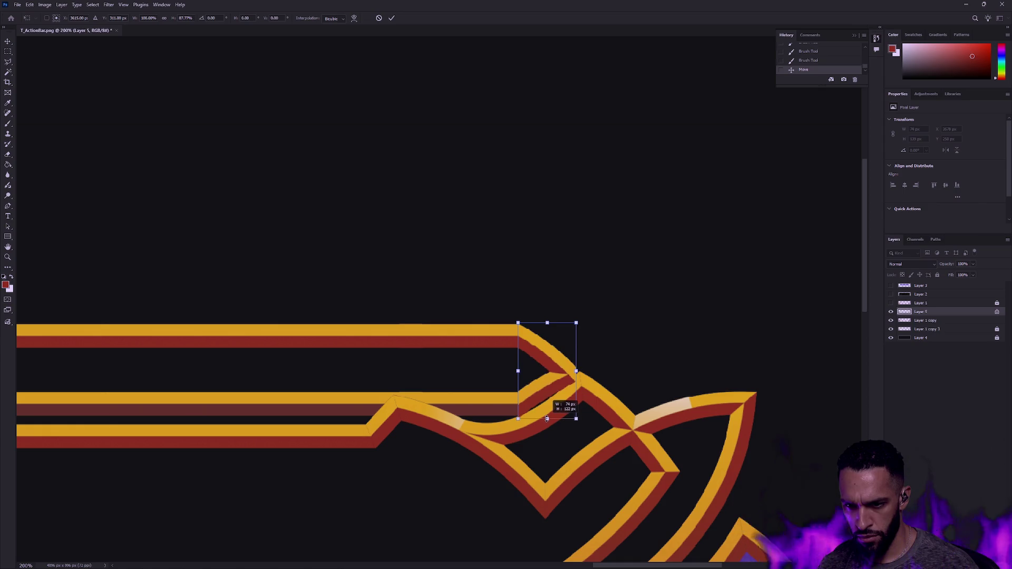
{"action": "key", "text": "Return"}
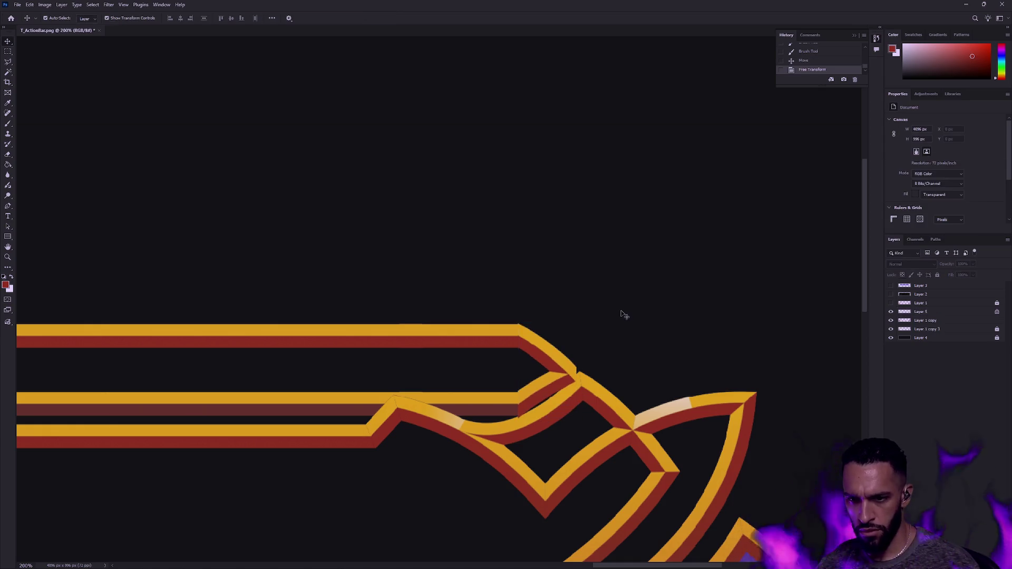
{"action": "key", "text": "Down"}
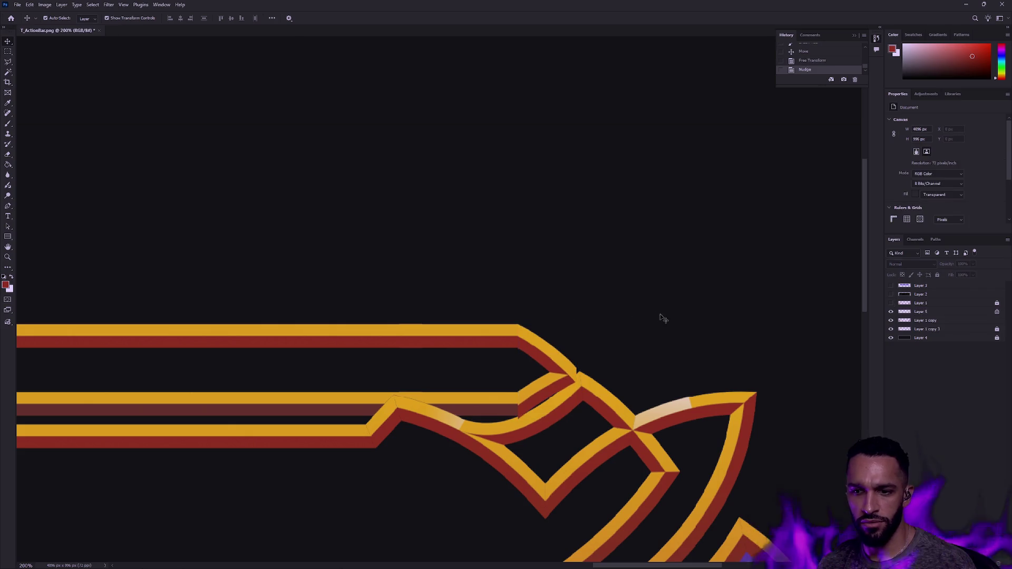
Step: Try a further height squash, cancel it, and undo the earlier nudge and resize
{"action": "scroll", "coordinate": [553, 367], "scroll_direction": "up", "scroll_amount": 3}
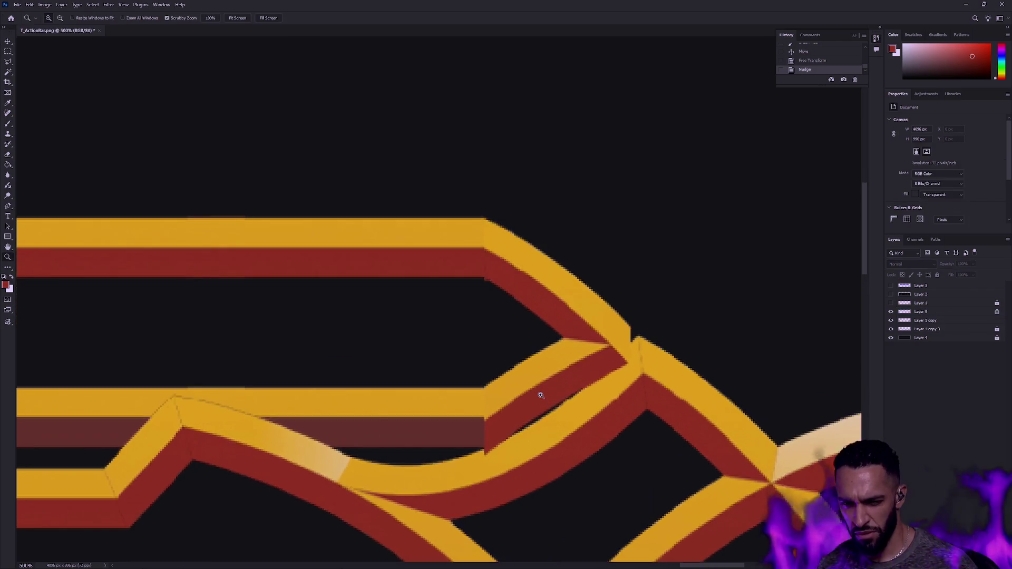
{"action": "key", "text": "ctrl+t"}
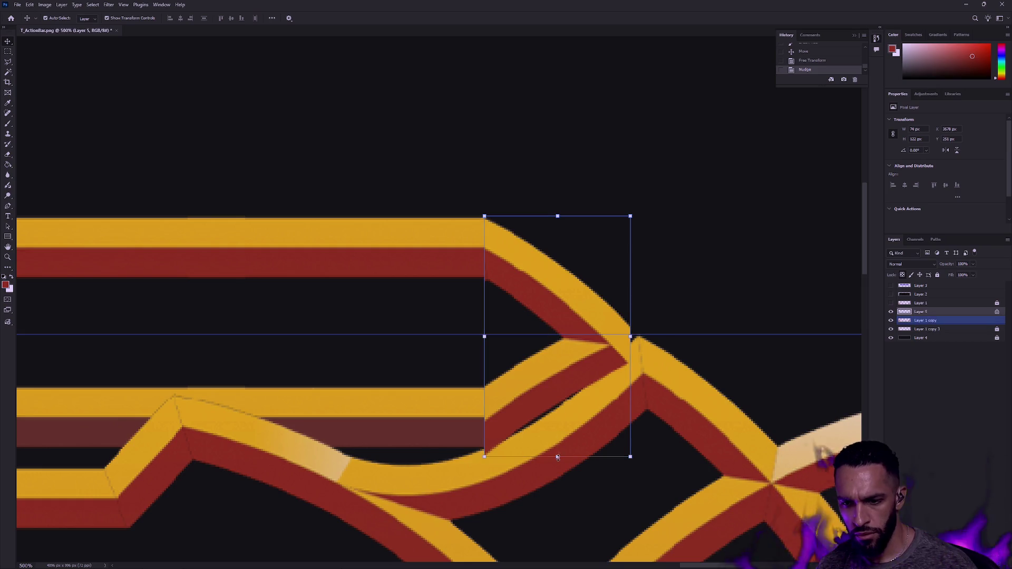
{"action": "left_click_drag", "start_coordinate": [559, 457], "coordinate": [558, 452]}
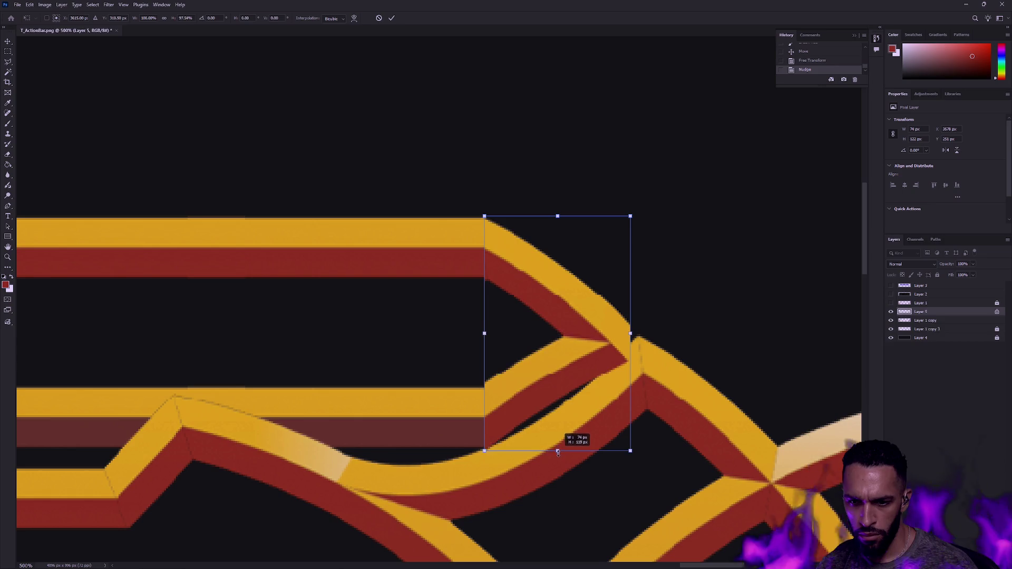
{"action": "key", "text": "Escape"}
{"action": "left_click", "coordinate": [699, 303]}
{"action": "left_click", "coordinate": [585, 276]}
{"action": "left_click", "coordinate": [583, 278]}
{"action": "key", "text": "ctrl+z"}
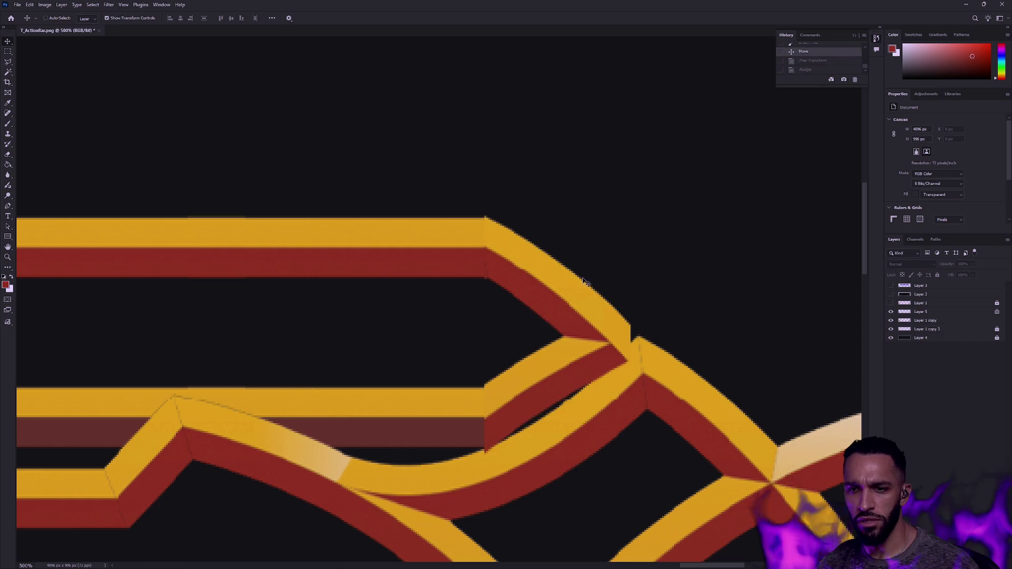
{"action": "key", "text": "ctrl+z"}
Step: Nudge the chevron down and squash its height, then undo the squash
{"action": "left_click", "coordinate": [540, 298]}
{"action": "key", "text": "Down"}
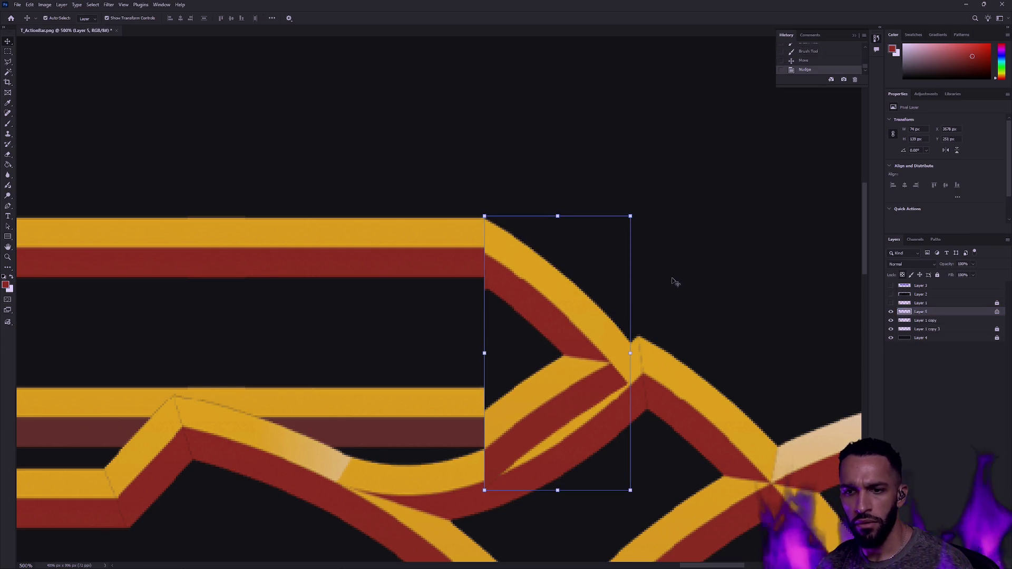
{"action": "left_click_drag", "start_coordinate": [559, 491], "coordinate": [560, 459]}
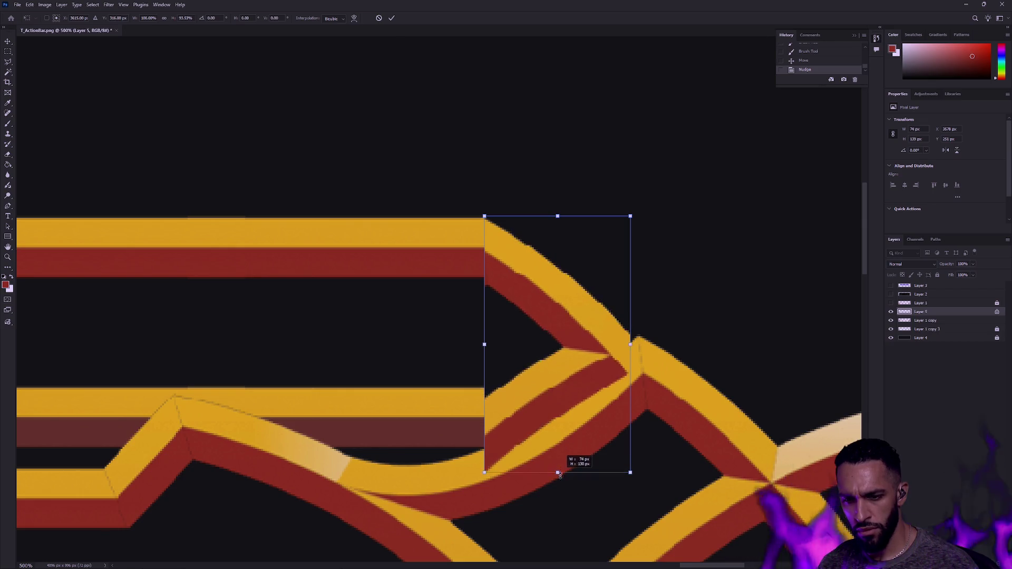
{"action": "left_click_drag", "start_coordinate": [559, 459], "coordinate": [558, 457]}
{"action": "key", "text": "Return"}
{"action": "left_click", "coordinate": [669, 308]}
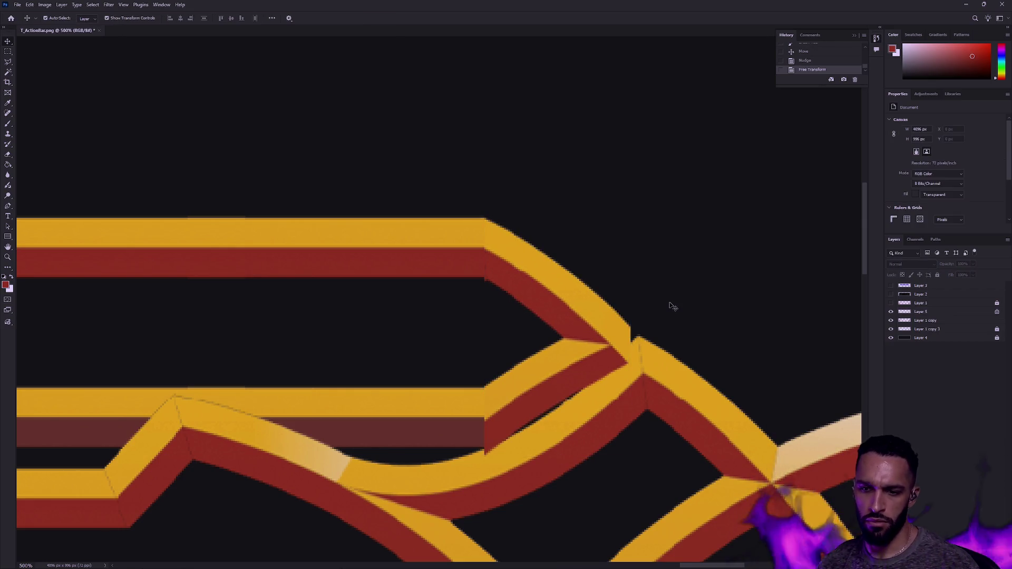
{"action": "key", "text": "ctrl+z"}
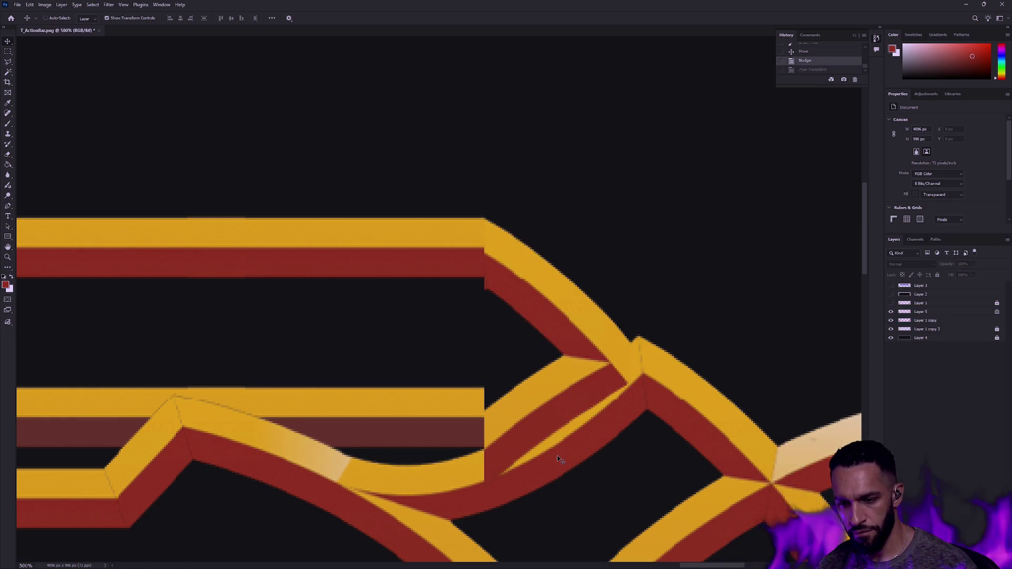
Step: Squash the chevron to about 84% height and nudge it, comparing versions with undo and redo
{"action": "left_click", "coordinate": [546, 365]}
{"action": "left_click_drag", "start_coordinate": [559, 488], "coordinate": [558, 446]}
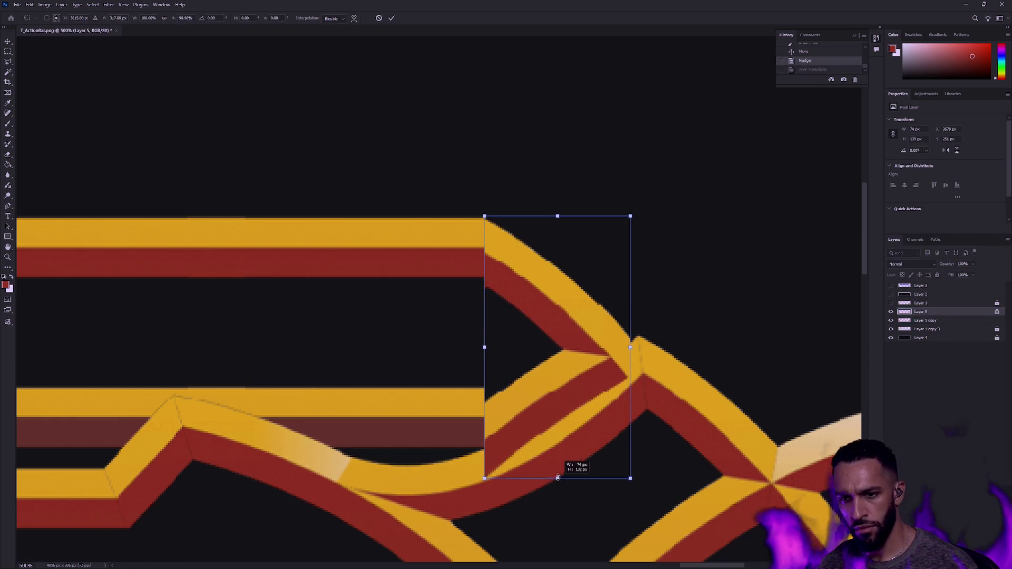
{"action": "key", "text": "Return"}
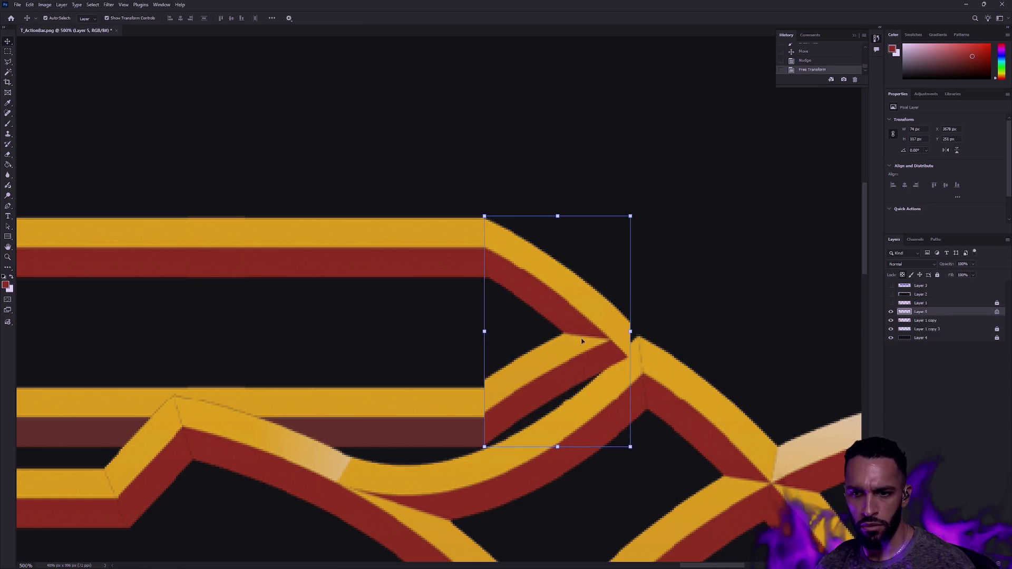
{"action": "key", "text": "ctrl+h"}
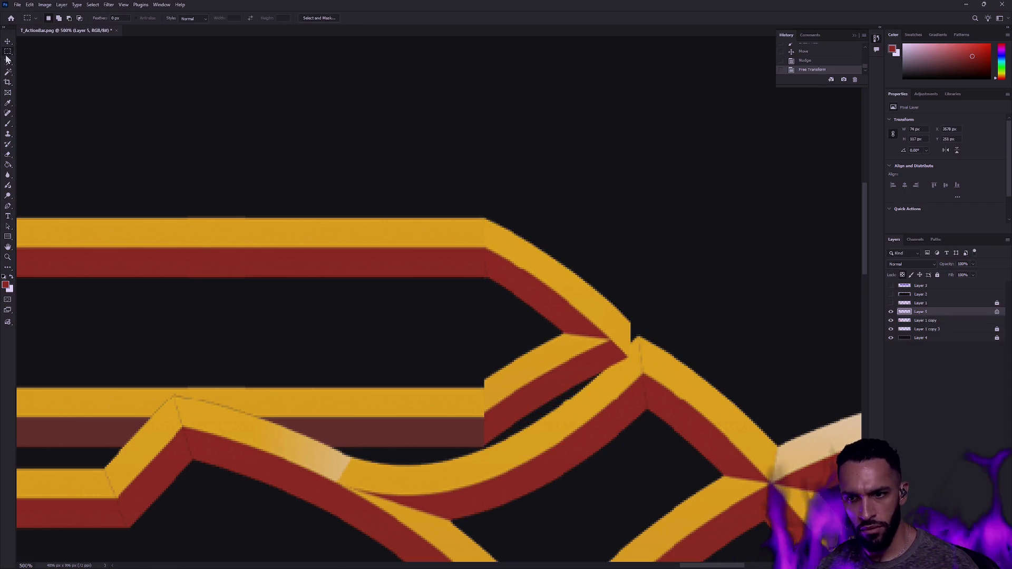
{"action": "key", "text": "ctrl+h"}
{"action": "key", "text": "Down"}
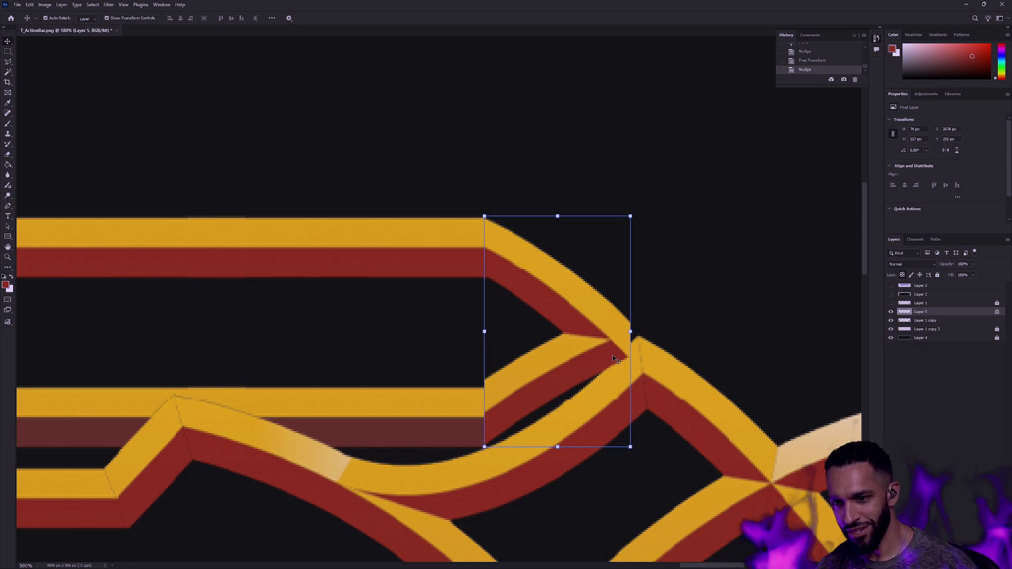
{"action": "key", "text": "ctrl+z"}
{"action": "key", "text": "ctrl+z"}
{"action": "key", "text": "ctrl+z"}
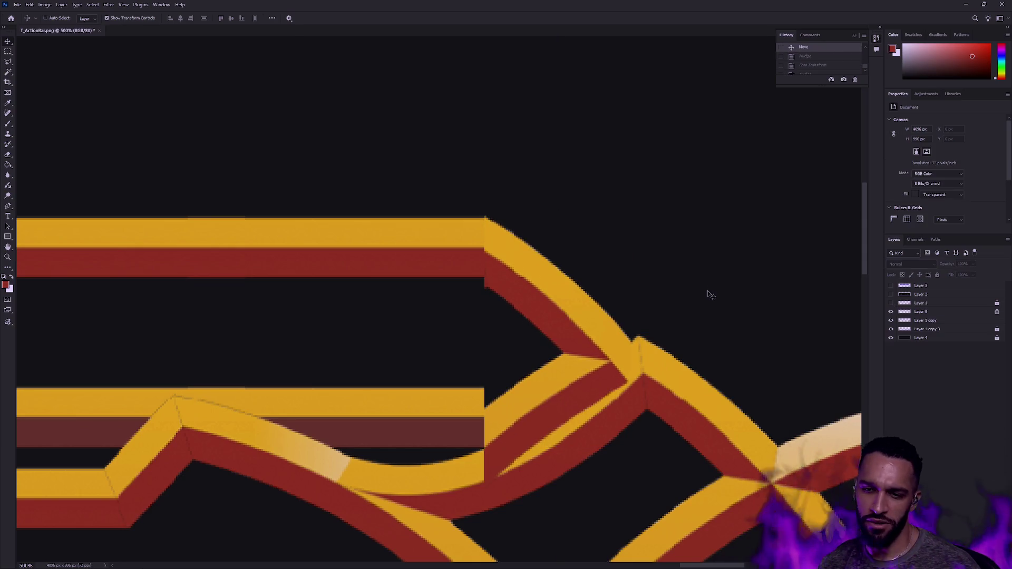
{"action": "key", "text": "ctrl+shift+z"}
{"action": "left_click", "coordinate": [578, 328]}
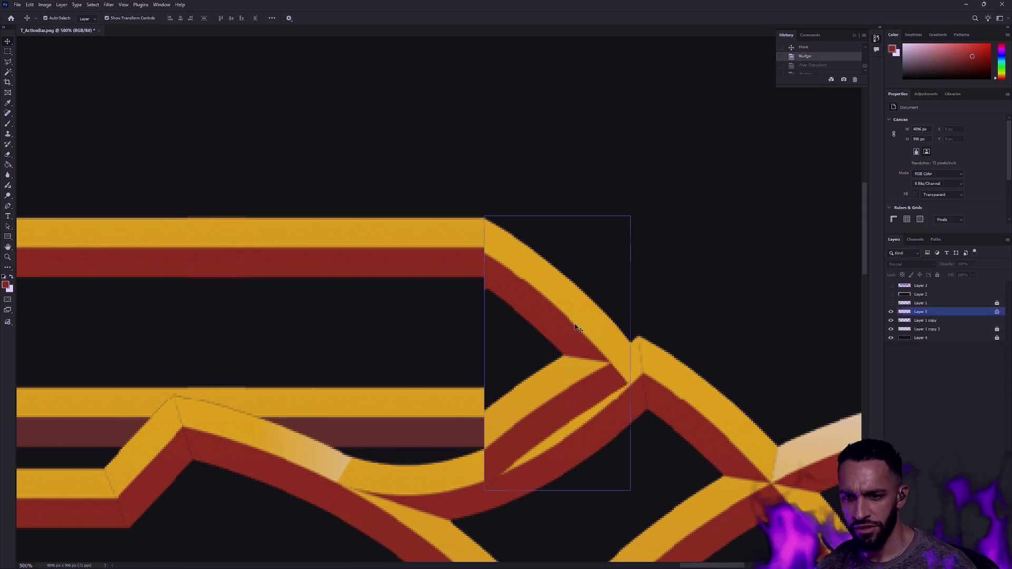
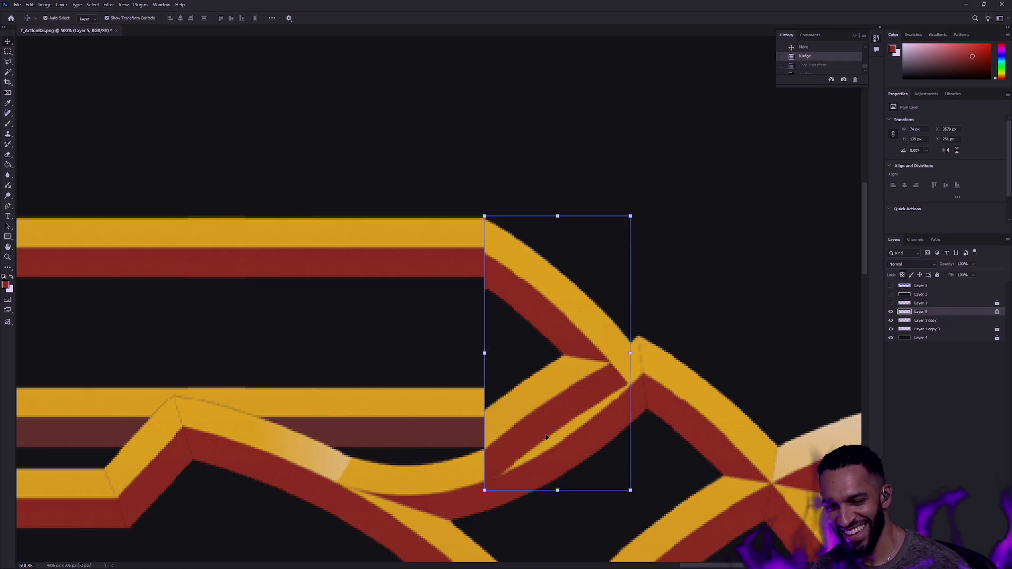
Step: Squash Layer 5's crossing strand piece shorter by pulling its bottom edge up
{"action": "left_click_drag", "start_coordinate": [558, 492], "coordinate": [563, 457]}
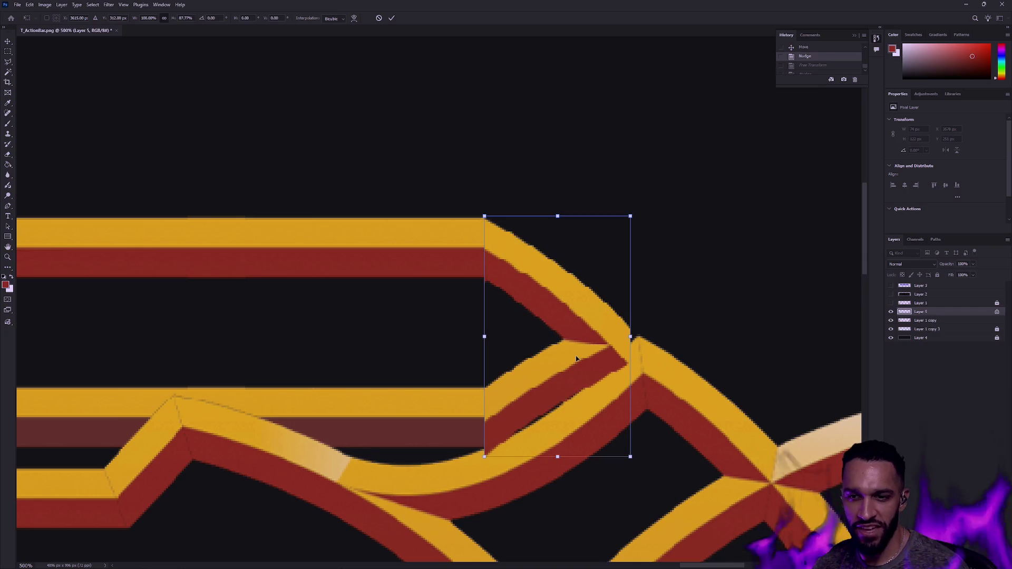
{"action": "key", "text": "Return"}
{"action": "key", "text": "m"}
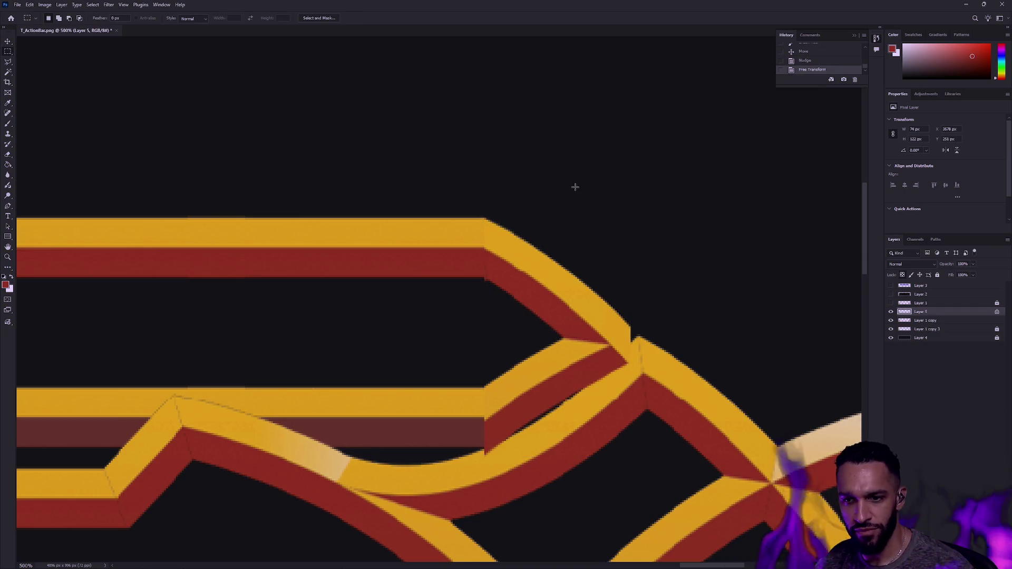
{"action": "key", "text": "v"}
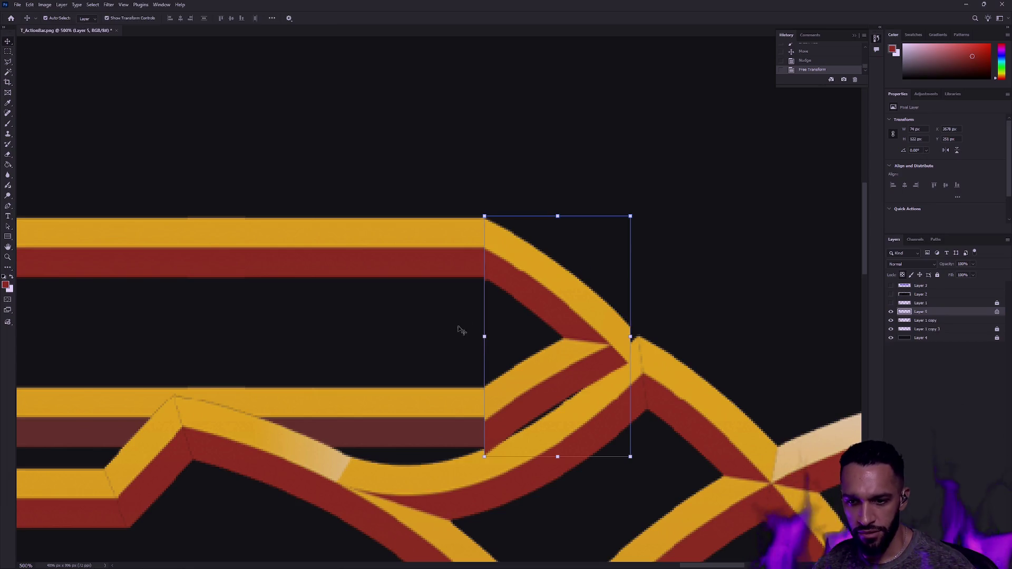
Step: Hide the lower curved strand layers, leaving only the chevron end of the two bars
{"action": "left_click", "coordinate": [698, 265]}
{"action": "left_click", "coordinate": [891, 311]}
{"action": "left_click", "coordinate": [892, 312]}
{"action": "left_click", "coordinate": [891, 320]}
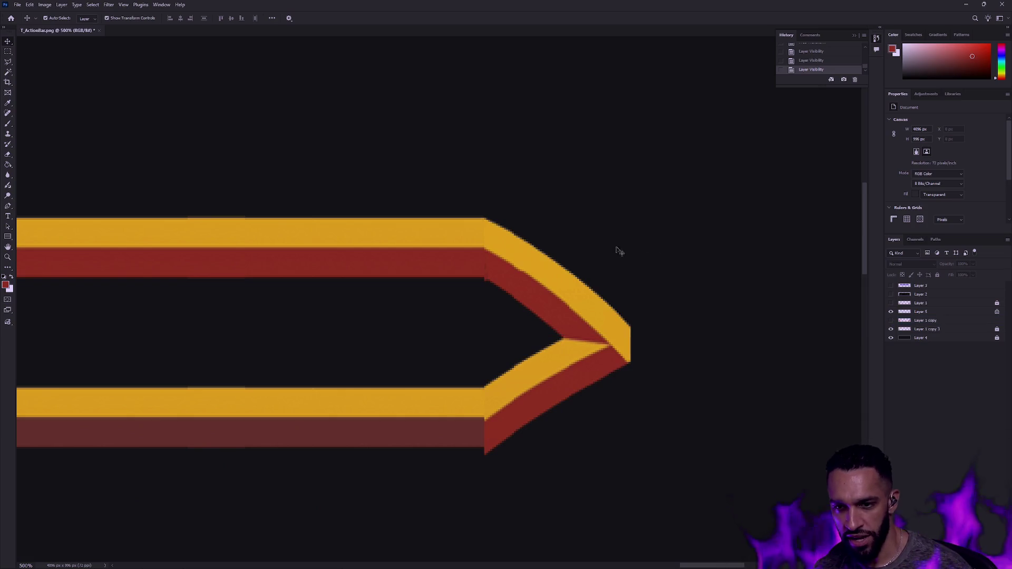
Step: Select the chevron tip layer in the Layers panel
{"action": "left_click", "coordinate": [580, 285]}
{"action": "left_click", "coordinate": [654, 286]}
{"action": "left_click", "coordinate": [921, 311]}
{"action": "left_click", "coordinate": [891, 311]}
{"action": "left_click", "coordinate": [891, 311]}
Step: Marquee the chevron's lower arm and squash it to about 93% height, then deselect
{"action": "key", "text": "m"}
{"action": "left_click_drag", "start_coordinate": [714, 489], "coordinate": [468, 343]}
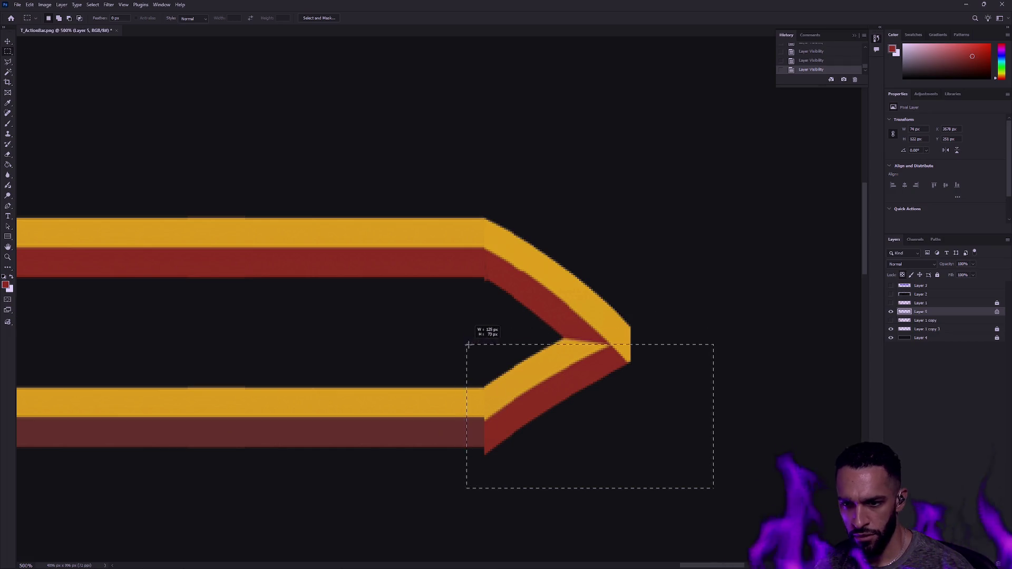
{"action": "left_click_drag", "start_coordinate": [468, 343], "coordinate": [482, 342]}
{"action": "key", "text": "ctrl+t"}
{"action": "left_click_drag", "start_coordinate": [595, 488], "coordinate": [597, 478]}
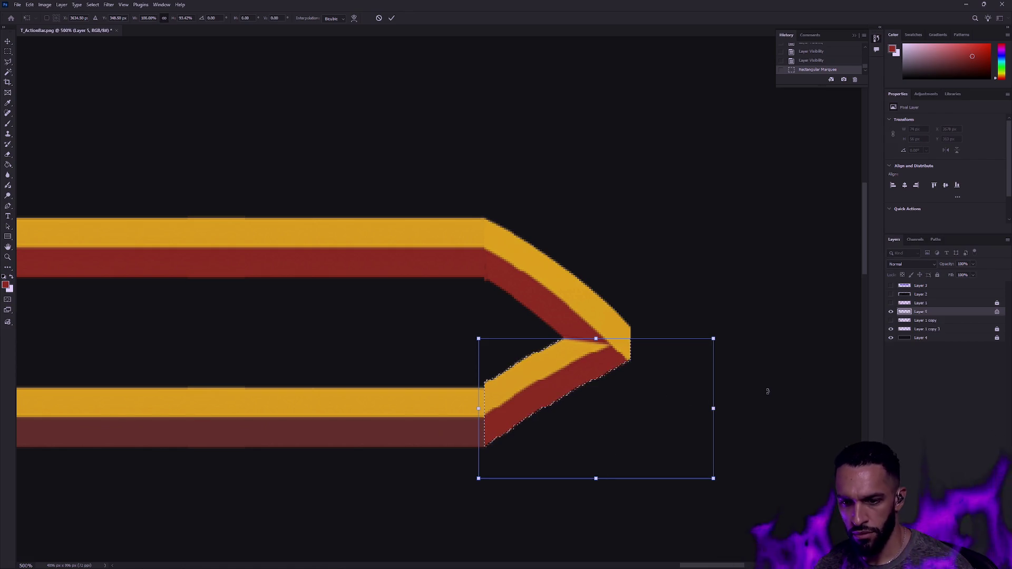
{"action": "key", "text": "Return"}
{"action": "key", "text": "ctrl+d"}
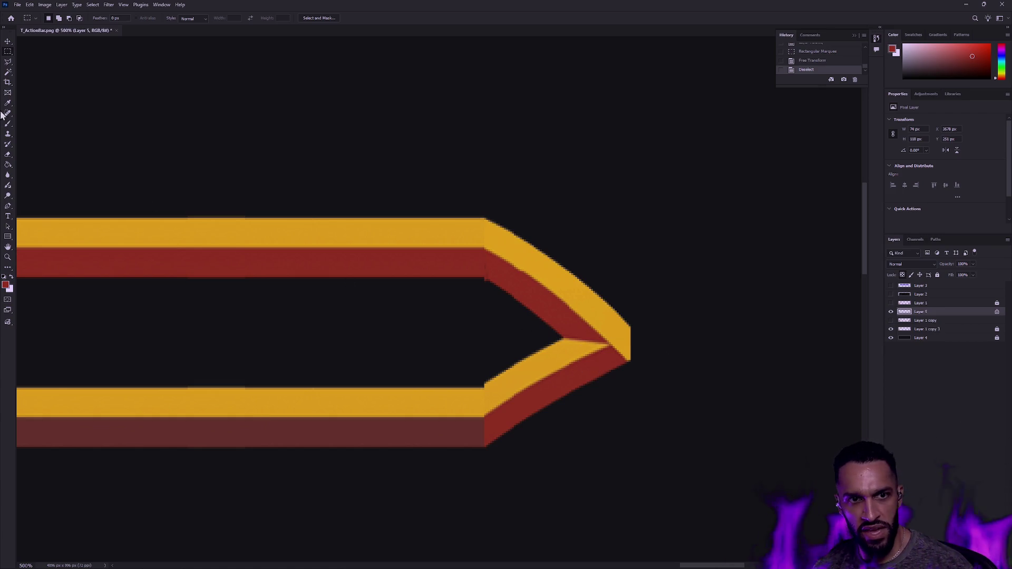
Step: Delete a triangular area at the chevron's inner corner using the Polygonal Lasso
{"action": "left_click", "coordinate": [9, 63]}
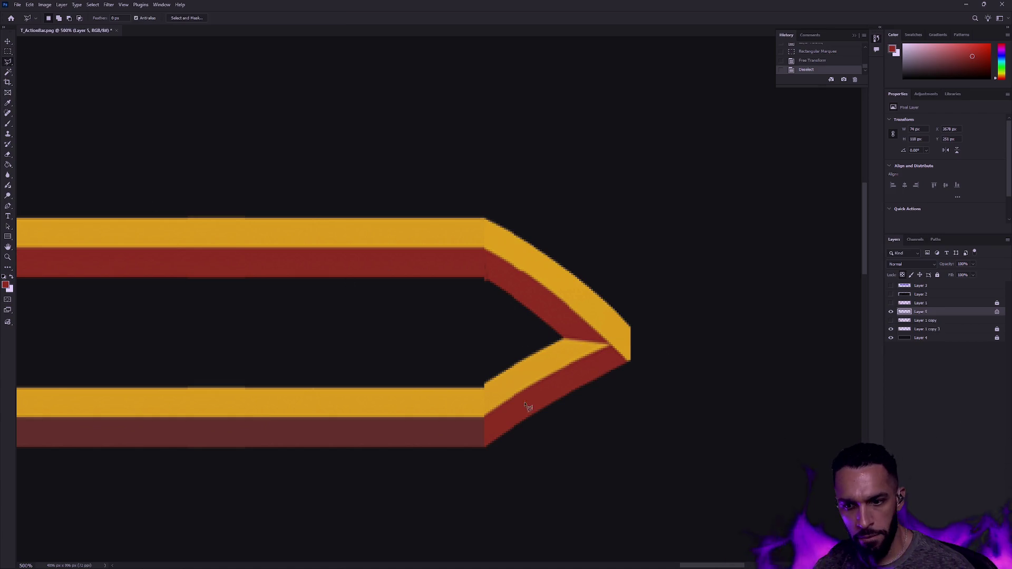
{"action": "left_click", "coordinate": [484, 388]}
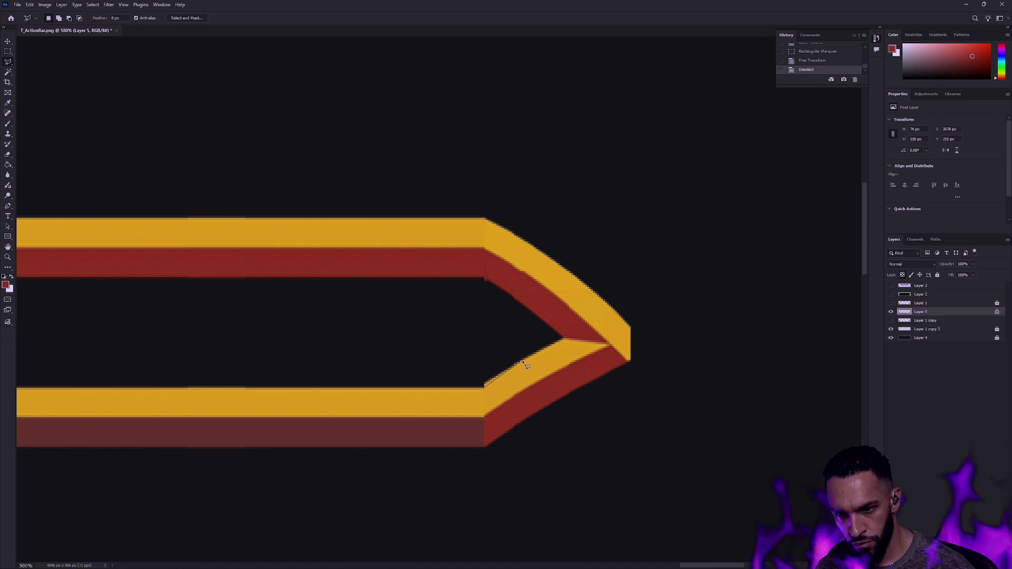
{"action": "left_click", "coordinate": [542, 345]}
{"action": "left_click", "coordinate": [457, 348]}
{"action": "left_click", "coordinate": [485, 388]}
{"action": "key", "text": "Delete"}
{"action": "key", "text": "ctrl+d"}
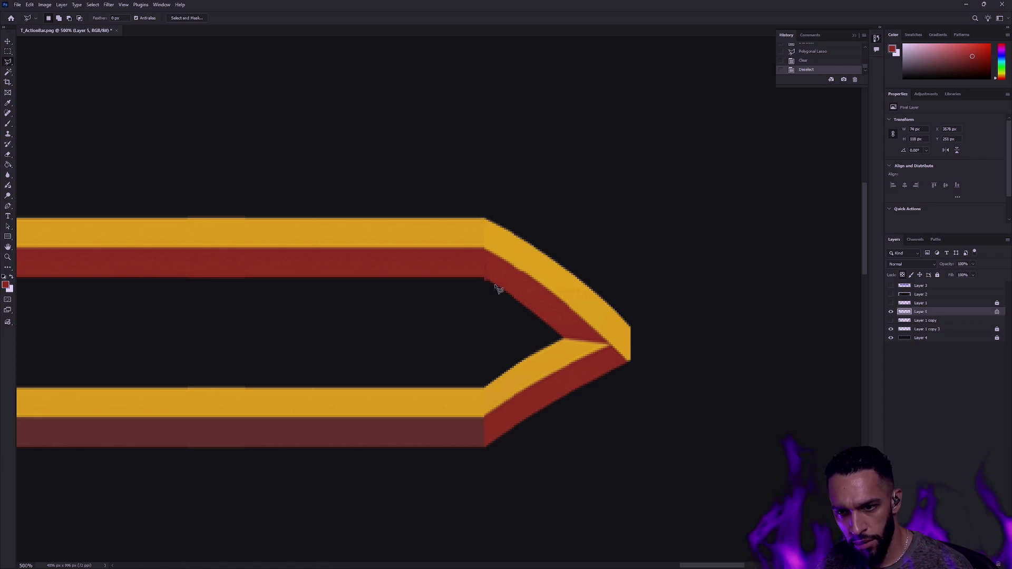
Step: Cut away the red notch at the inner corner and clear the selection
{"action": "left_click", "coordinate": [469, 287]}
{"action": "key", "text": "Delete"}
{"action": "left_click", "coordinate": [499, 298]}
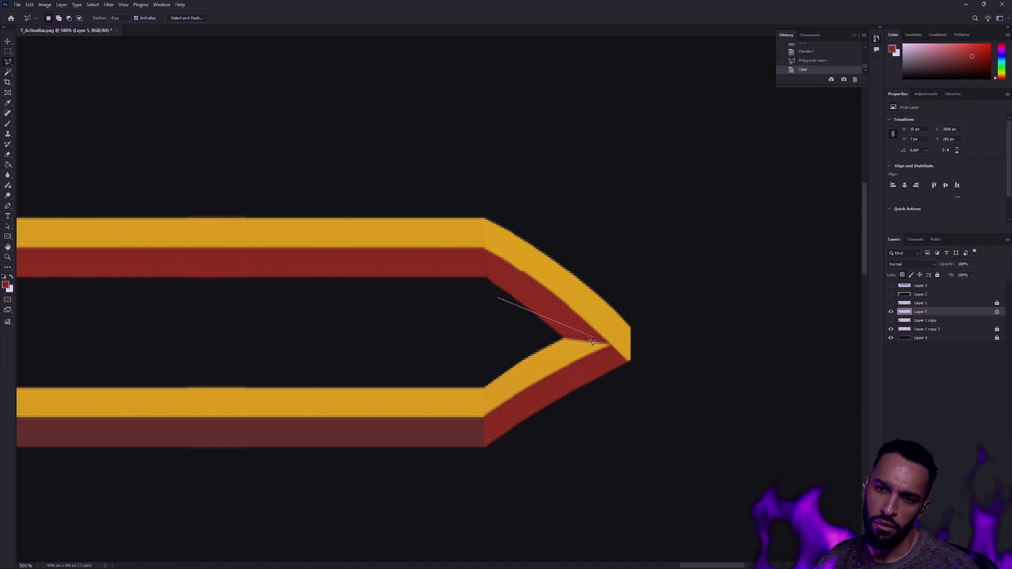
{"action": "scroll", "coordinate": [528, 306], "scroll_direction": "left", "scroll_amount": 2}
{"action": "key", "text": "ctrl+d"}
{"action": "key", "text": "m"}
{"action": "key", "text": "v"}
{"action": "left_click", "coordinate": [491, 170]}
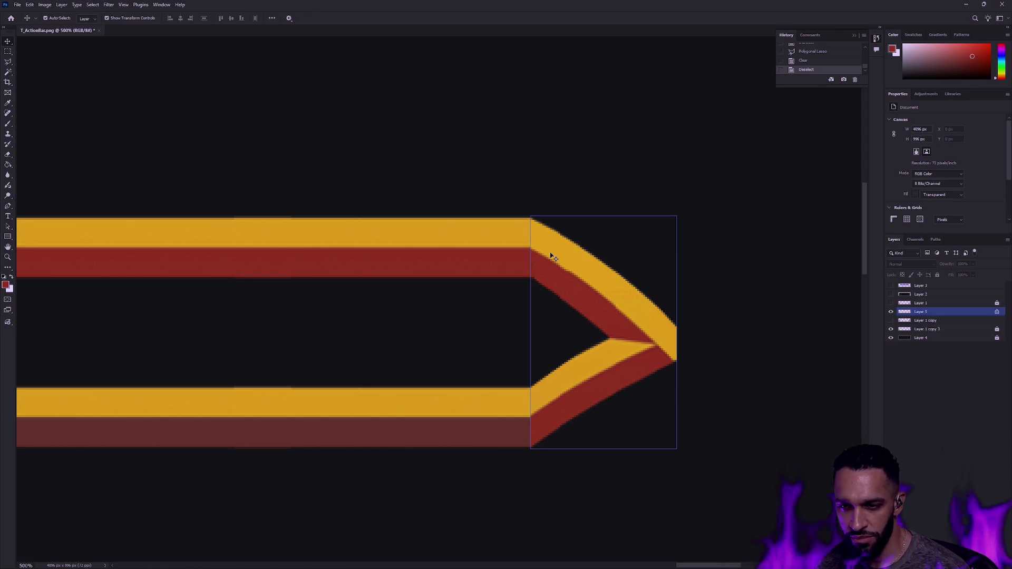
{"action": "left_click", "coordinate": [606, 300]}
{"action": "left_click", "coordinate": [722, 257]}
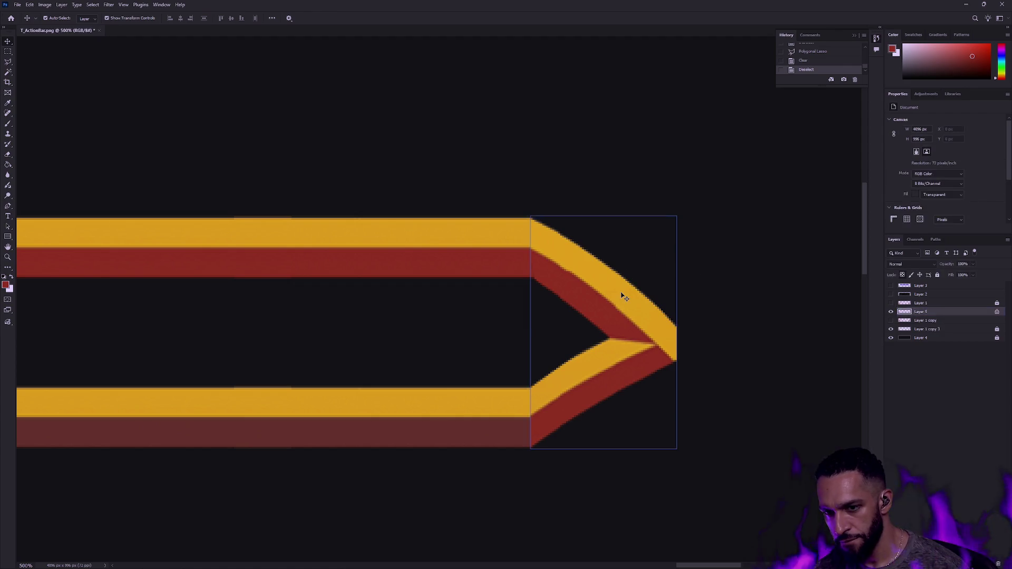
{"action": "left_click", "coordinate": [590, 284]}
{"action": "left_click", "coordinate": [727, 283]}
{"action": "left_click", "coordinate": [600, 289]}
{"action": "left_click", "coordinate": [126, 222]}
{"action": "left_click", "coordinate": [8, 257]}
{"action": "left_click", "coordinate": [546, 275]}
{"action": "scroll", "coordinate": [544, 294], "scroll_direction": "down", "scroll_amount": 2}
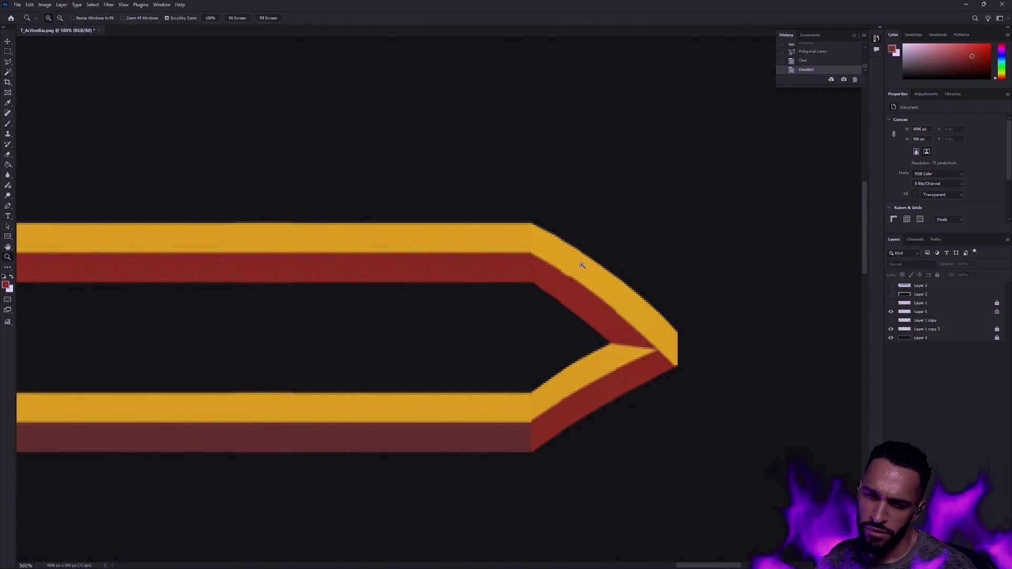
{"action": "left_click", "coordinate": [923, 312]}
{"action": "key", "text": "ctrl+comma"}
{"action": "key", "text": "ctrl+comma"}
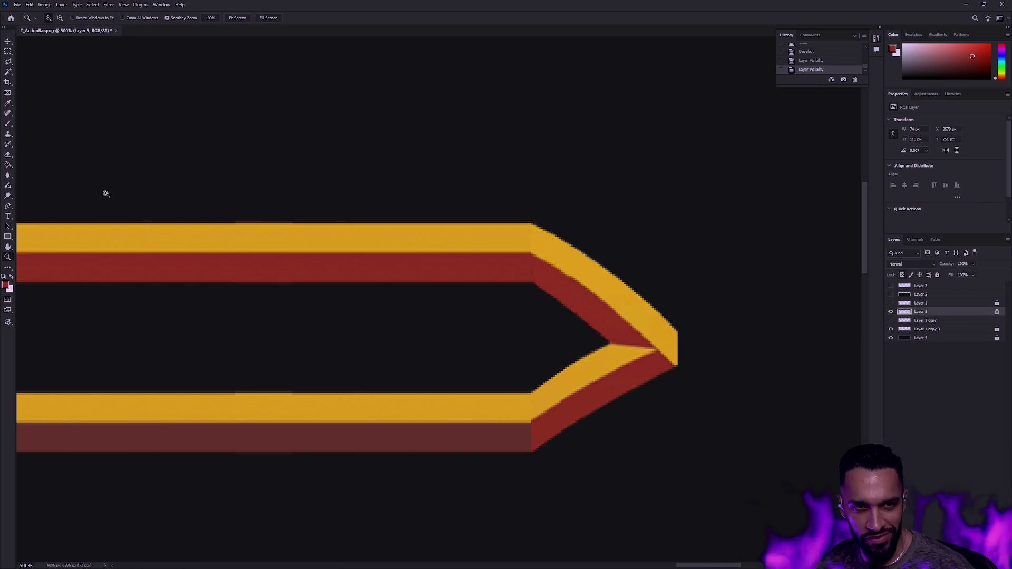
Step: Paint small red brush touch-ups along the chevron's edge
{"action": "key", "text": "b"}
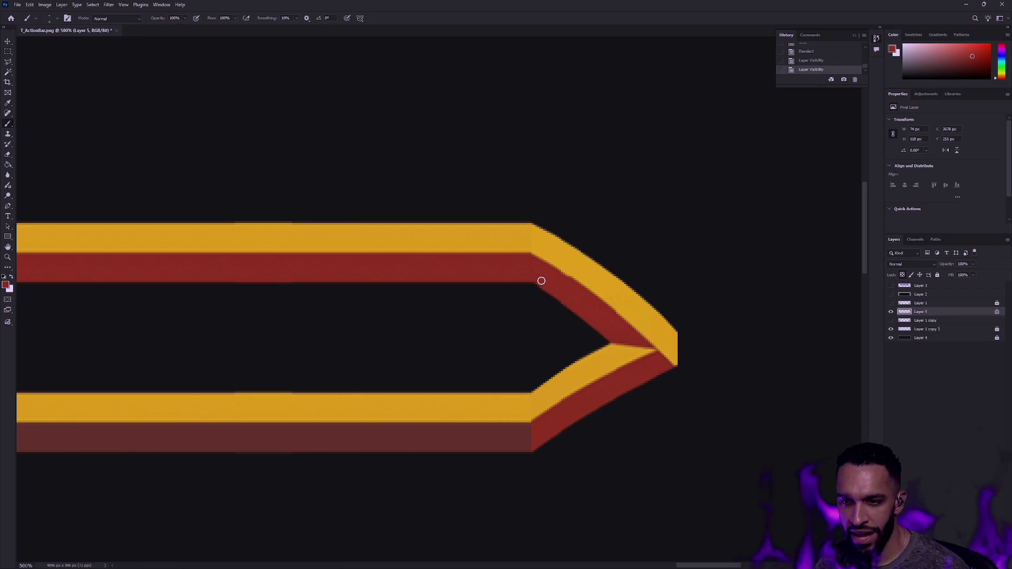
{"action": "left_click", "coordinate": [538, 276]}
{"action": "key", "text": "ctrl+z"}
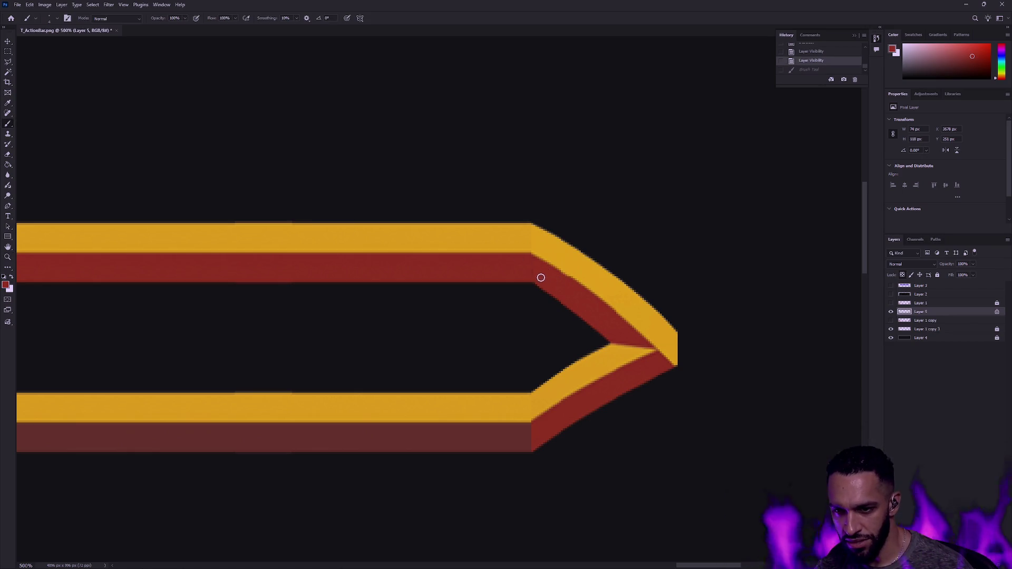
{"action": "left_click", "coordinate": [539, 274]}
{"action": "left_click", "coordinate": [533, 265]}
{"action": "left_click", "coordinate": [534, 267]}
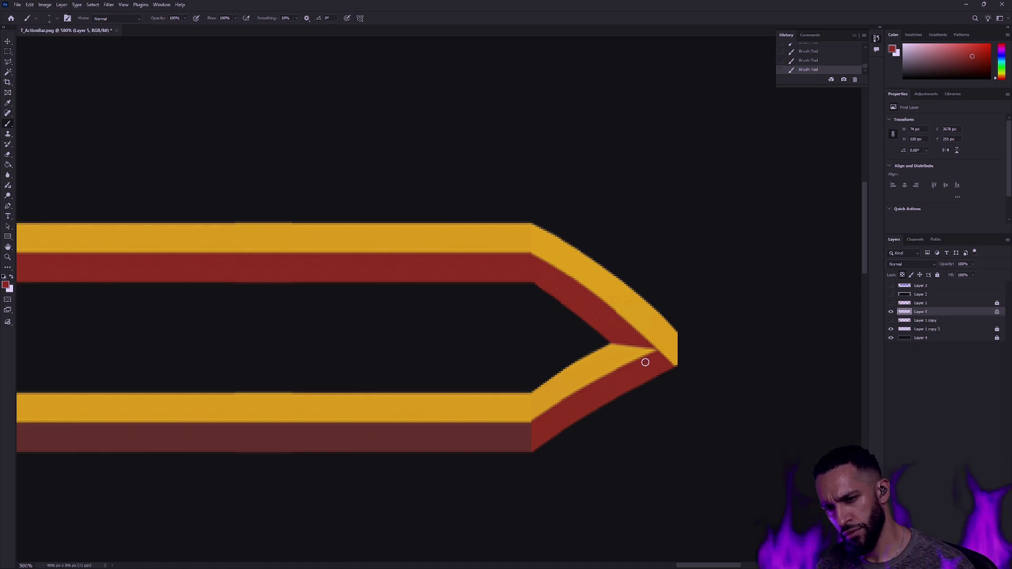
Step: Lasso and delete the stray red pixels along the chevron's inner edge
{"action": "key", "text": "e"}
{"action": "left_click", "coordinate": [8, 61]}
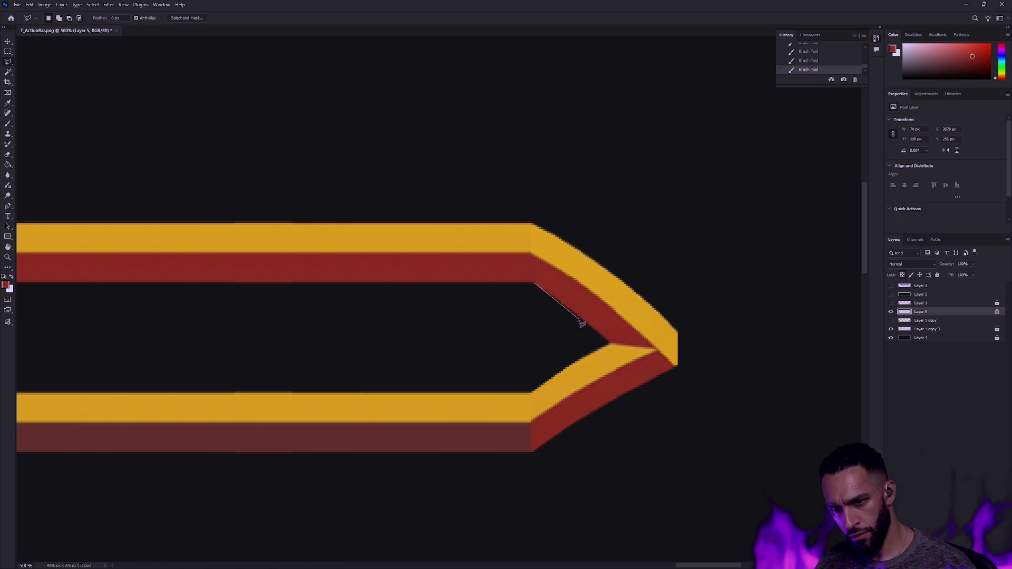
{"action": "left_click", "coordinate": [596, 331]}
{"action": "double_click", "coordinate": [603, 343]}
{"action": "key", "text": "Delete"}
{"action": "key", "text": "ctrl+d"}
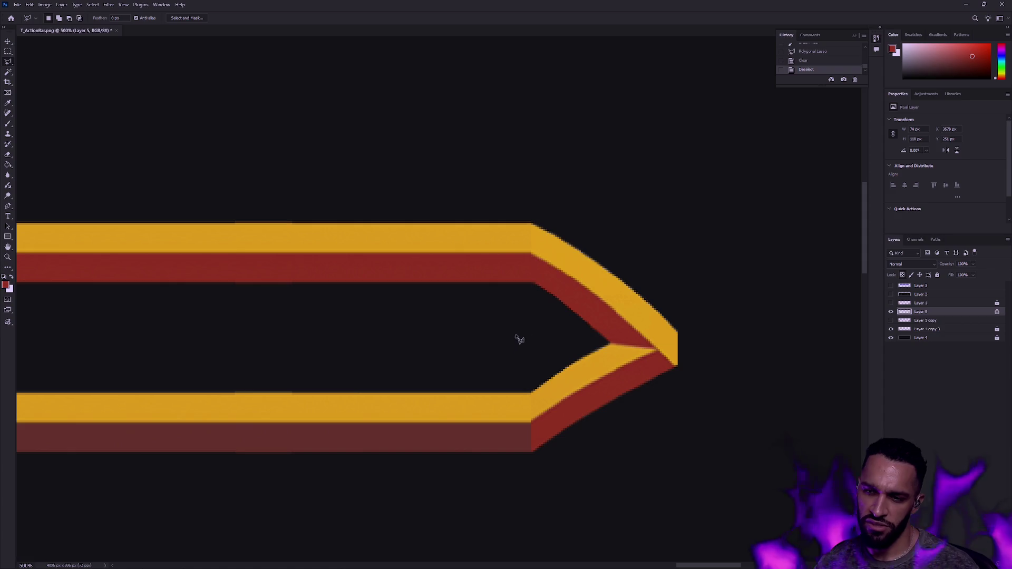
{"action": "key", "text": "v"}
{"action": "key", "text": "m"}
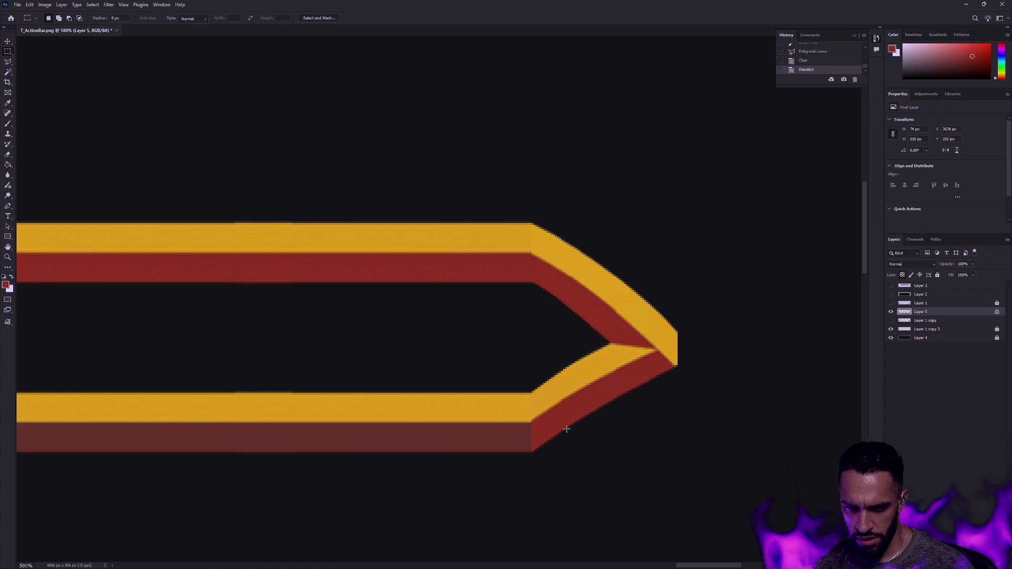
Step: Try a darker Paint Bucket fill on the lower red strip and undo it
{"action": "key", "text": "i"}
{"action": "key", "text": "b"}
{"action": "key", "text": "g"}
{"action": "left_click", "coordinate": [593, 398]}
{"action": "key", "text": "ctrl+z"}
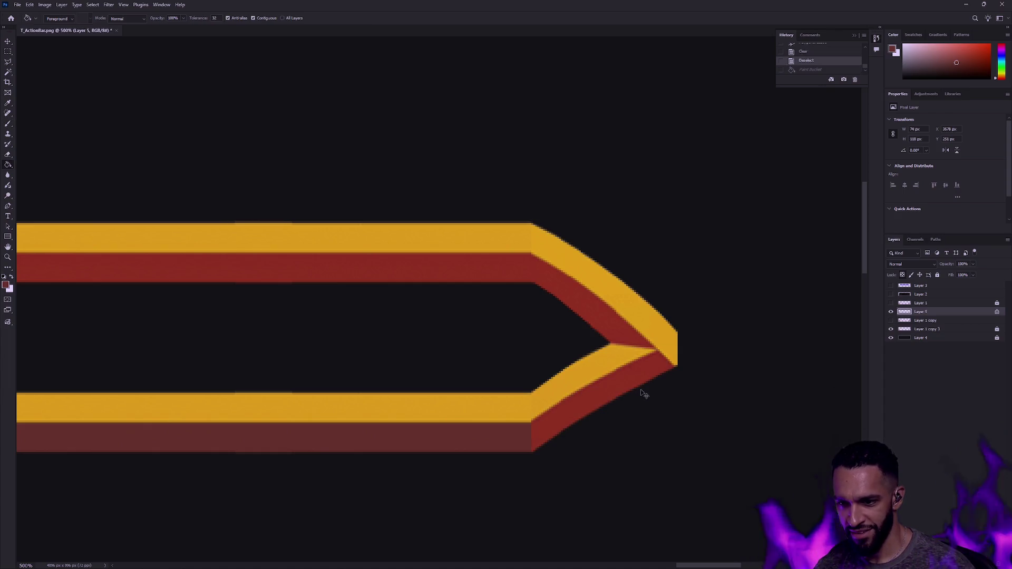
{"action": "left_click", "coordinate": [580, 402]}
{"action": "key", "text": "ctrl+z"}
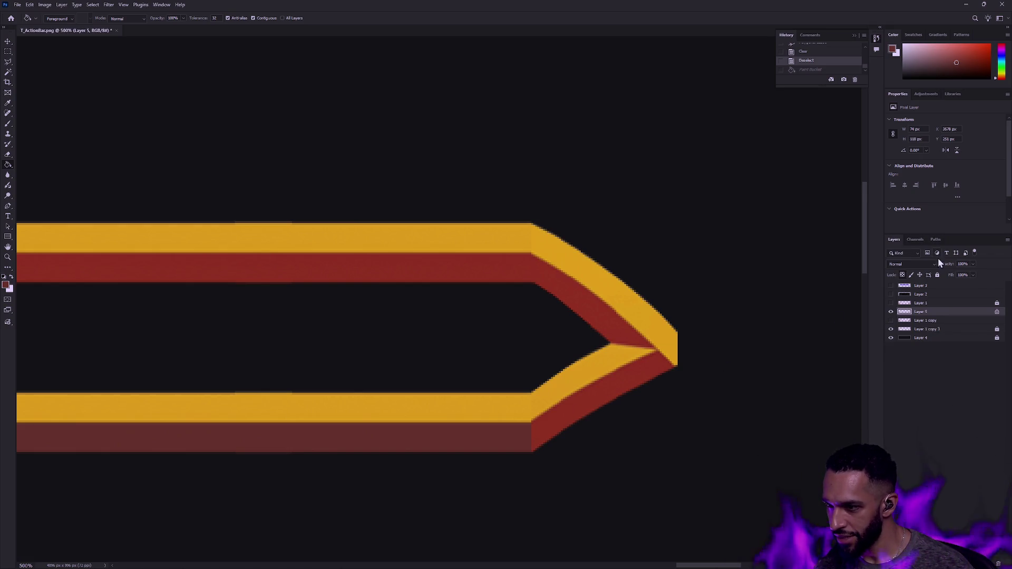
Step: Lock Layer 5, dismiss the locked-layer warnings, then unlock it again
{"action": "left_click", "coordinate": [937, 275]}
{"action": "key", "text": "b"}
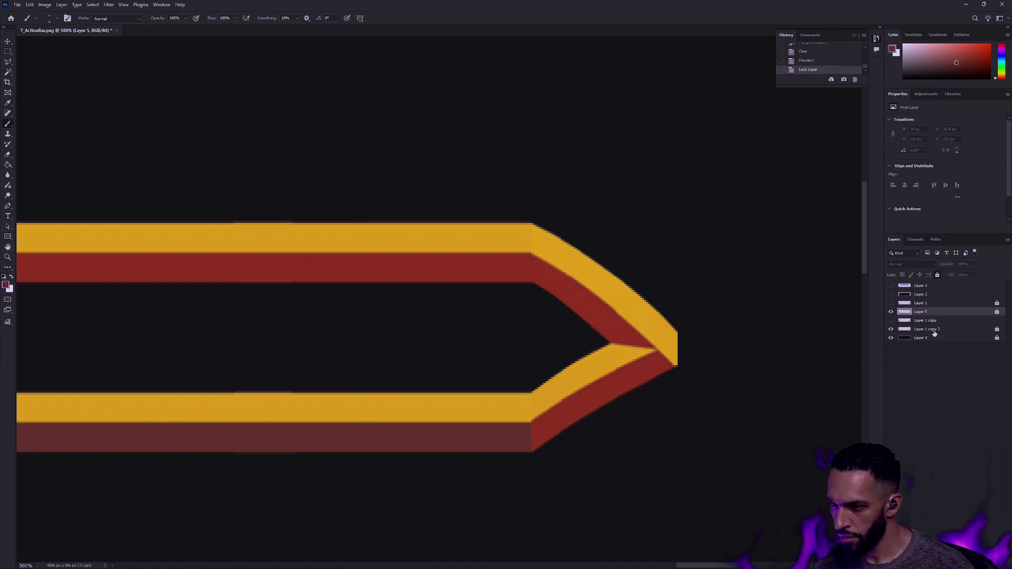
{"action": "left_click", "coordinate": [565, 424]}
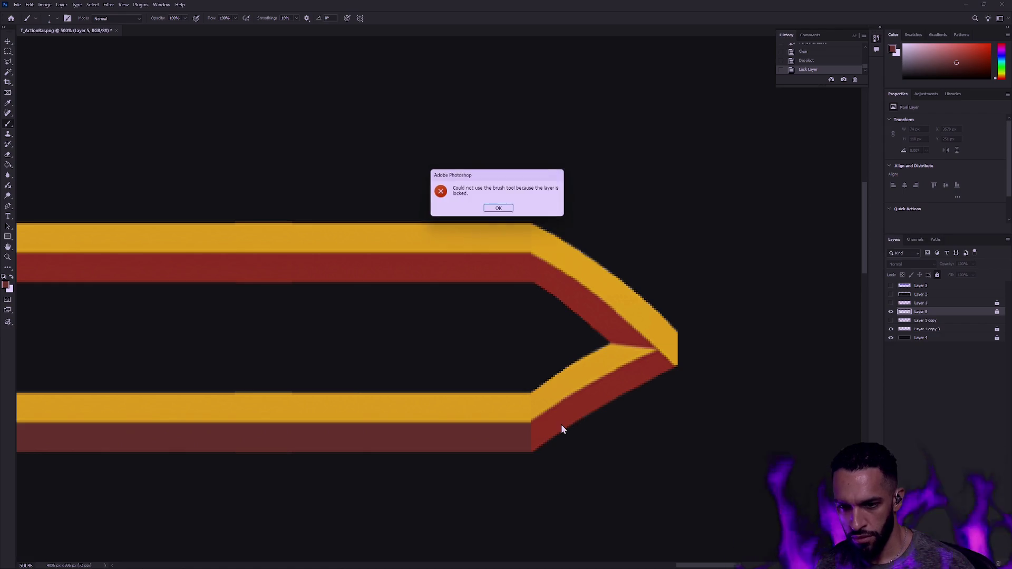
{"action": "key", "text": "Return"}
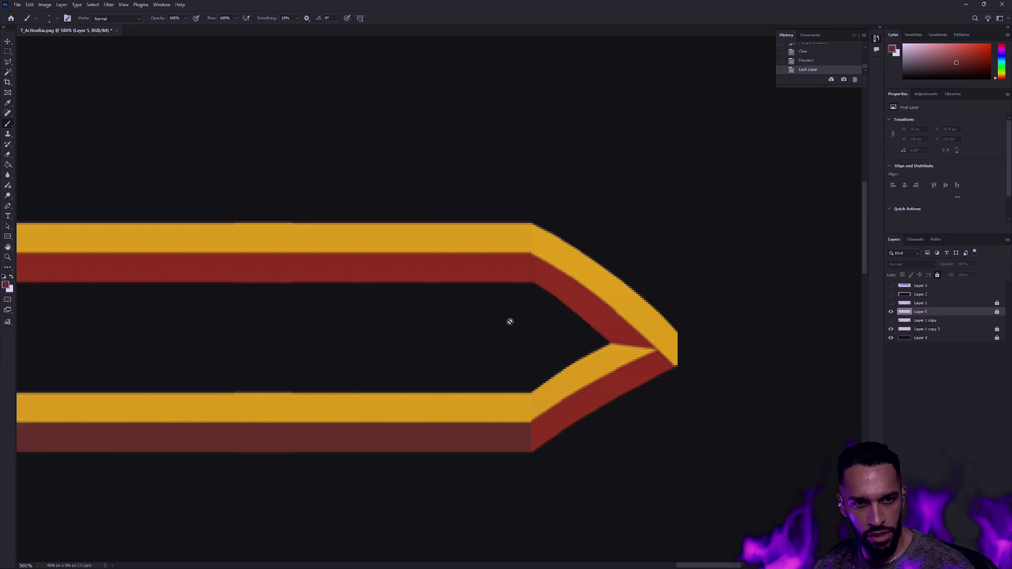
{"action": "left_click", "coordinate": [892, 312]}
{"action": "left_click", "coordinate": [891, 312]}
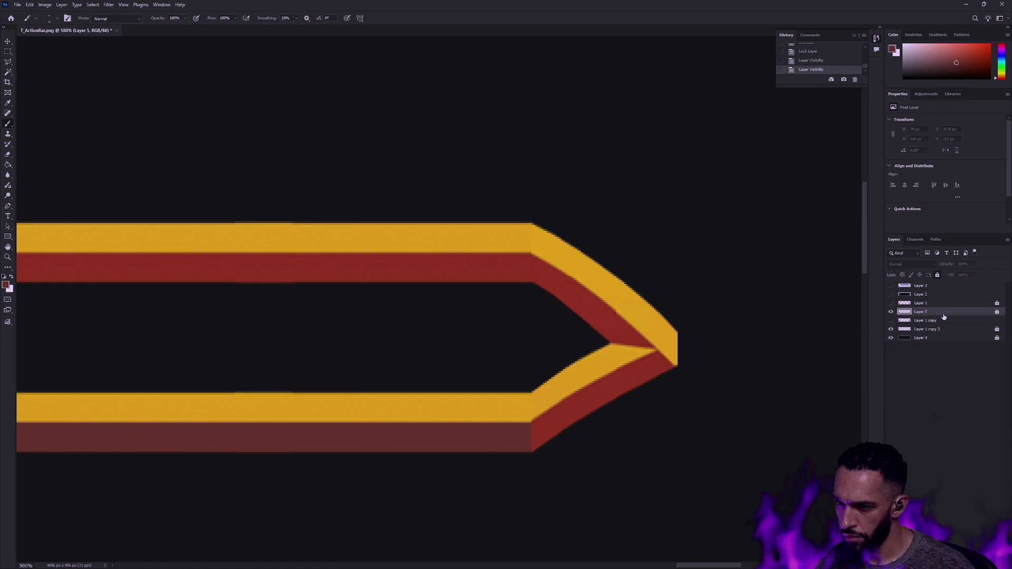
{"action": "left_click", "coordinate": [577, 406]}
{"action": "key", "text": "Return"}
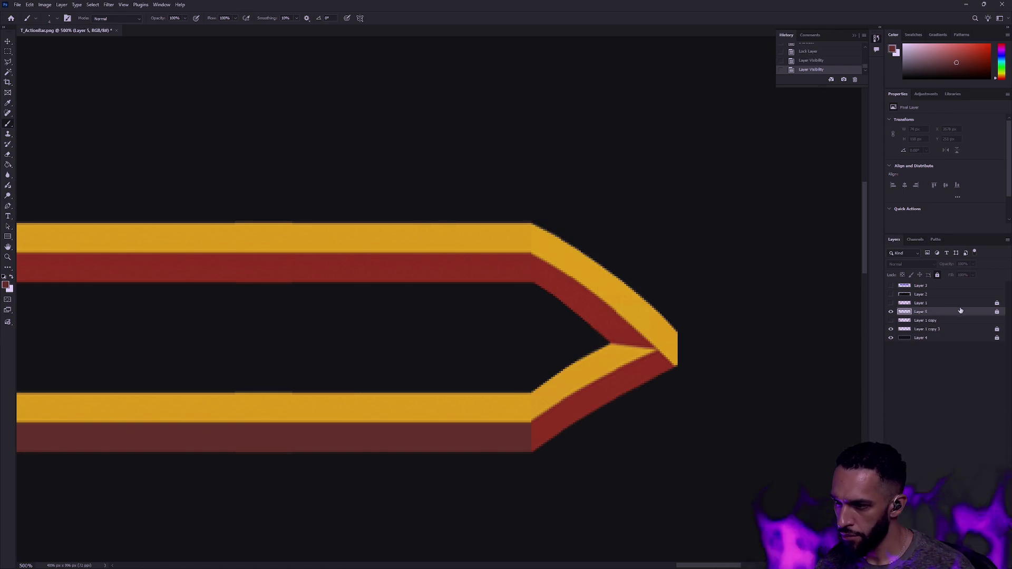
{"action": "left_click", "coordinate": [938, 274]}
{"action": "left_click", "coordinate": [938, 275]}
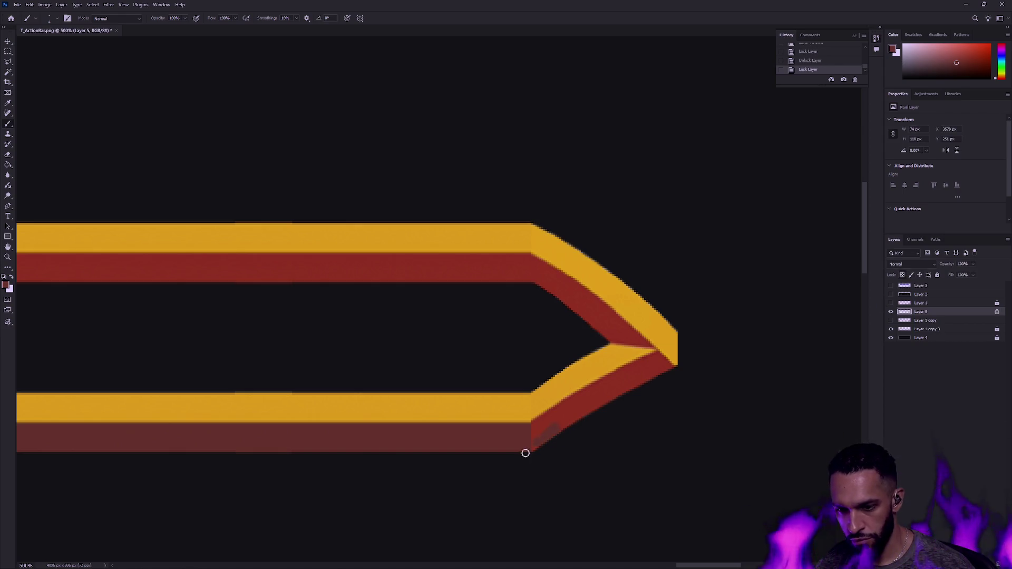
Step: Paint red along the lower diagonal near the arrow tip, undoing the last stroke
{"action": "left_click_drag", "start_coordinate": [587, 413], "coordinate": [604, 409]}
{"action": "left_click_drag", "start_coordinate": [658, 355], "coordinate": [667, 357]}
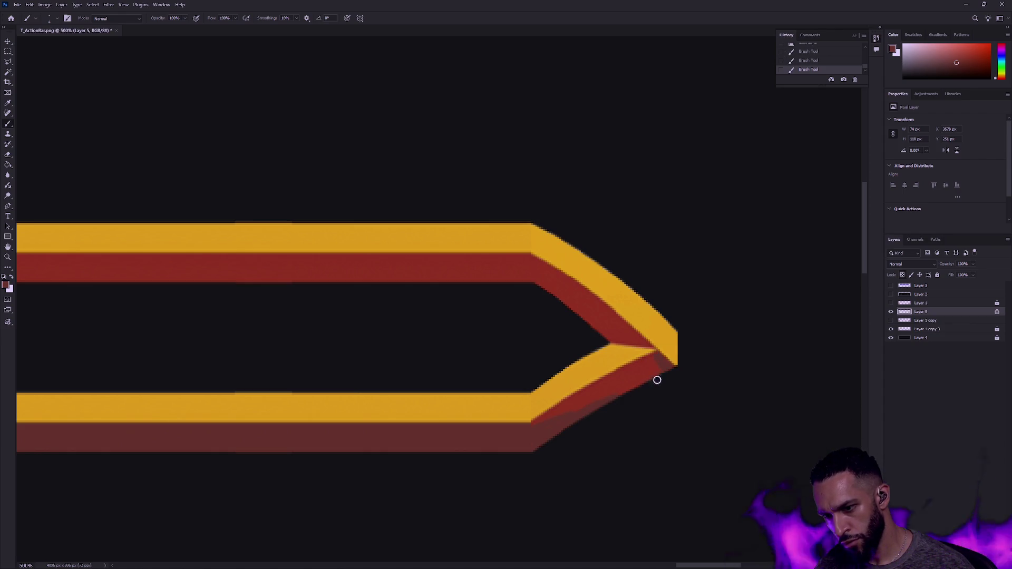
{"action": "left_click_drag", "start_coordinate": [649, 355], "coordinate": [621, 377]}
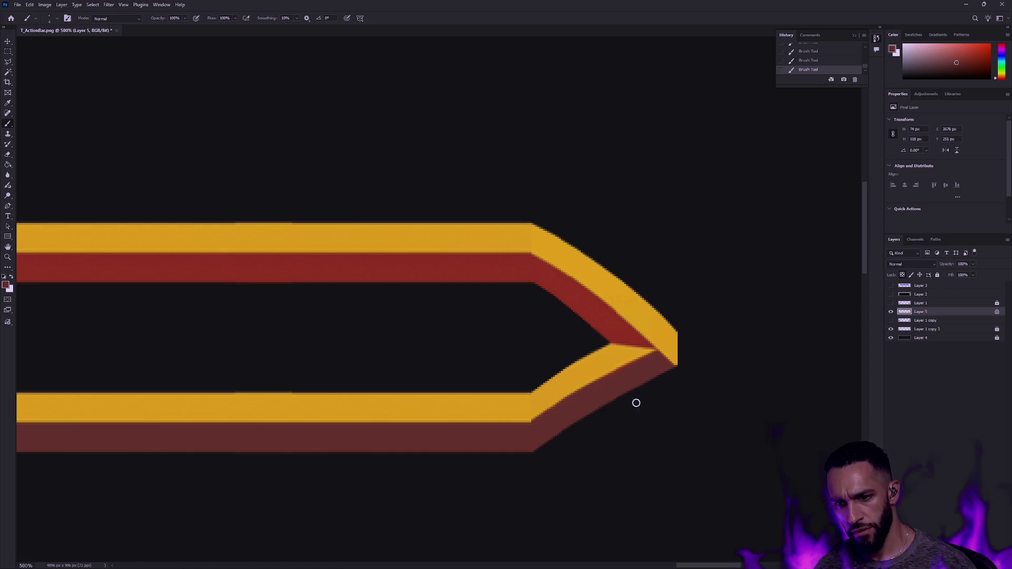
{"action": "left_click", "coordinate": [551, 390], "text": "alt"}
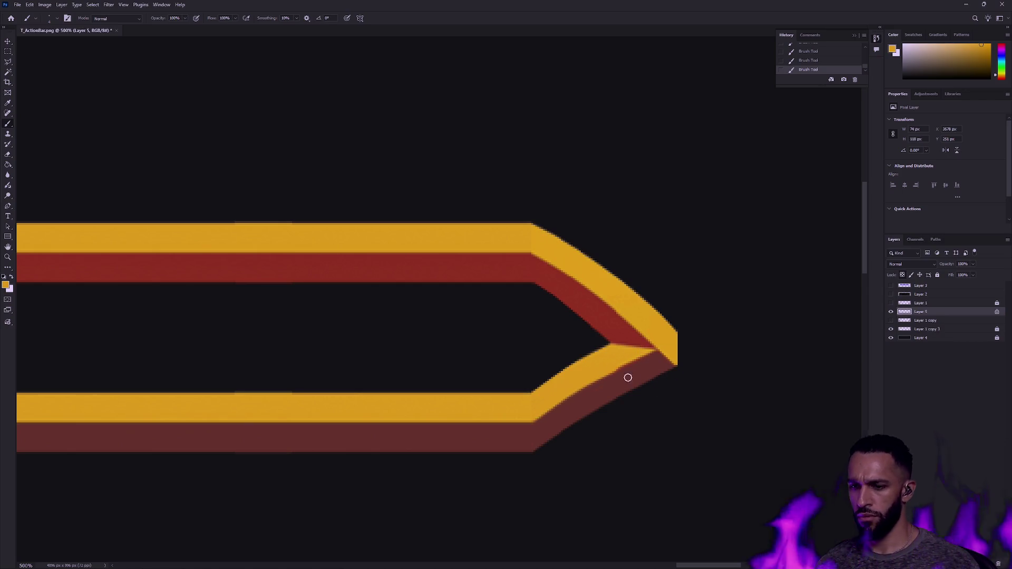
{"action": "key", "text": "ctrl+z"}
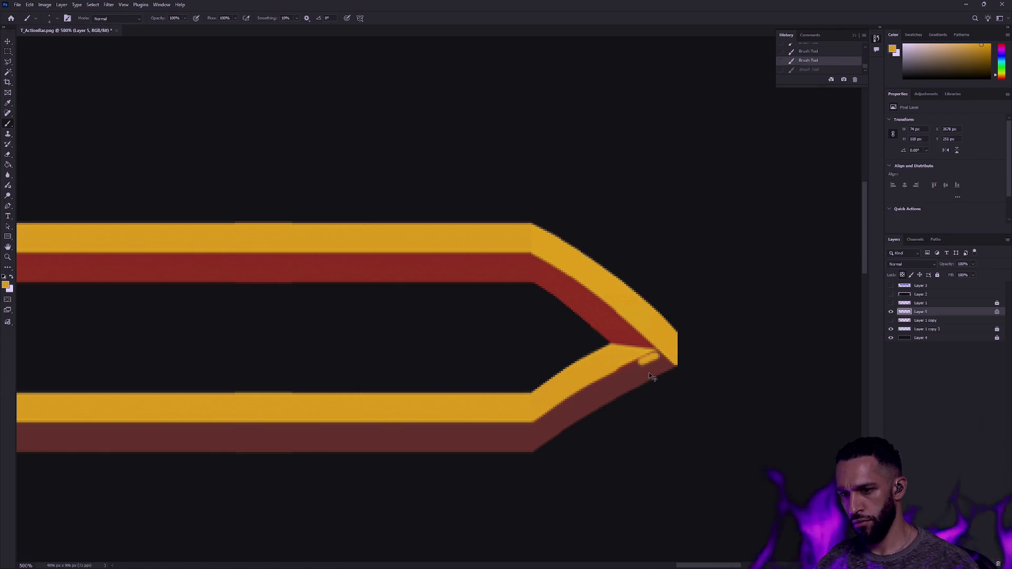
Step: Sample the maroon stripe and paint it into the inner arrow tip, then resample orange and red
{"action": "left_click", "coordinate": [592, 395], "text": "alt"}
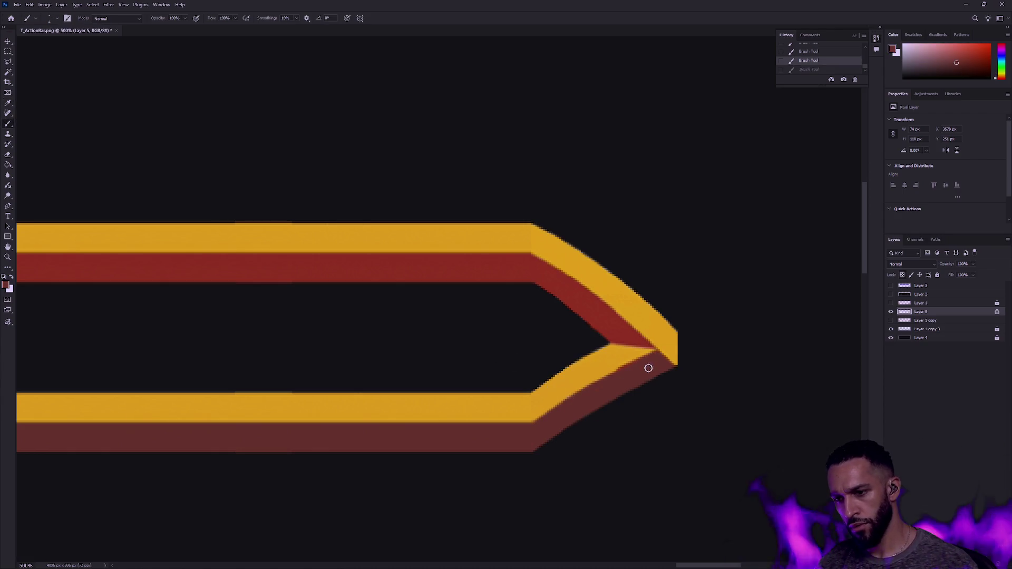
{"action": "left_click_drag", "start_coordinate": [655, 356], "coordinate": [639, 357]}
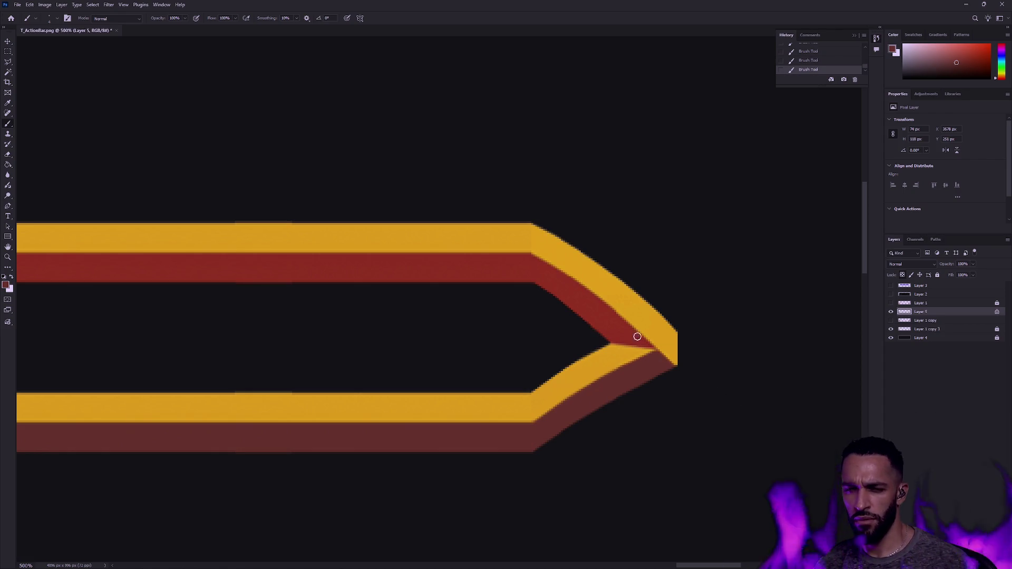
{"action": "left_click", "coordinate": [522, 240], "text": "alt"}
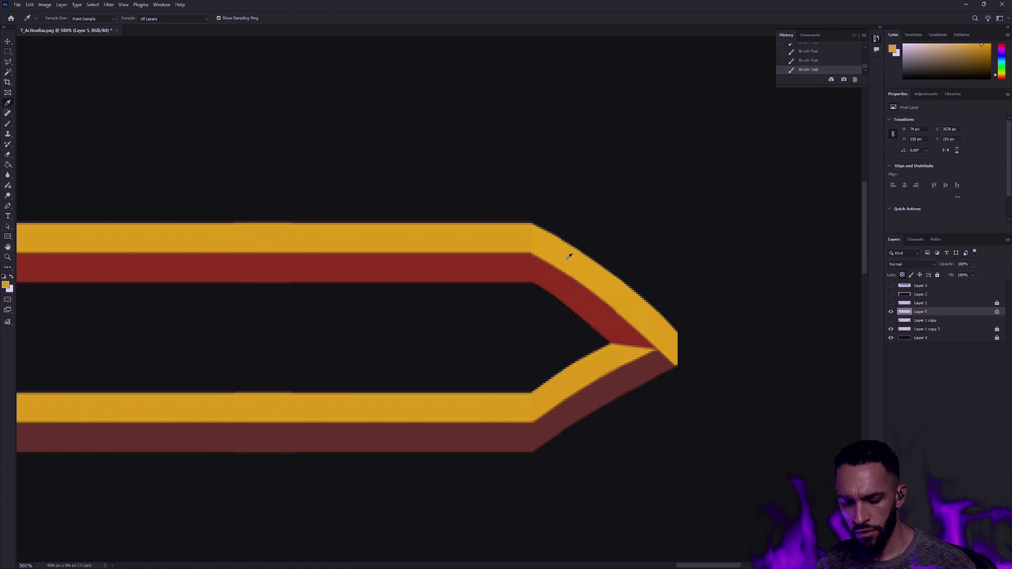
{"action": "left_click", "coordinate": [541, 274], "text": "alt"}
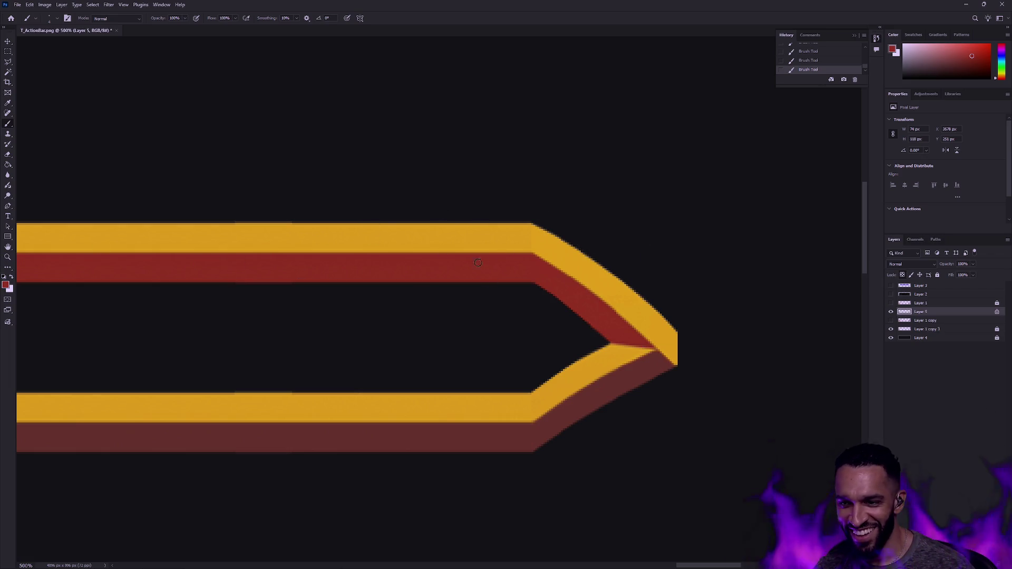
Step: Zoom out and show the hidden ornate frame layers with the purple gems
{"action": "key", "text": "z"}
{"action": "scroll", "coordinate": [433, 295], "scroll_direction": "down", "scroll_amount": 5}
{"action": "scroll", "coordinate": [549, 278], "scroll_direction": "left", "scroll_amount": 3}
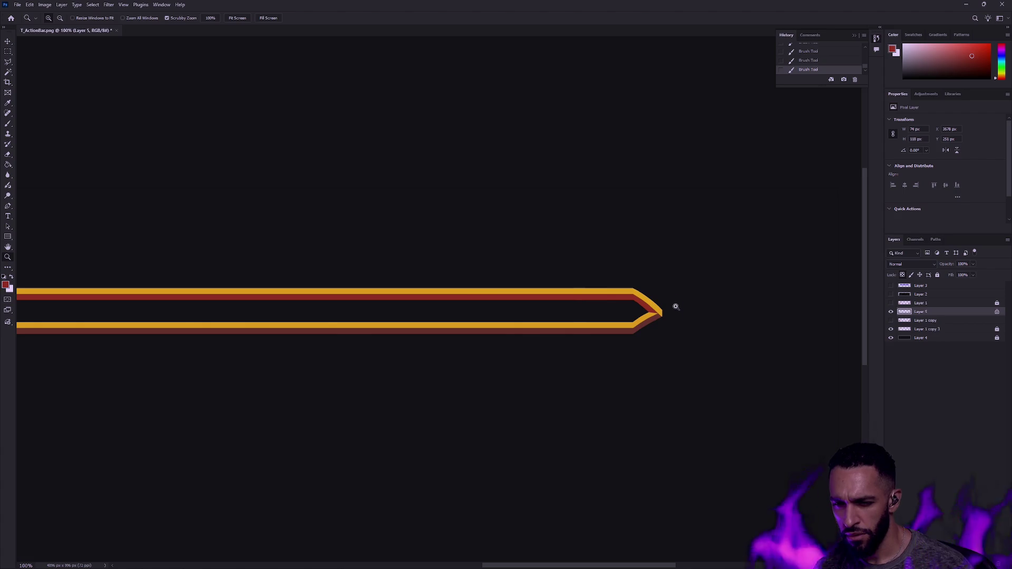
{"action": "scroll", "coordinate": [665, 308], "scroll_direction": "up", "scroll_amount": 2}
{"action": "scroll", "coordinate": [664, 311], "scroll_direction": "up", "scroll_amount": 1}
{"action": "scroll", "coordinate": [660, 311], "scroll_direction": "up", "scroll_amount": 2}
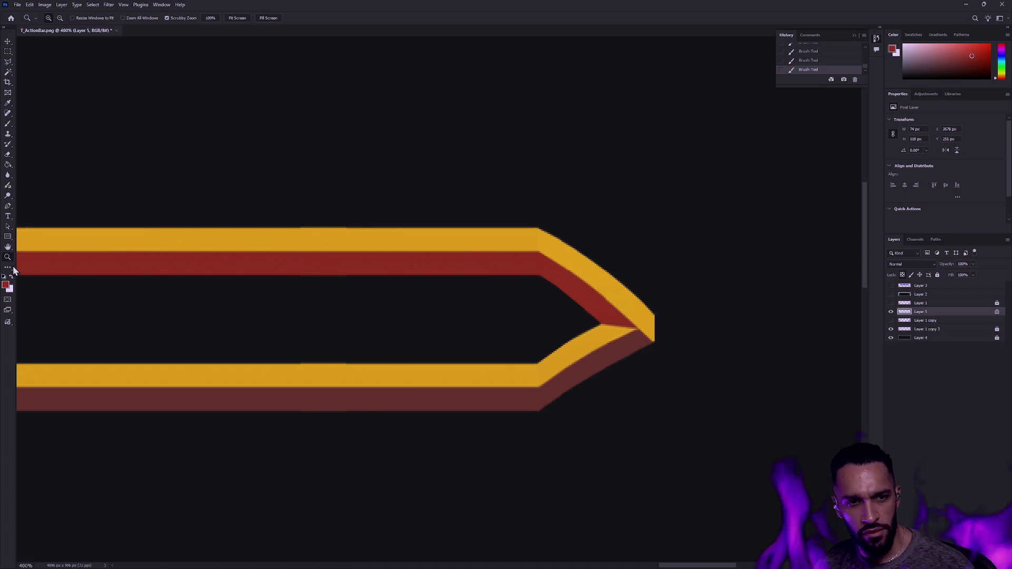
{"action": "scroll", "coordinate": [429, 295], "scroll_direction": "down", "scroll_amount": 2}
{"action": "scroll", "coordinate": [343, 319], "scroll_direction": "down", "scroll_amount": 1}
{"action": "scroll", "coordinate": [340, 318], "scroll_direction": "down", "scroll_amount": 2}
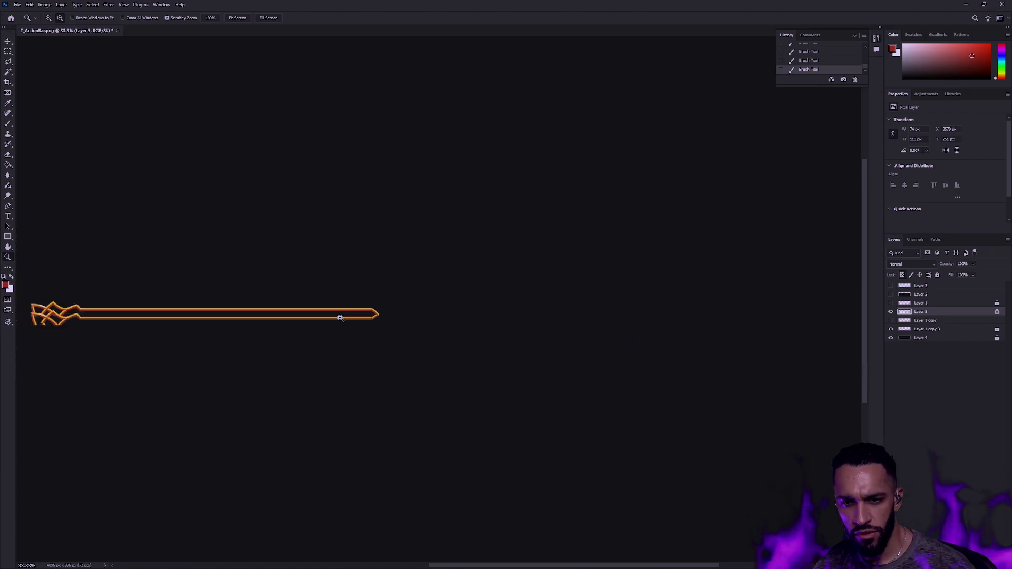
{"action": "left_click_drag", "start_coordinate": [289, 314], "coordinate": [411, 321]}
{"action": "scroll", "coordinate": [425, 319], "scroll_direction": "up", "scroll_amount": 1}
{"action": "scroll", "coordinate": [424, 319], "scroll_direction": "up", "scroll_amount": 1}
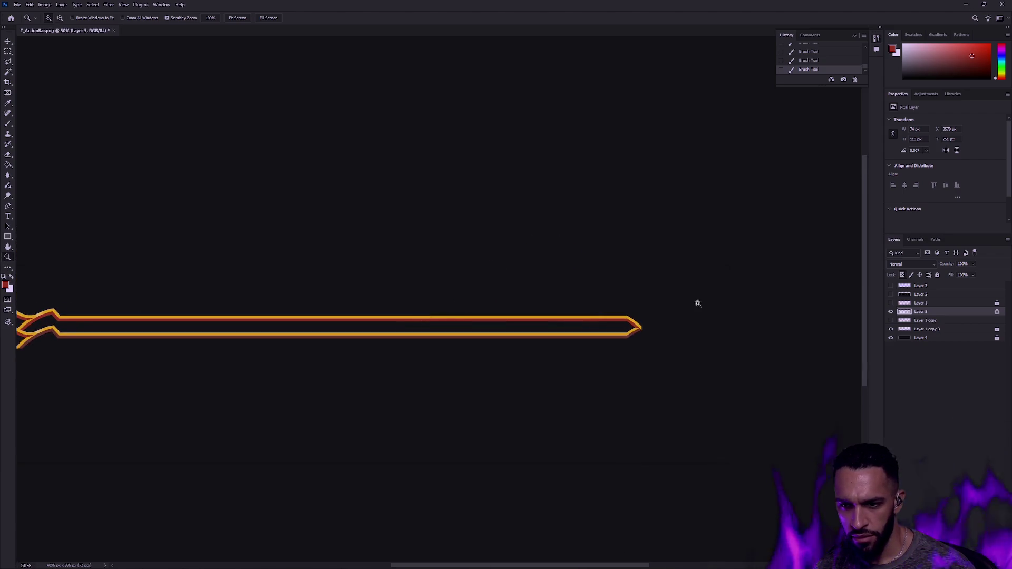
{"action": "left_click", "coordinate": [892, 325]}
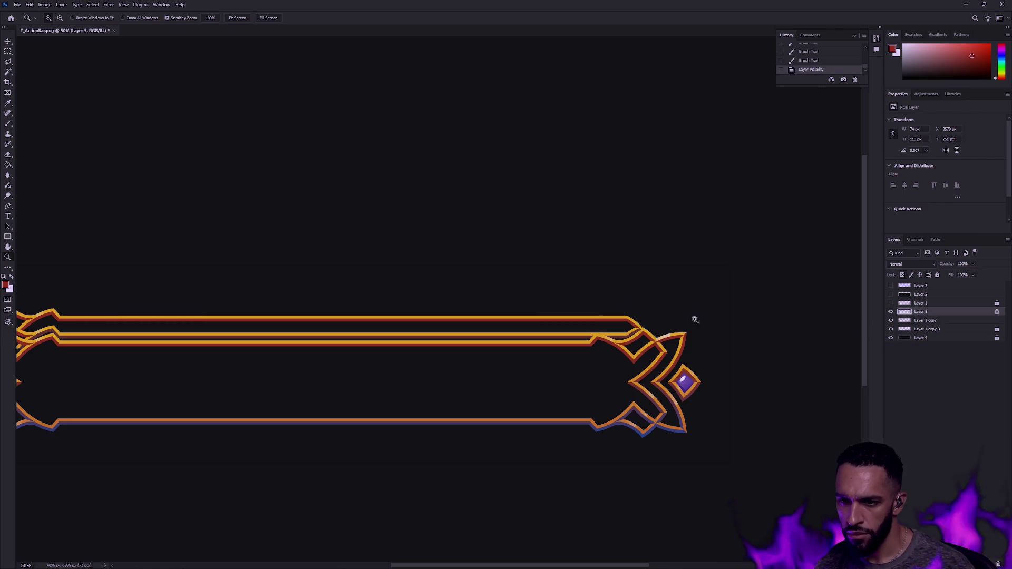
{"action": "scroll", "coordinate": [686, 303], "scroll_direction": "left", "scroll_amount": 3}
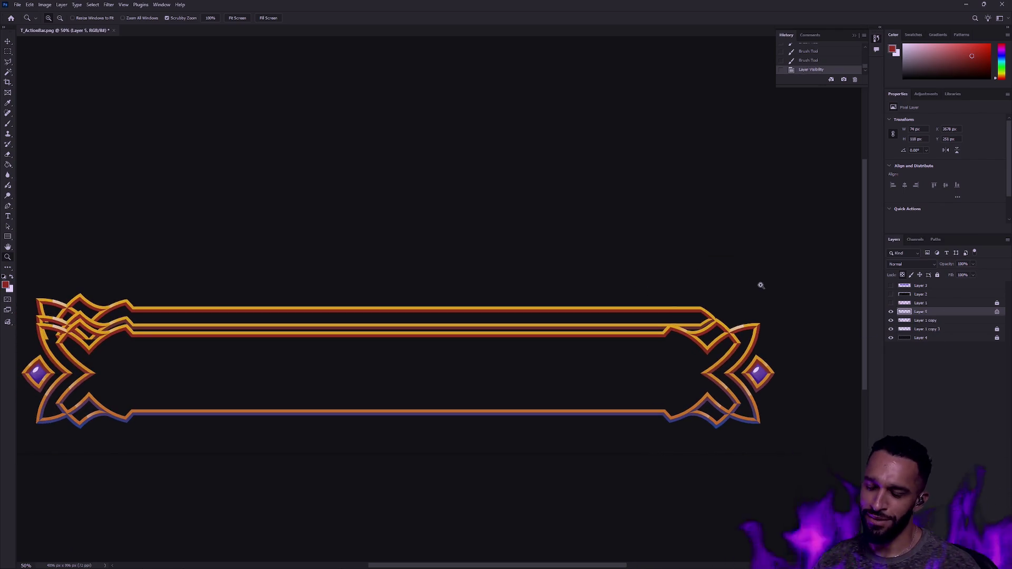
{"action": "scroll", "coordinate": [685, 282], "scroll_direction": "down", "scroll_amount": 1}
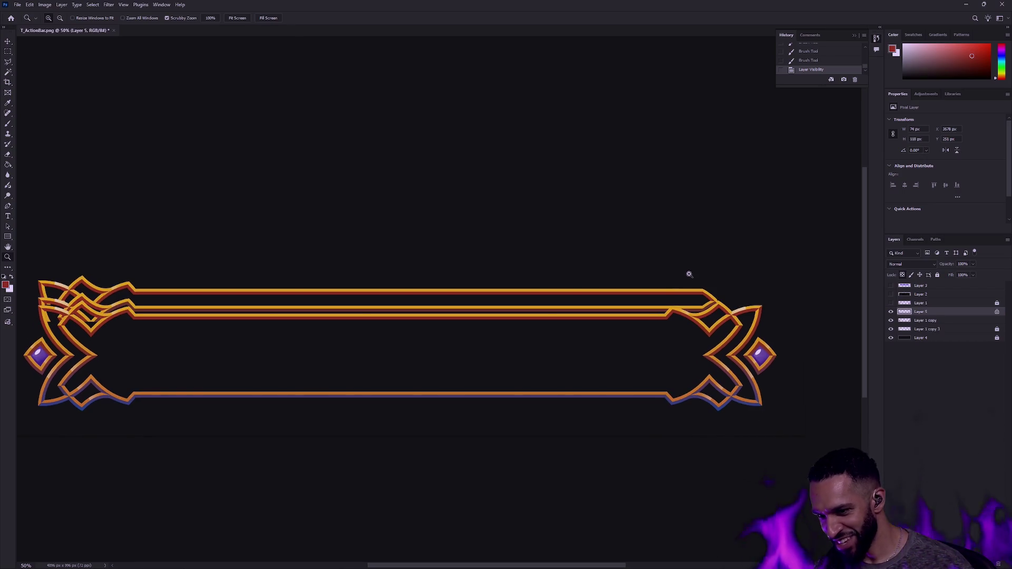
{"action": "mouse_move", "coordinate": [698, 289]}
{"action": "left_mouse_down"}
{"action": "mouse_move", "coordinate": [668, 292]}
{"action": "mouse_move", "coordinate": [691, 303]}
{"action": "left_mouse_up"}
Step: Select Layer 1 copy and Layer 5 in the Layers panel, dismissing an error
{"action": "key", "text": "v"}
{"action": "left_click", "coordinate": [939, 321], "text": "shift"}
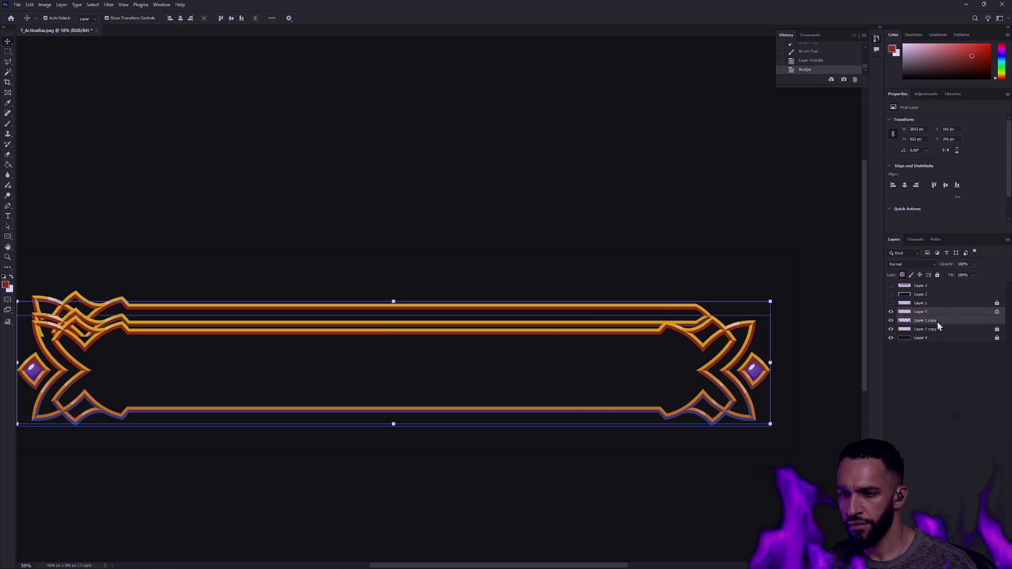
{"action": "left_click", "coordinate": [937, 320]}
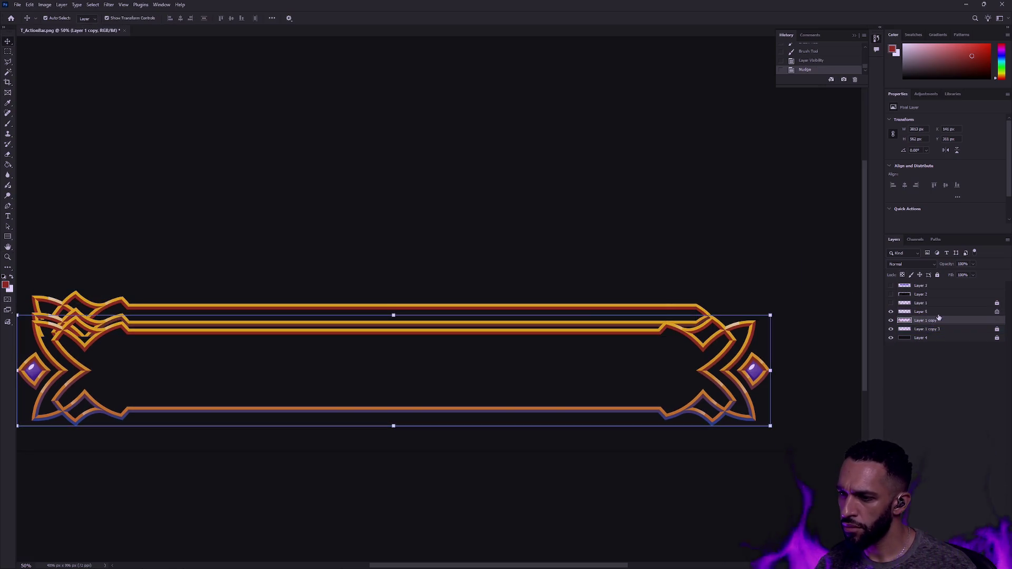
{"action": "left_click", "coordinate": [938, 313], "text": "shift"}
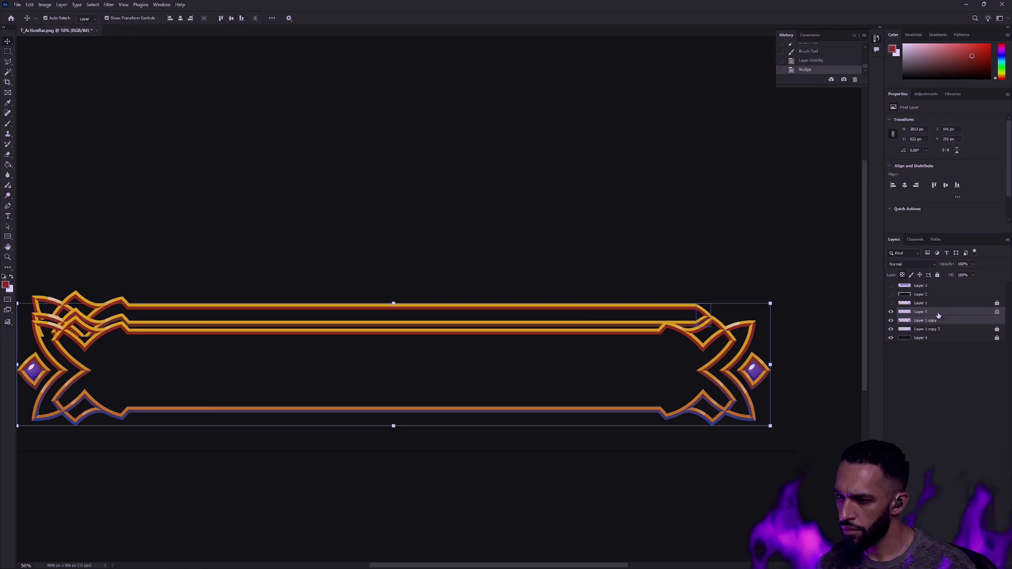
{"action": "left_click", "coordinate": [929, 321]}
{"action": "left_click", "coordinate": [891, 312], "text": "alt"}
{"action": "left_click", "coordinate": [891, 311], "text": "alt"}
{"action": "left_click", "coordinate": [928, 321], "text": "ctrl"}
{"action": "key", "text": "Return"}
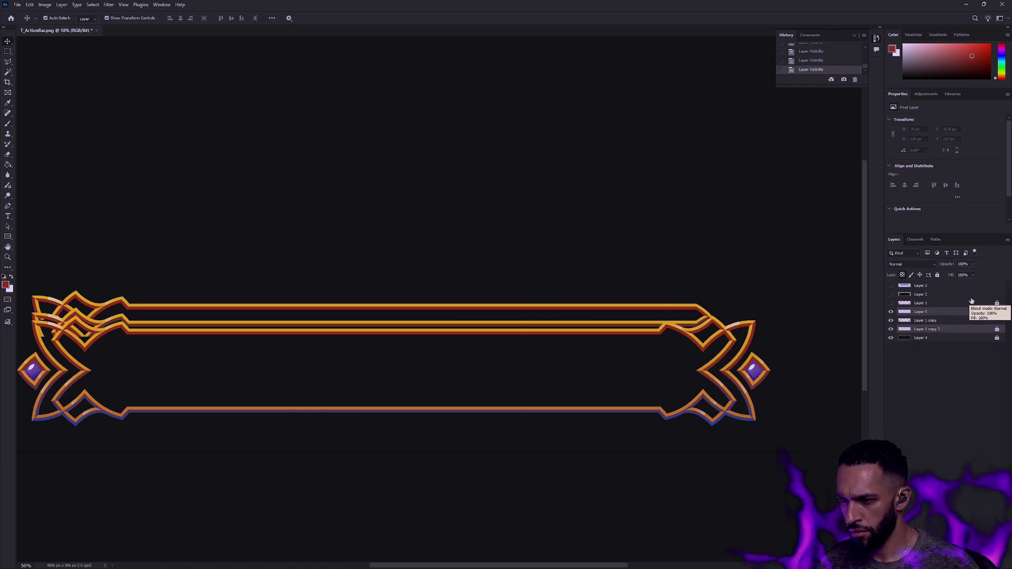
Step: Unlock Layer 1 copy 3 and Layer 5 and nudge them slightly upward
{"action": "left_click", "coordinate": [928, 329]}
{"action": "left_click", "coordinate": [938, 275]}
{"action": "left_click", "coordinate": [928, 312]}
{"action": "left_click", "coordinate": [938, 275]}
{"action": "left_click", "coordinate": [955, 329], "text": "ctrl"}
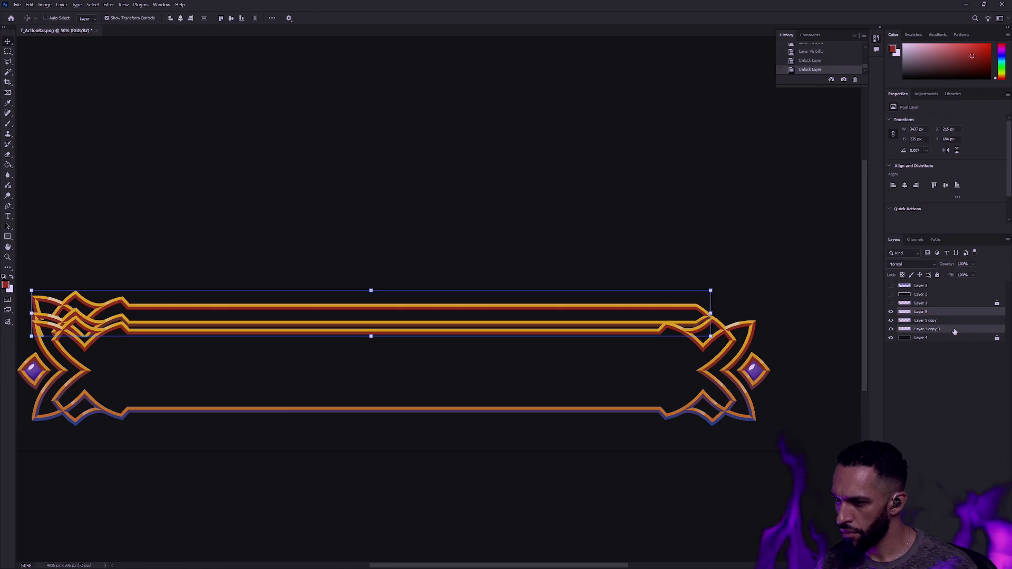
{"action": "key", "text": "shift+Up"}
{"action": "key", "text": "shift+Up"}
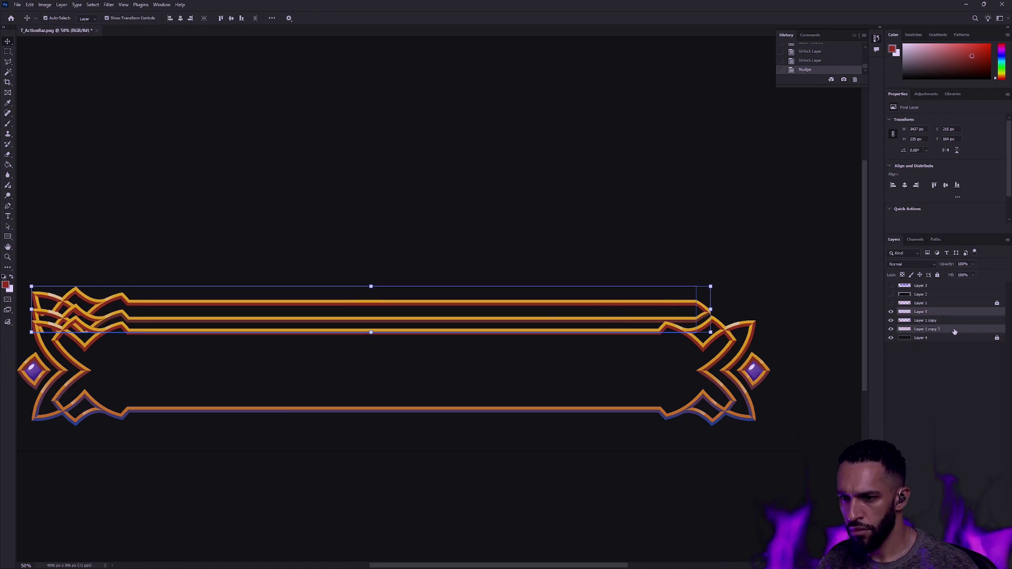
{"action": "key", "text": "Down"}
{"action": "key", "text": "Down"}
{"action": "key", "text": "Down"}
{"action": "left_click", "coordinate": [819, 289]}
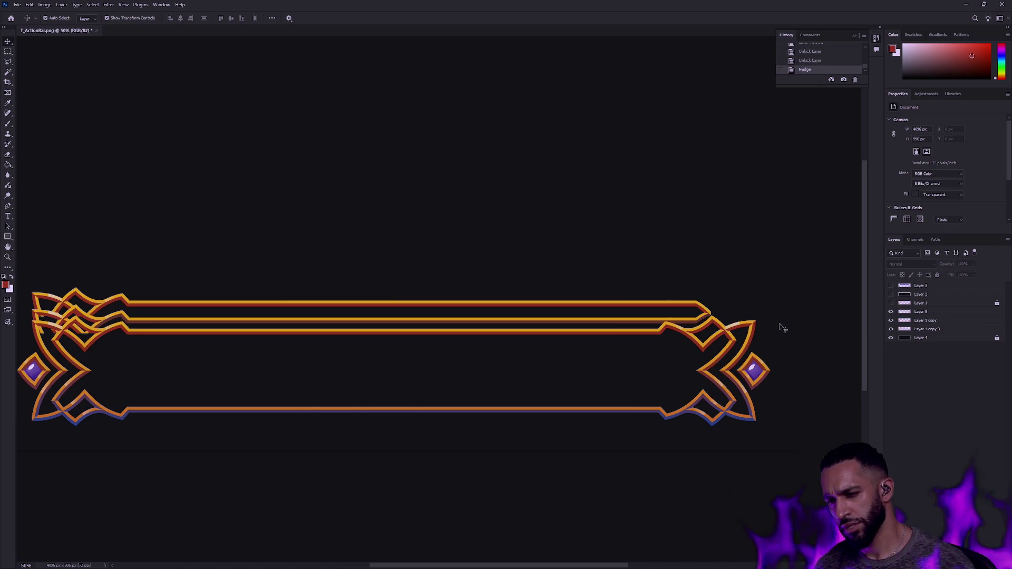
Step: Zoom in on the corner knot and reset colours to black and white
{"action": "left_click", "coordinate": [745, 322]}
{"action": "key", "text": "d"}
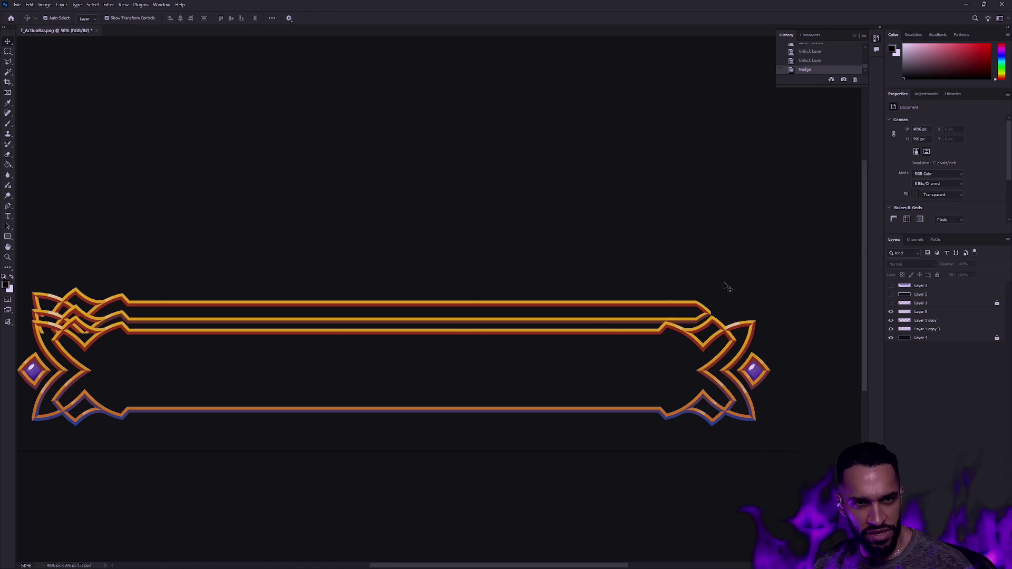
{"action": "scroll", "coordinate": [743, 323], "scroll_direction": "up", "scroll_amount": 5, "text": "alt"}
Step: Create a new empty Layer 6 above Layer 5 after a no-layer-selected error
{"action": "left_click", "coordinate": [744, 323]}
{"action": "key", "text": "x"}
{"action": "key", "text": "b"}
{"action": "left_click", "coordinate": [592, 274]}
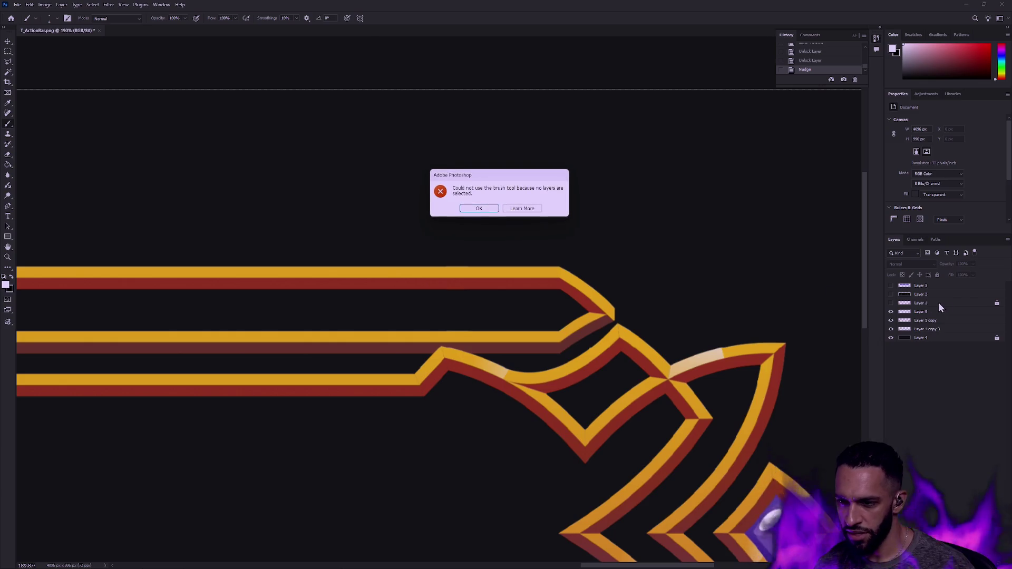
{"action": "left_click", "coordinate": [479, 208]}
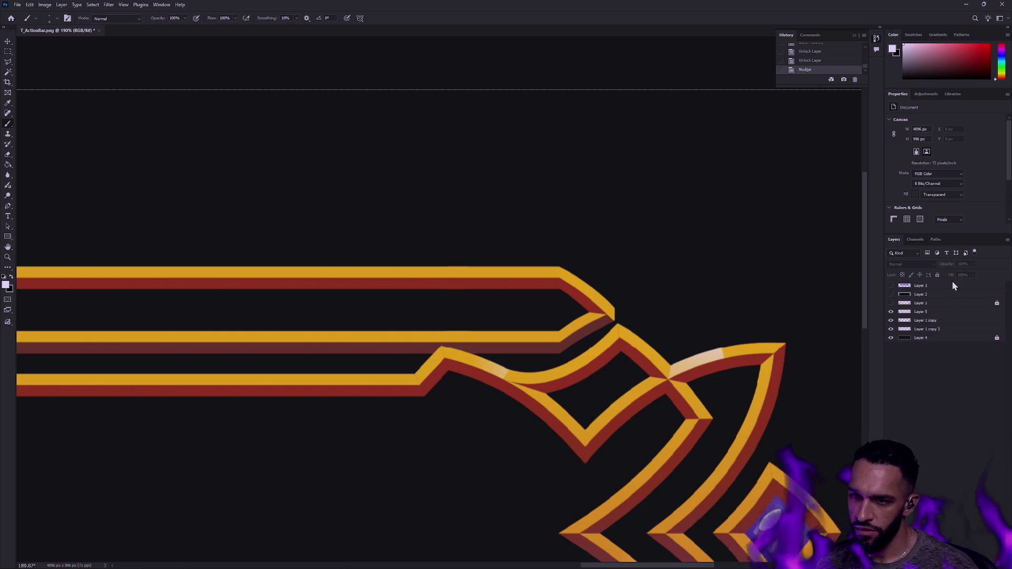
{"action": "left_click", "coordinate": [939, 312]}
{"action": "key", "text": "ctrl+shift+alt+n"}
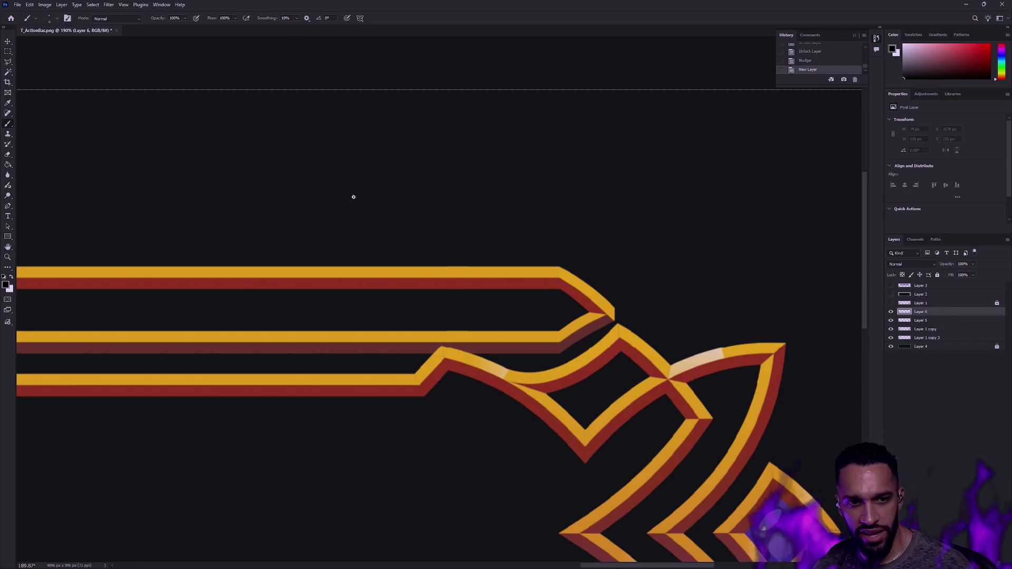
Step: Test light highlight strokes along the gold edge, undo each, then hide Layer 5
{"action": "key", "text": "x"}
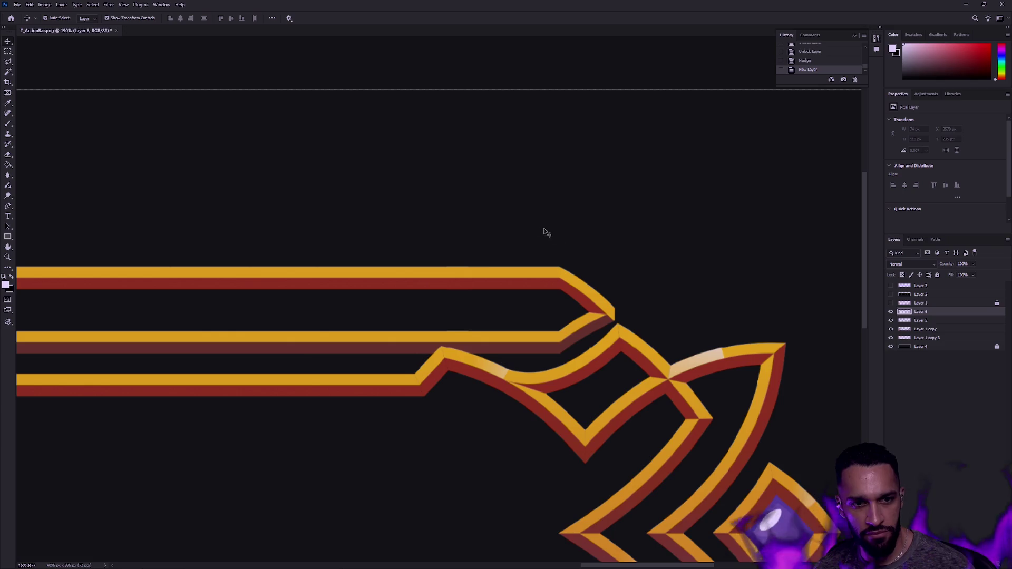
{"action": "left_click_drag", "start_coordinate": [557, 263], "coordinate": [677, 349]}
{"action": "key", "text": "ctrl+z"}
{"action": "left_click_drag", "start_coordinate": [564, 269], "coordinate": [716, 417]}
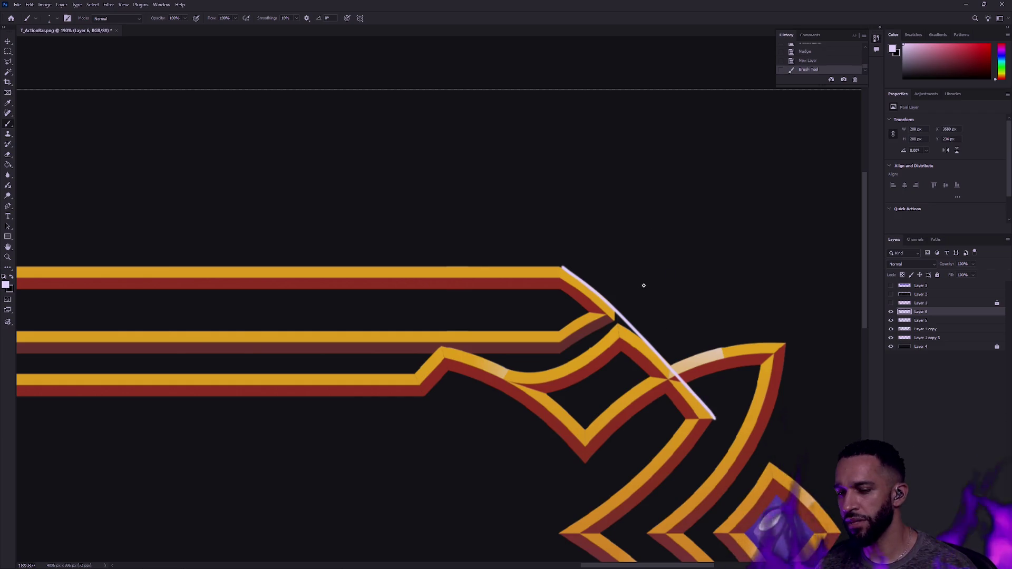
{"action": "key", "text": "ctrl+z"}
{"action": "mouse_move", "coordinate": [557, 266]}
{"action": "left_mouse_down"}
{"action": "mouse_move", "coordinate": [610, 312]}
{"action": "mouse_move", "coordinate": [709, 435]}
{"action": "left_mouse_up"}
{"action": "key", "text": "ctrl+z"}
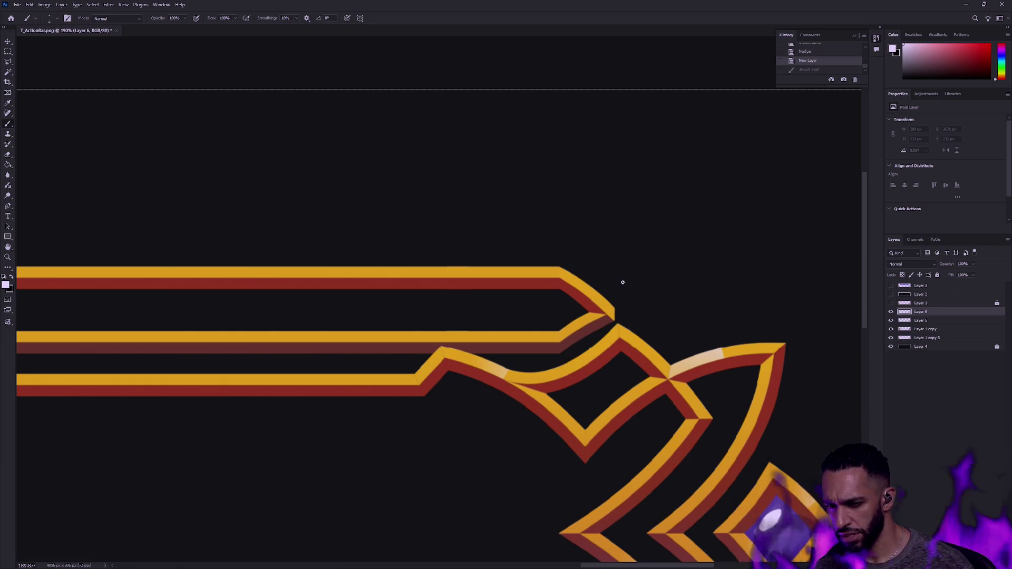
{"action": "left_click_drag", "start_coordinate": [558, 358], "coordinate": [614, 324]}
{"action": "key", "text": "ctrl+z"}
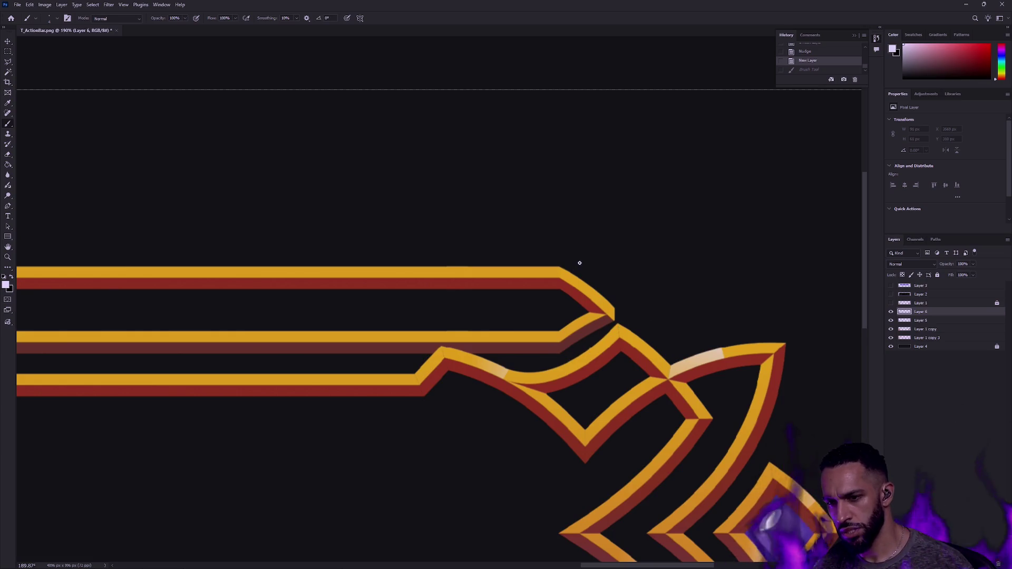
{"action": "left_click", "coordinate": [891, 320]}
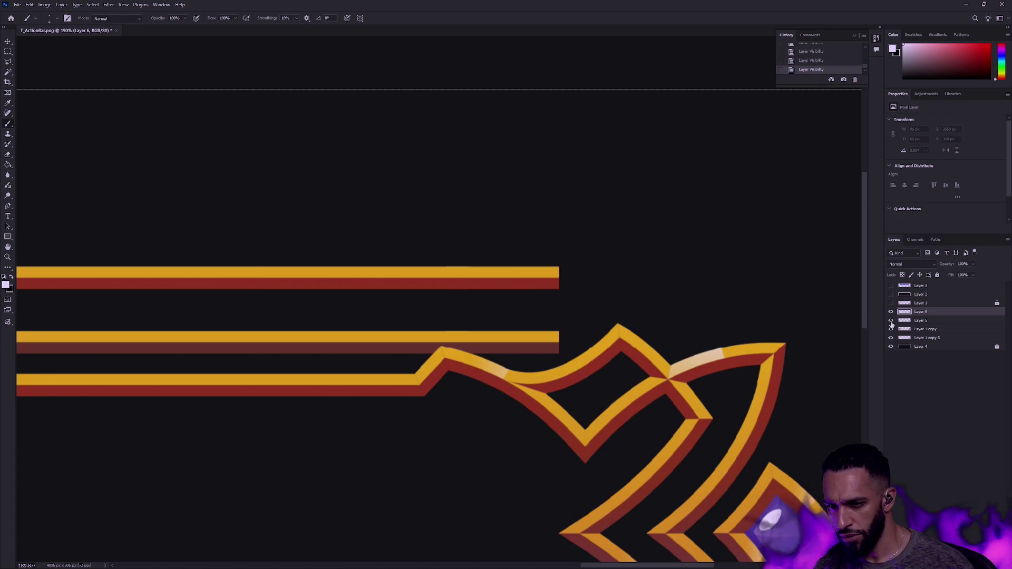
Step: Show Layer 5 again and nudge it left, then a few pixels back right
{"action": "left_click", "coordinate": [891, 320]}
{"action": "left_click", "coordinate": [921, 320]}
{"action": "key", "text": "v"}
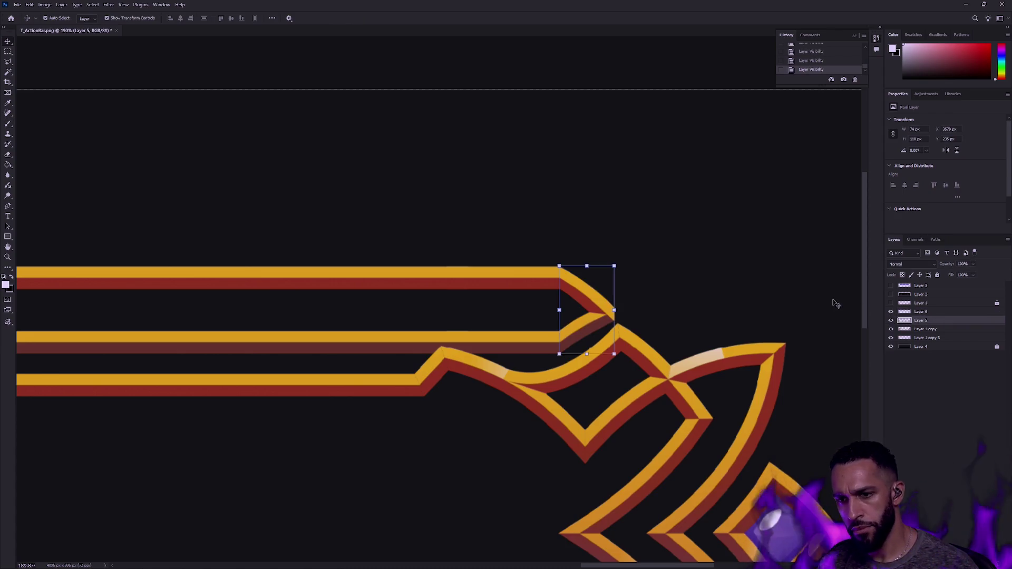
{"action": "key", "text": "shift+Left"}
{"action": "key", "text": "shift+Left"}
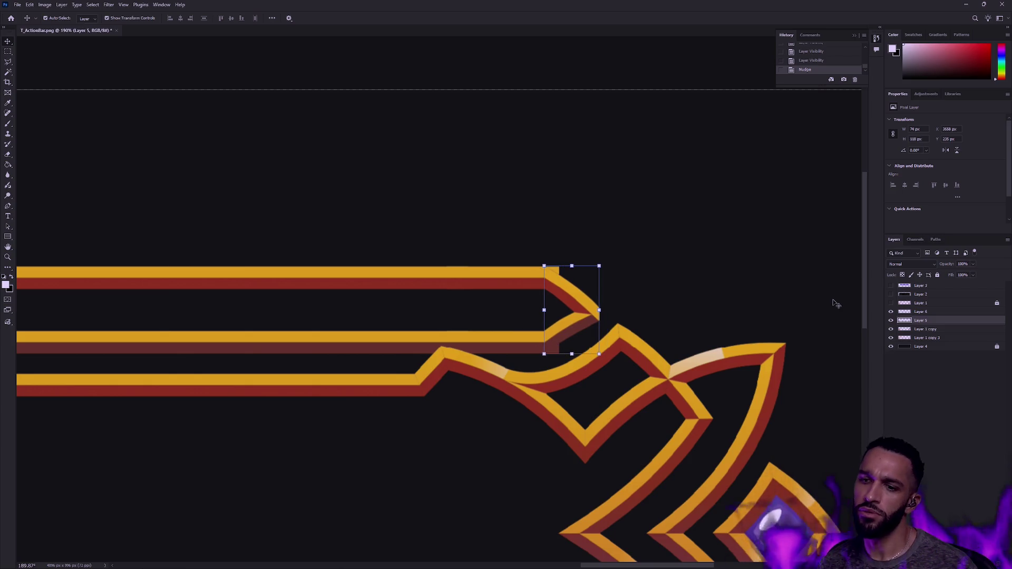
{"action": "key", "text": "Right"}
{"action": "key", "text": "Right"}
{"action": "key", "text": "Right"}
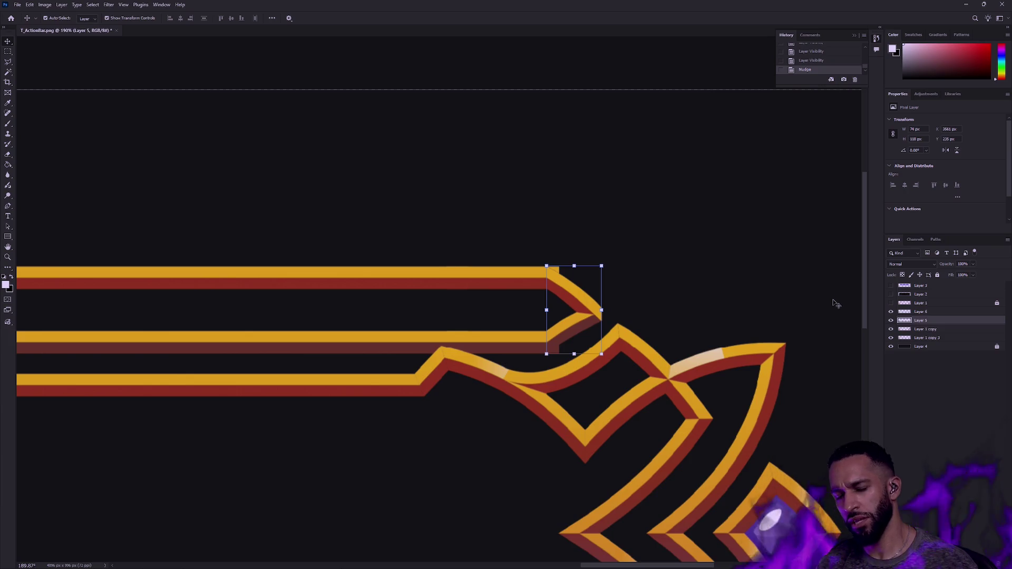
{"action": "left_click_drag", "start_coordinate": [905, 320], "coordinate": [901, 327]}
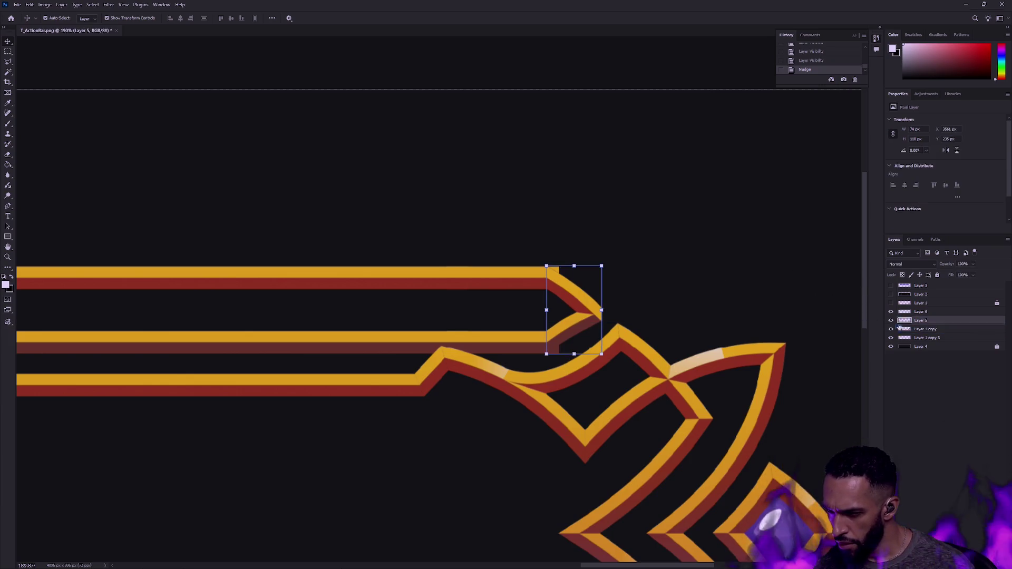
{"action": "left_click", "coordinate": [891, 329]}
{"action": "left_click", "coordinate": [891, 329]}
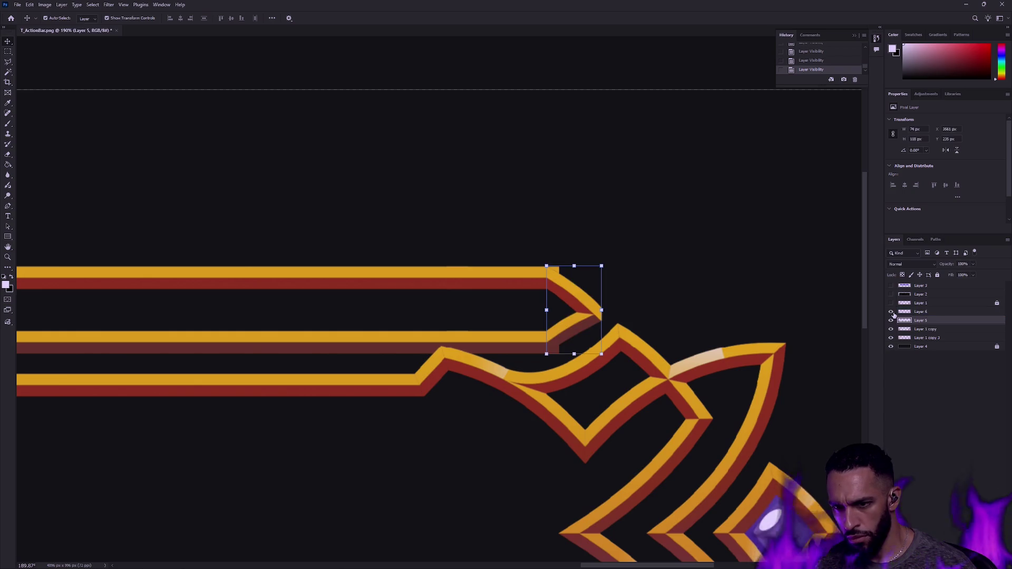
Step: On the upper-bars layer, marquee and delete the bar ends overlapping the chevron tip, comparing before and after
{"action": "left_click", "coordinate": [920, 338]}
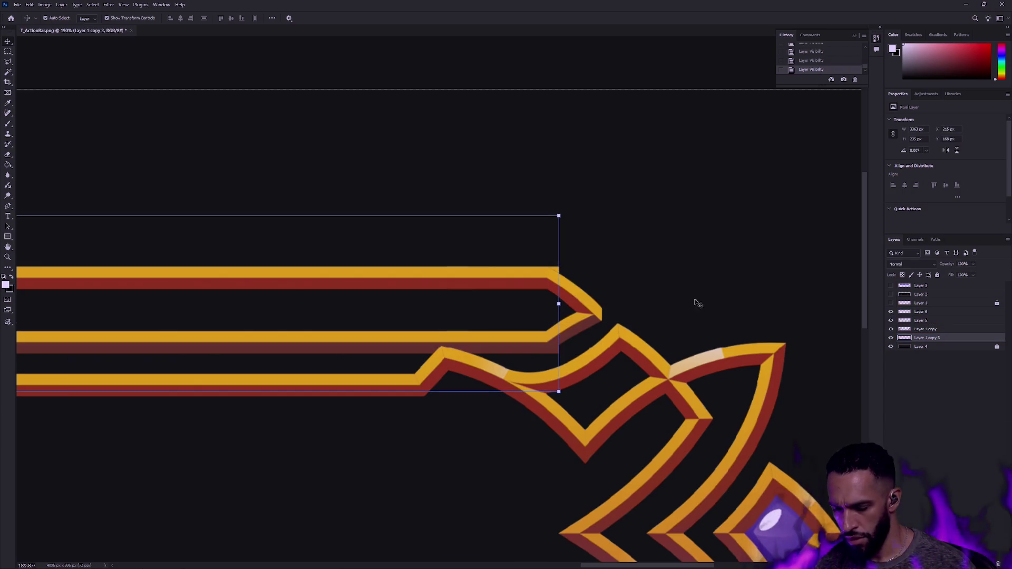
{"action": "key", "text": "m"}
{"action": "left_click_drag", "start_coordinate": [630, 215], "coordinate": [550, 395]}
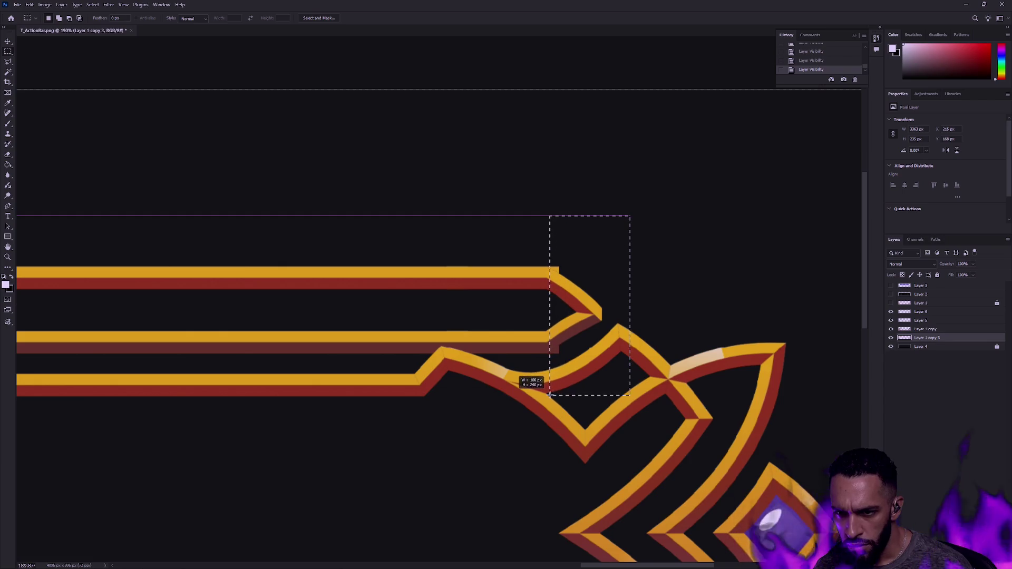
{"action": "key", "text": "Delete"}
{"action": "key", "text": "ctrl+d"}
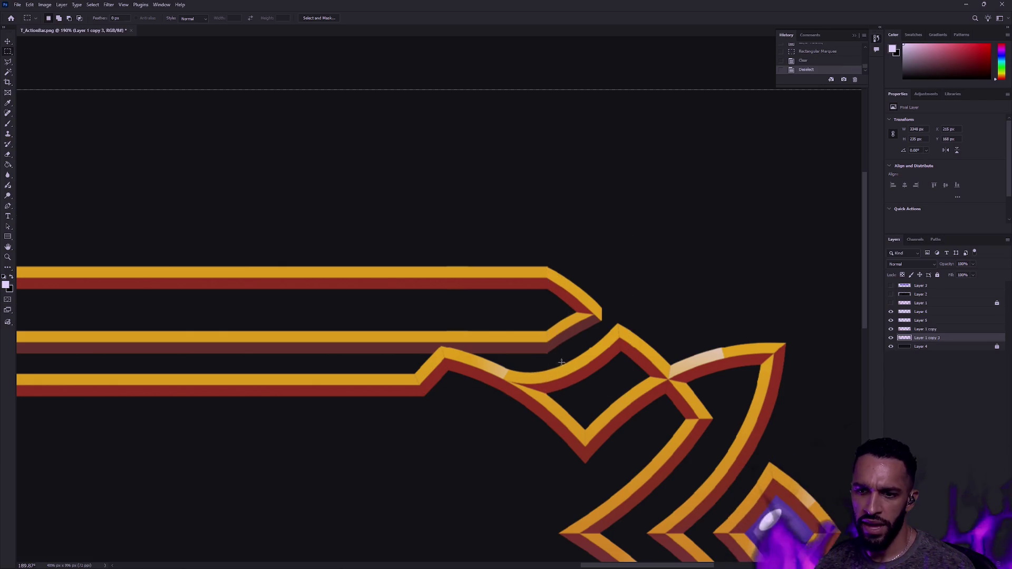
{"action": "key", "text": "ctrl+z"}
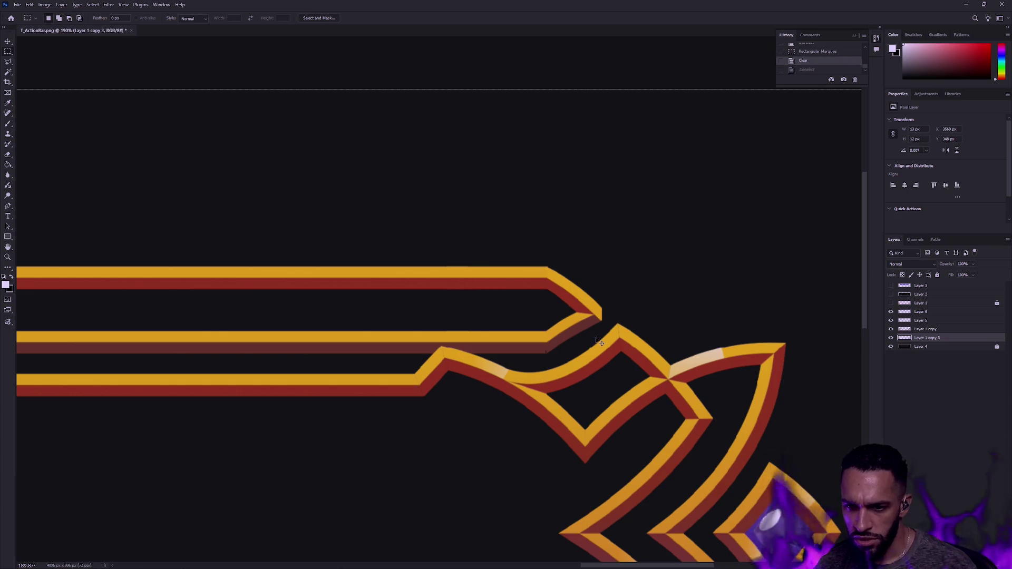
{"action": "key", "text": "ctrl+shift+z"}
{"action": "key", "text": "ctrl+z"}
{"action": "key", "text": "ctrl+z"}
{"action": "key", "text": "ctrl+d"}
Step: Zoom in close on where the upper bars overlap the chevron tip and compare the bars layer
{"action": "key", "text": "z"}
{"action": "left_click", "coordinate": [555, 355]}
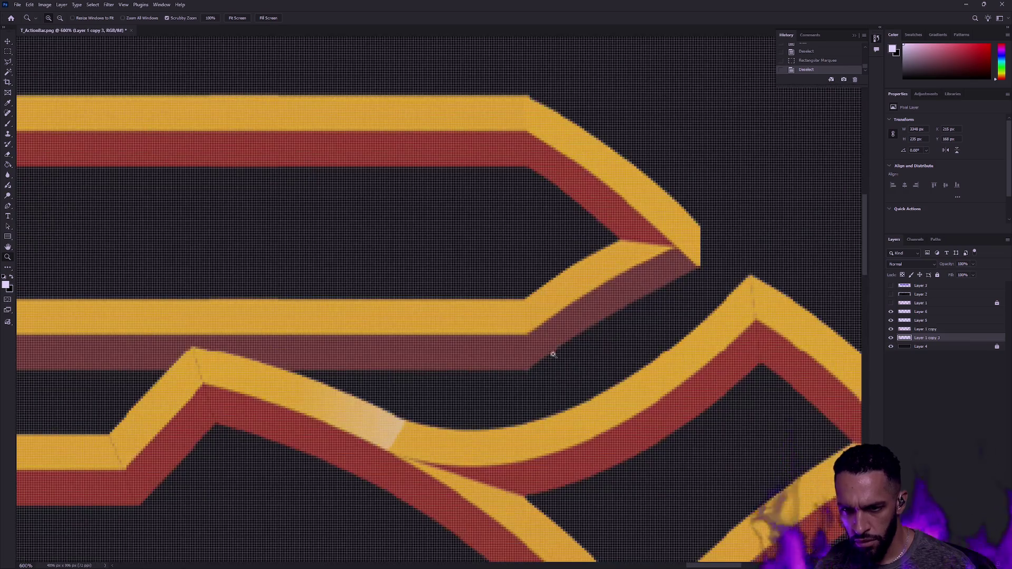
{"action": "key", "text": "m"}
{"action": "key", "text": "z"}
{"action": "left_click", "coordinate": [550, 354], "text": "alt"}
{"action": "left_click", "coordinate": [549, 354]}
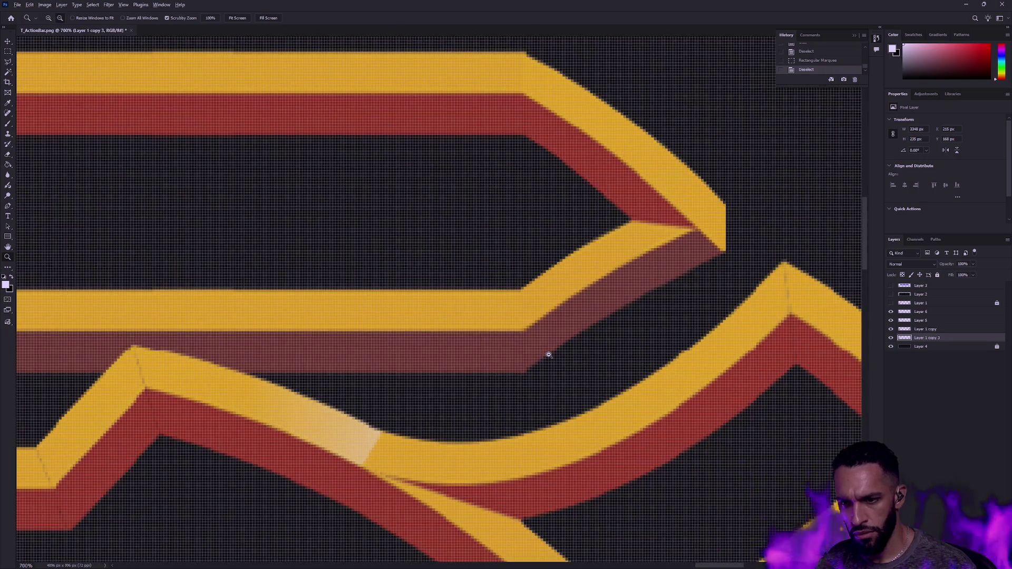
{"action": "left_click", "coordinate": [550, 353], "text": "alt"}
{"action": "key", "text": "m"}
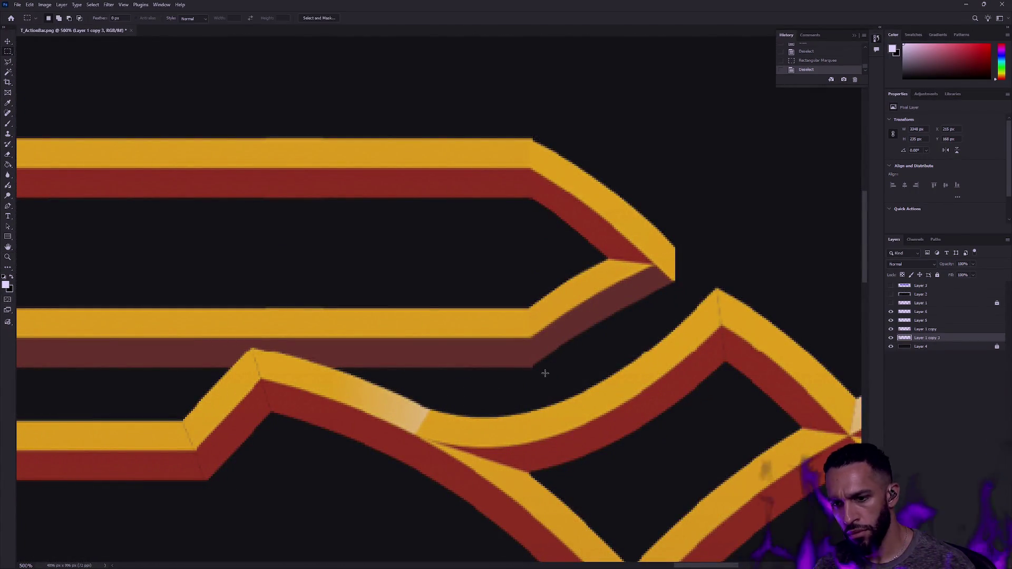
{"action": "key", "text": "e"}
{"action": "key", "text": "l"}
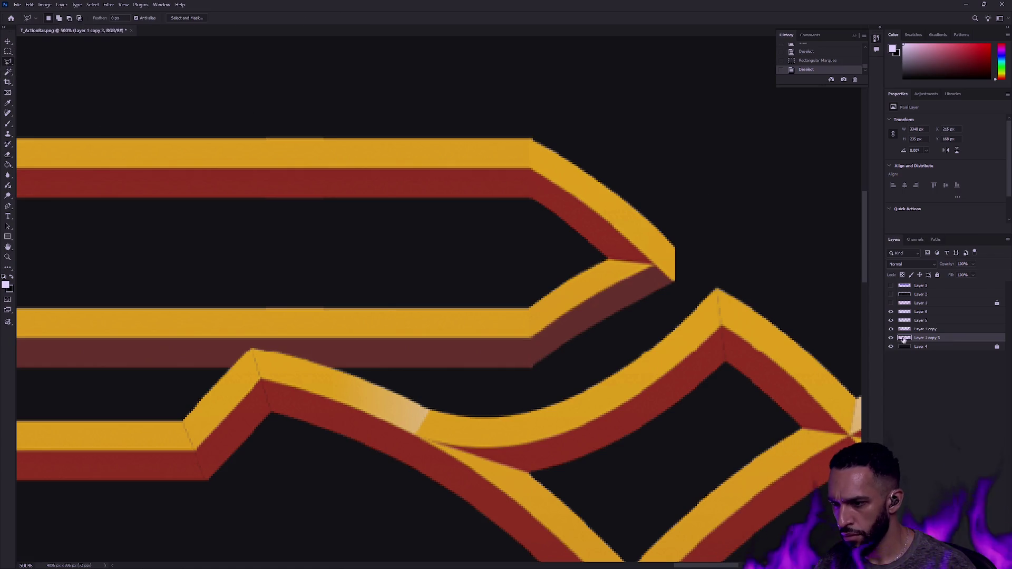
{"action": "left_click", "coordinate": [891, 338]}
{"action": "left_click", "coordinate": [891, 338]}
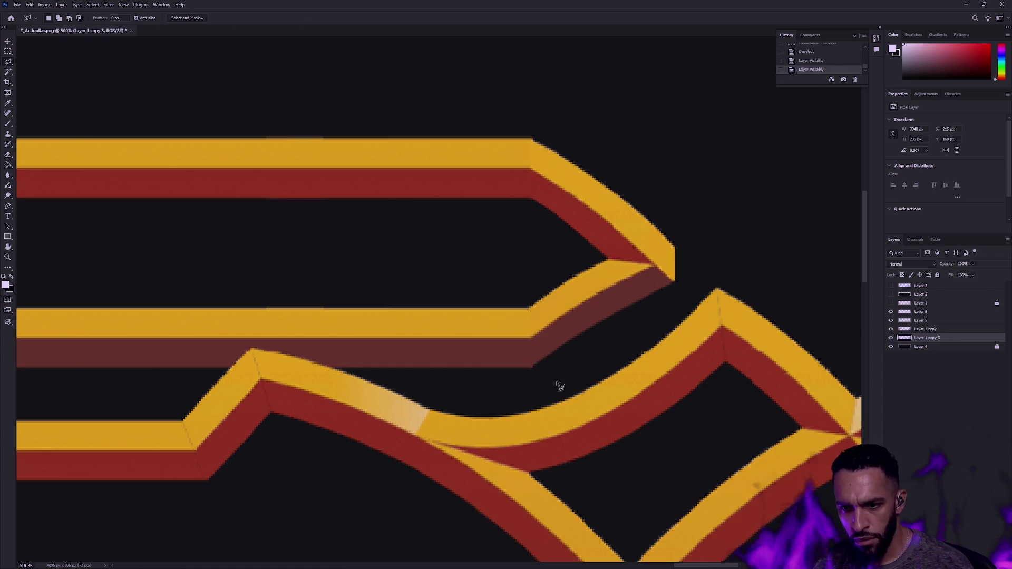
{"action": "key", "text": "m"}
Step: Clear the leftover sliver beside the tip with the selection shifted one pixel left, then zoom out
{"action": "mouse_move", "coordinate": [629, 94]}
{"action": "left_mouse_down"}
{"action": "mouse_move", "coordinate": [547, 417]}
{"action": "mouse_move", "coordinate": [532, 416]}
{"action": "left_mouse_up"}
{"action": "key", "text": "Delete"}
{"action": "key", "text": "ctrl+d"}
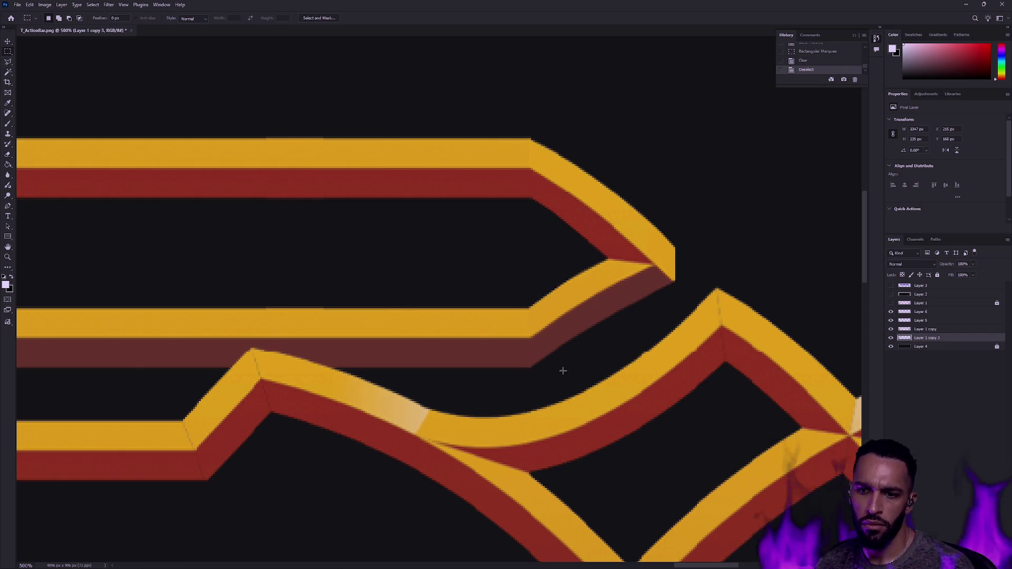
{"action": "key", "text": "ctrl+z"}
{"action": "key", "text": "ctrl+z"}
{"action": "key", "text": "Left"}
{"action": "key", "text": "Delete"}
{"action": "key", "text": "ctrl+d"}
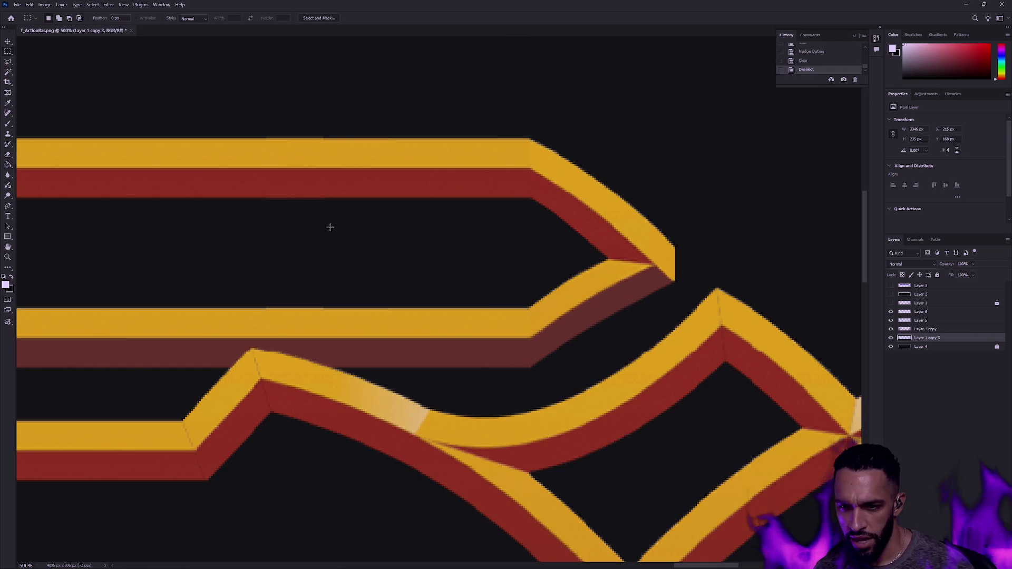
{"action": "left_click", "coordinate": [7, 256]}
{"action": "key", "text": "ctrl+1"}
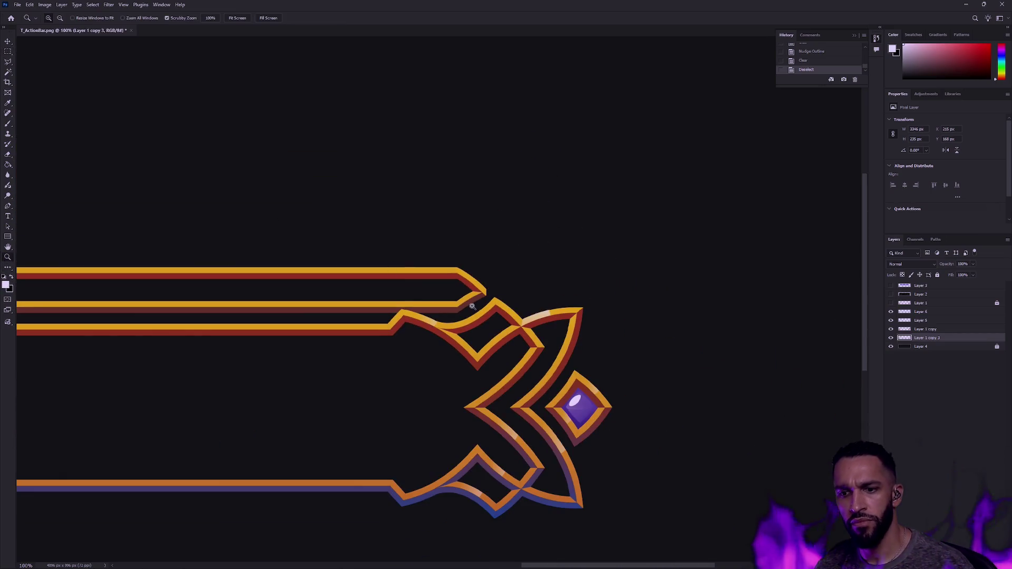
{"action": "left_click", "coordinate": [501, 356], "text": "alt"}
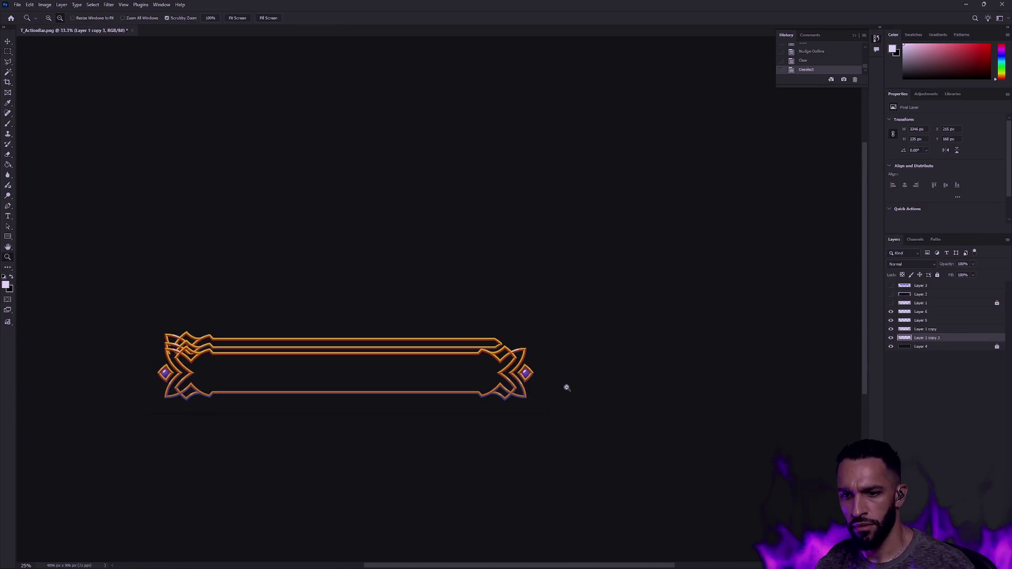
{"action": "left_click", "coordinate": [488, 367]}
{"action": "mouse_move", "coordinate": [489, 367]}
{"action": "left_mouse_down"}
{"action": "mouse_move", "coordinate": [549, 294]}
{"action": "mouse_move", "coordinate": [568, 305]}
{"action": "left_mouse_up"}
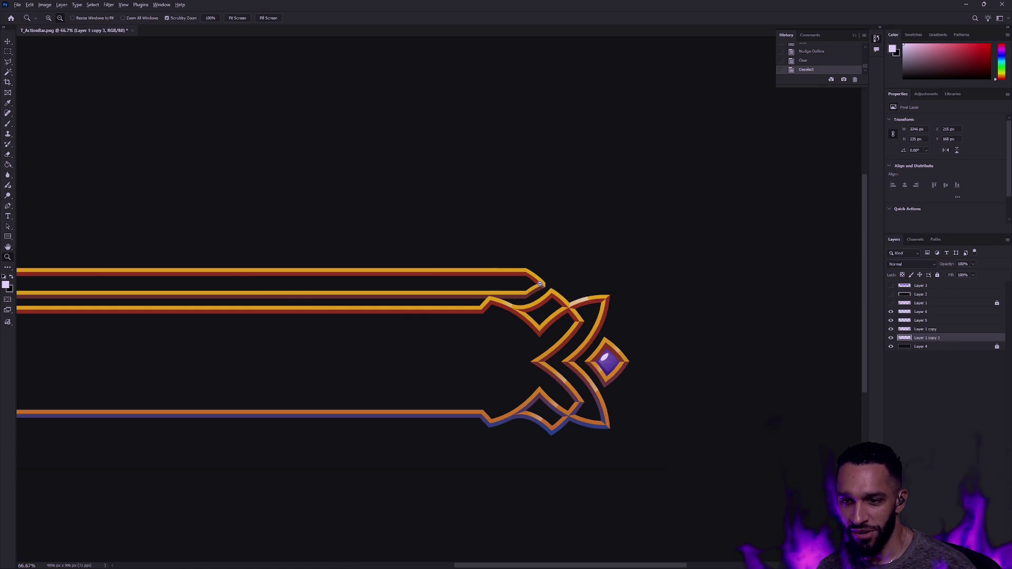
{"action": "left_click_drag", "start_coordinate": [540, 284], "coordinate": [540, 285]}
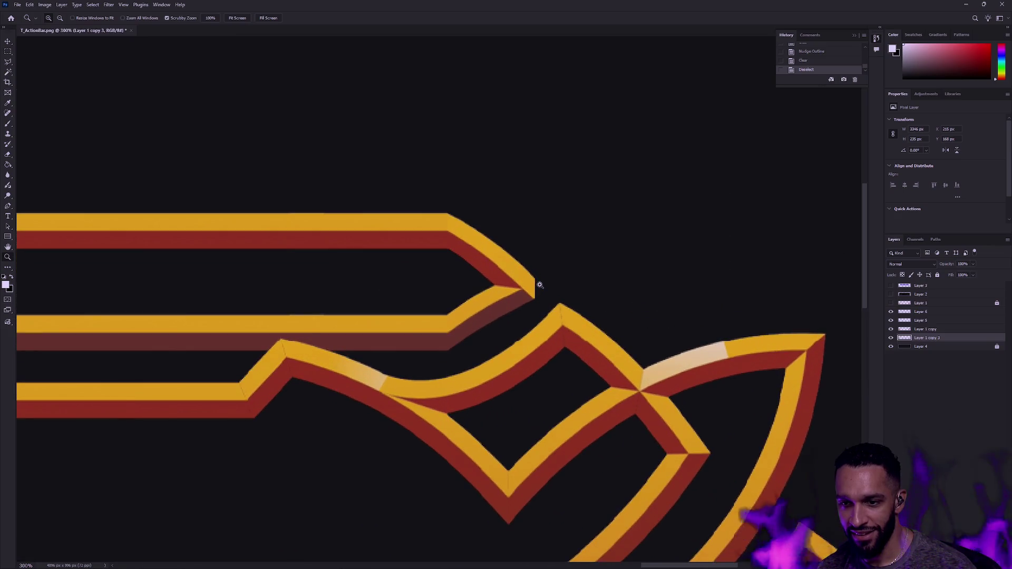
{"action": "left_click", "coordinate": [565, 308], "text": "alt"}
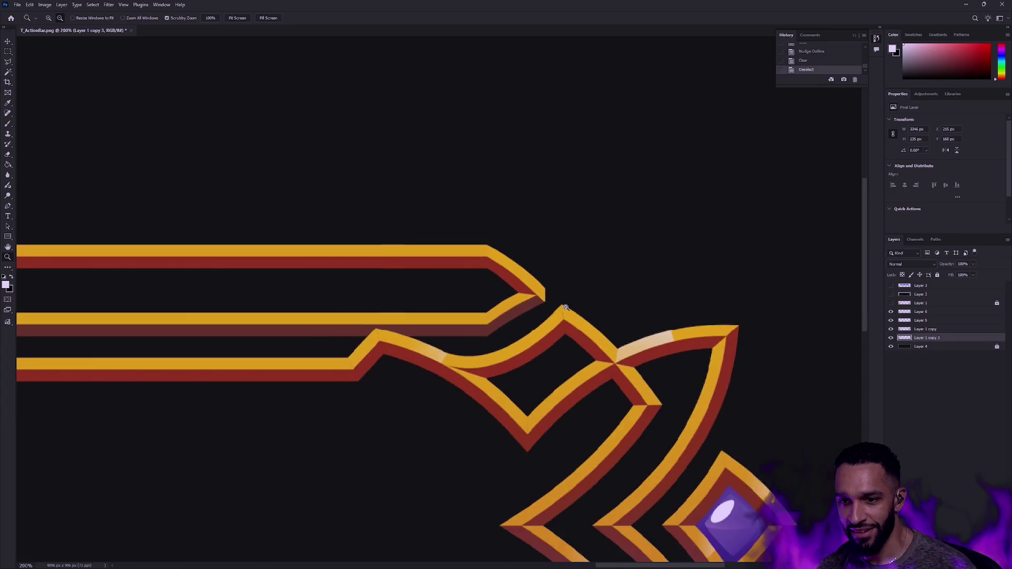
{"action": "left_click", "coordinate": [566, 307], "text": "alt"}
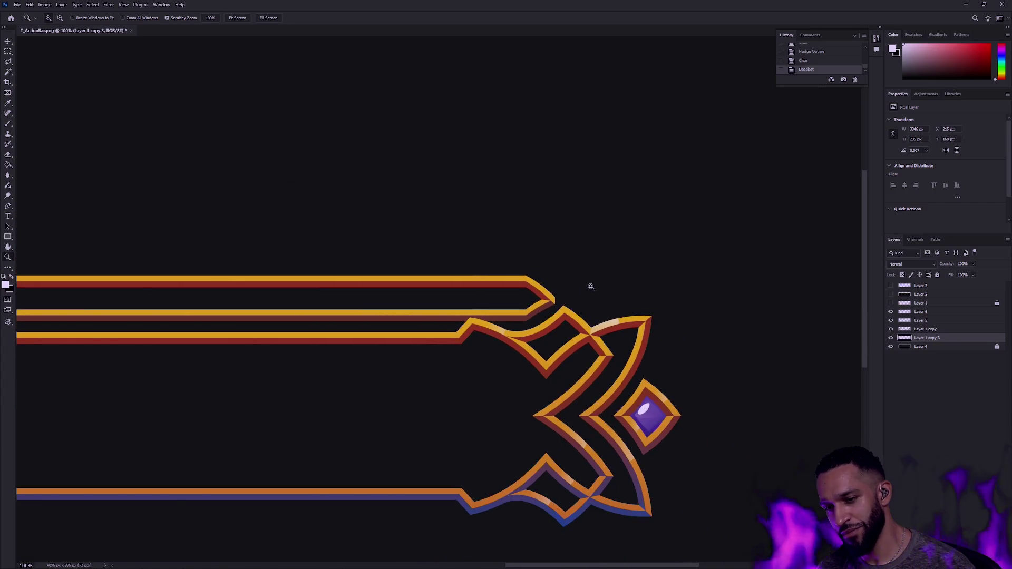
{"action": "left_click", "coordinate": [512, 292], "text": "alt"}
{"action": "left_click", "coordinate": [495, 285], "text": "alt"}
{"action": "left_click_drag", "start_coordinate": [496, 285], "coordinate": [522, 292]}
{"action": "left_click", "coordinate": [891, 331]}
{"action": "left_click", "coordinate": [891, 330]}
{"action": "left_click", "coordinate": [892, 315]}
{"action": "left_click", "coordinate": [891, 315]}
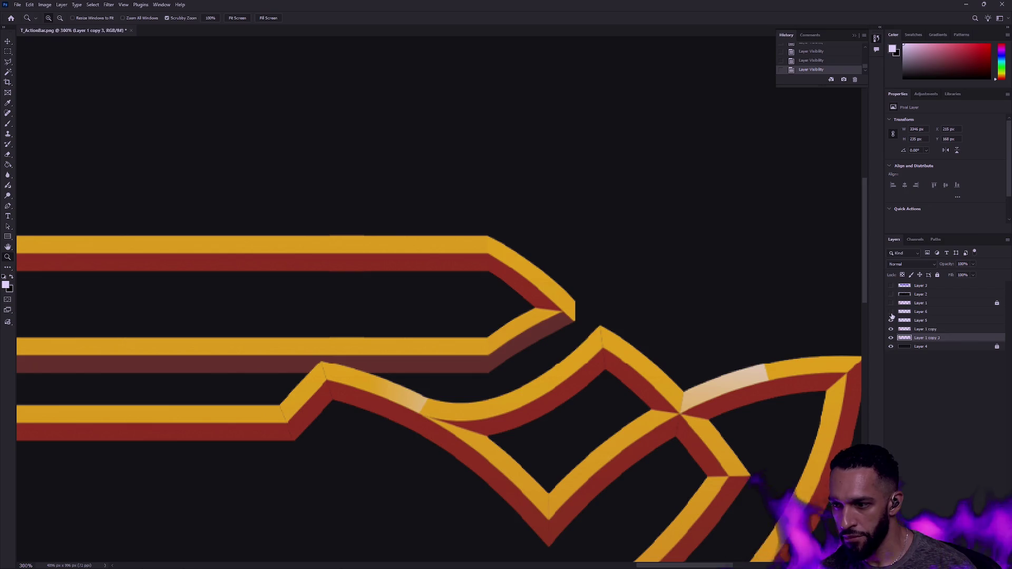
{"action": "left_click", "coordinate": [891, 337]}
{"action": "left_click", "coordinate": [891, 337]}
{"action": "left_click", "coordinate": [891, 330]}
{"action": "left_click", "coordinate": [891, 331]}
{"action": "left_click", "coordinate": [891, 315]}
{"action": "left_click", "coordinate": [891, 315]}
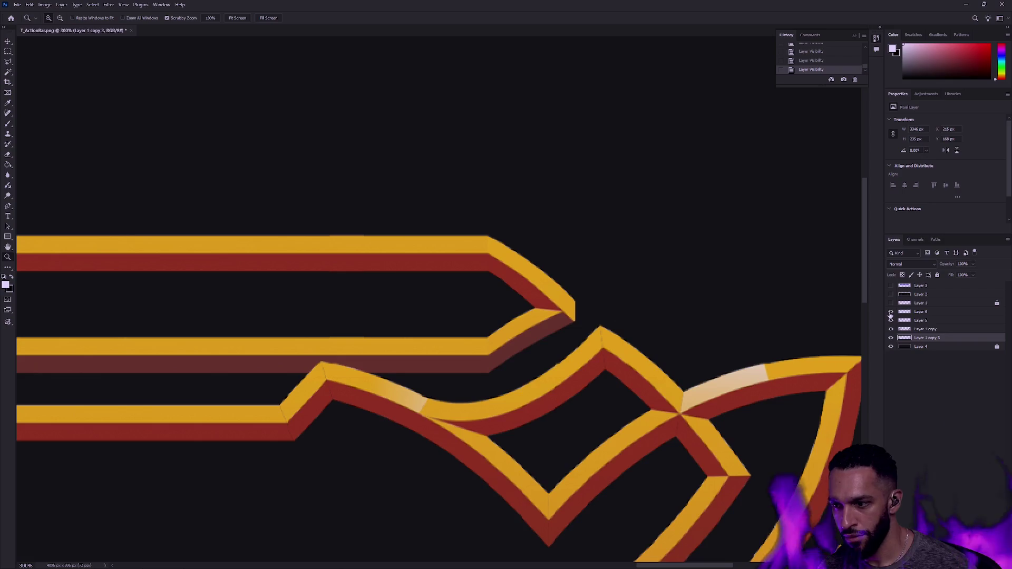
{"action": "left_click", "coordinate": [928, 329]}
{"action": "left_click", "coordinate": [891, 329]}
{"action": "left_click", "coordinate": [891, 329]}
{"action": "left_click", "coordinate": [891, 337]}
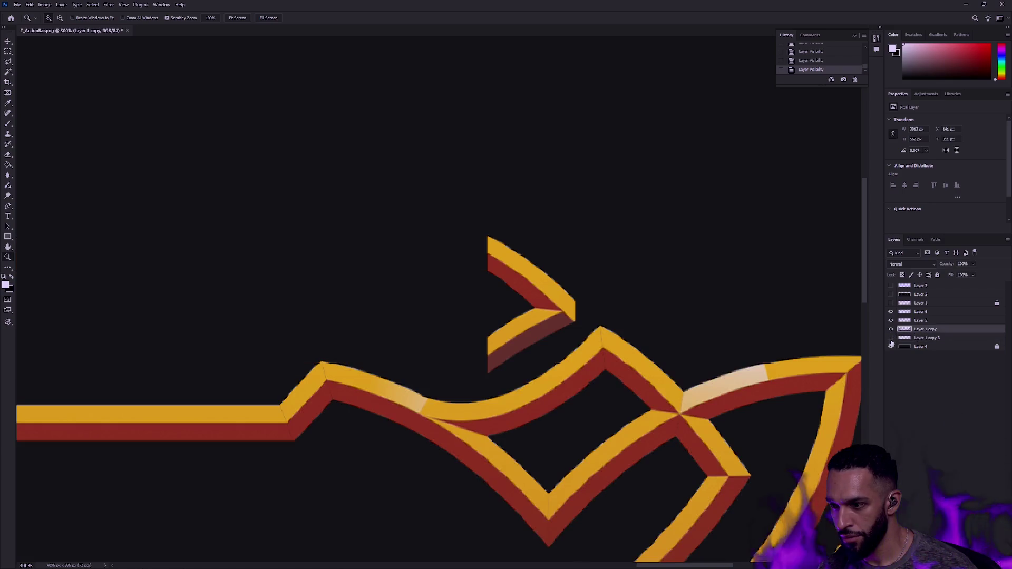
{"action": "left_click", "coordinate": [891, 340]}
{"action": "key", "text": "alt+bracketright"}
{"action": "key", "text": "alt+bracketright"}
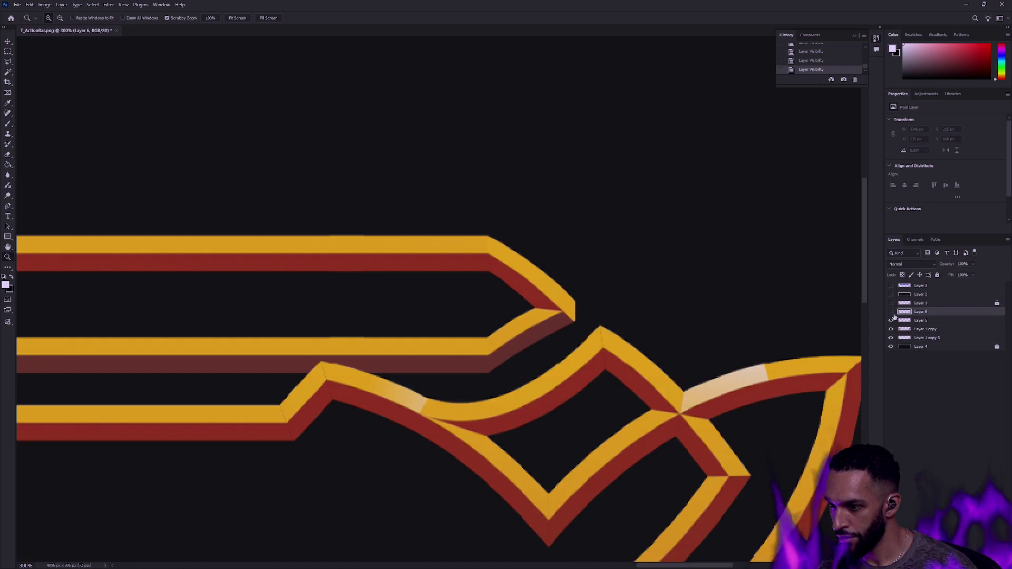
Step: Move Layer 5 below Layer 1 copy and merge it with Layer 1 copy 3
{"action": "left_click_drag", "start_coordinate": [923, 320], "coordinate": [923, 334]}
{"action": "left_click", "coordinate": [947, 337], "text": "shift"}
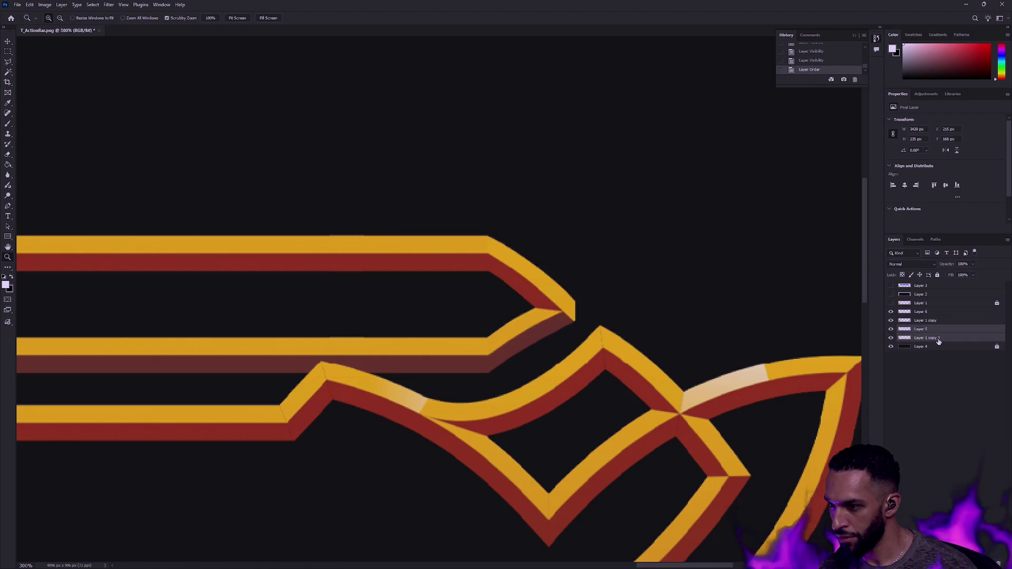
{"action": "key", "text": "ctrl+e"}
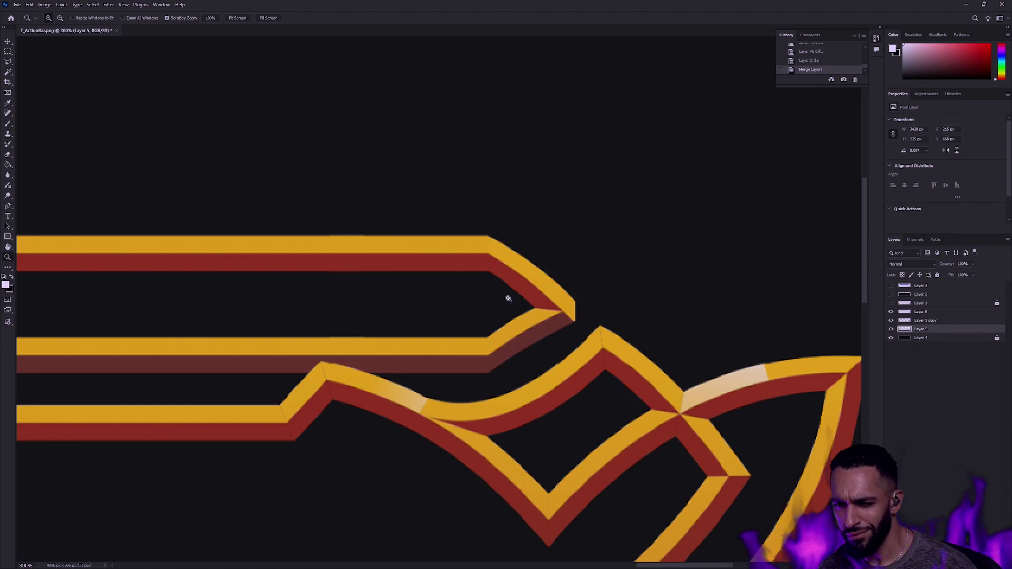
{"action": "scroll", "coordinate": [533, 290], "scroll_direction": "down", "scroll_amount": 4}
{"action": "scroll", "coordinate": [558, 281], "scroll_direction": "down", "scroll_amount": 1}
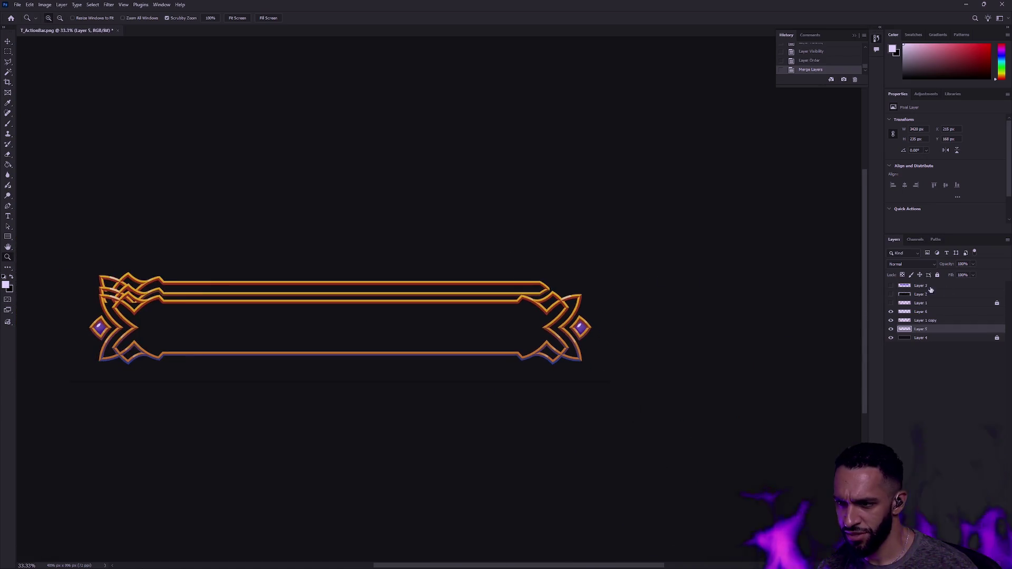
{"action": "left_click", "coordinate": [891, 286]}
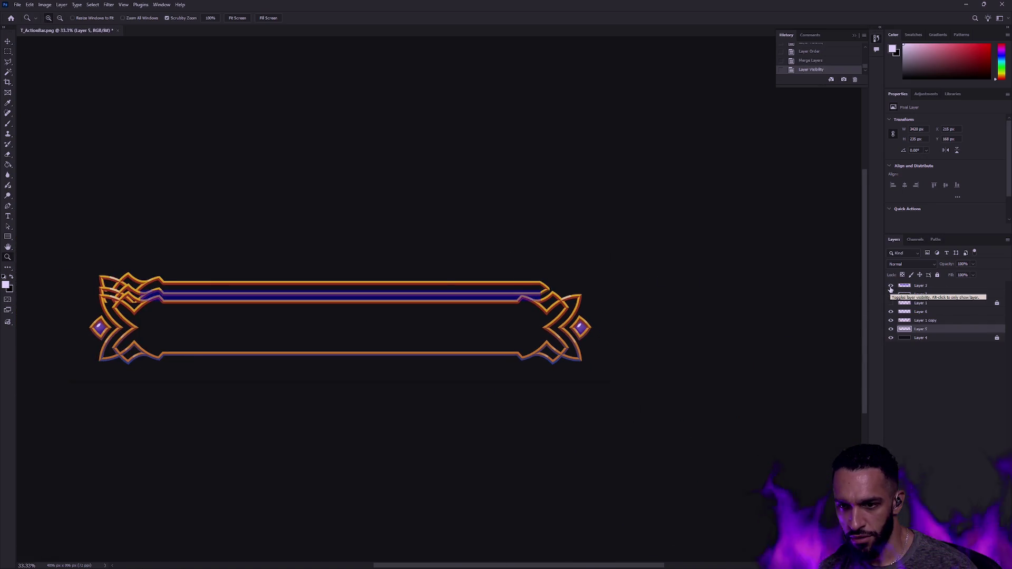
{"action": "left_click", "coordinate": [892, 285]}
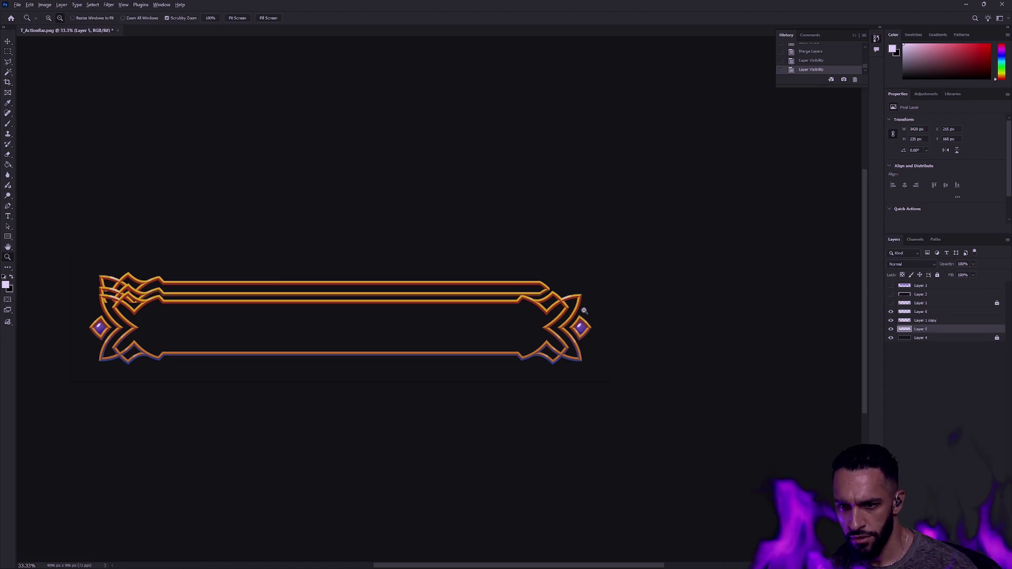
{"action": "scroll", "coordinate": [578, 305], "scroll_direction": "down", "scroll_amount": 1}
{"action": "scroll", "coordinate": [554, 298], "scroll_direction": "up", "scroll_amount": 1}
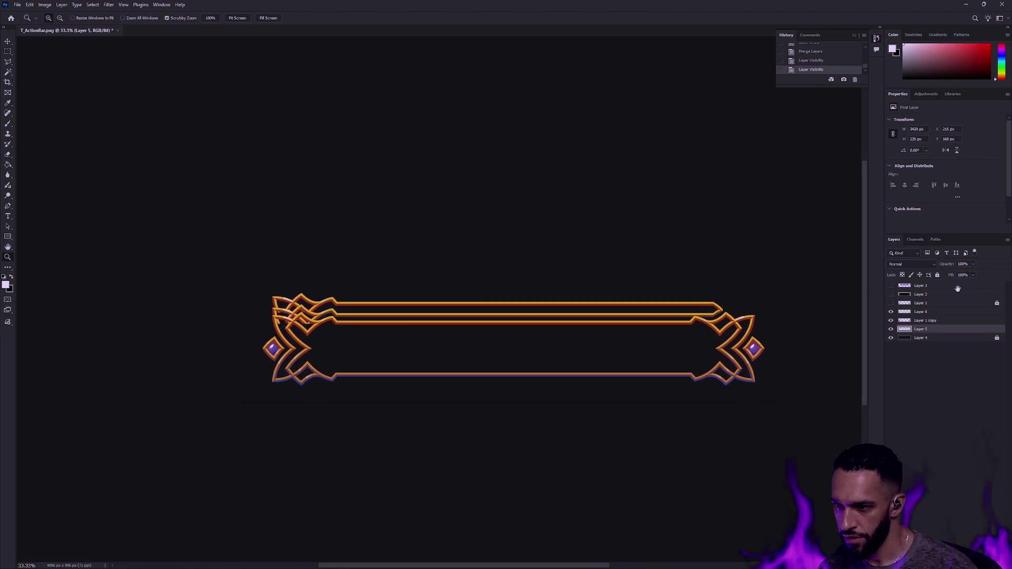
{"action": "left_click", "coordinate": [892, 329]}
{"action": "left_click", "coordinate": [892, 329]}
Step: Delete a short left portion of the top double lines on the merged bar layer
{"action": "key", "text": "m"}
{"action": "left_click_drag", "start_coordinate": [253, 275], "coordinate": [612, 382]}
{"action": "key", "text": "Delete"}
{"action": "key", "text": "ctrl+d"}
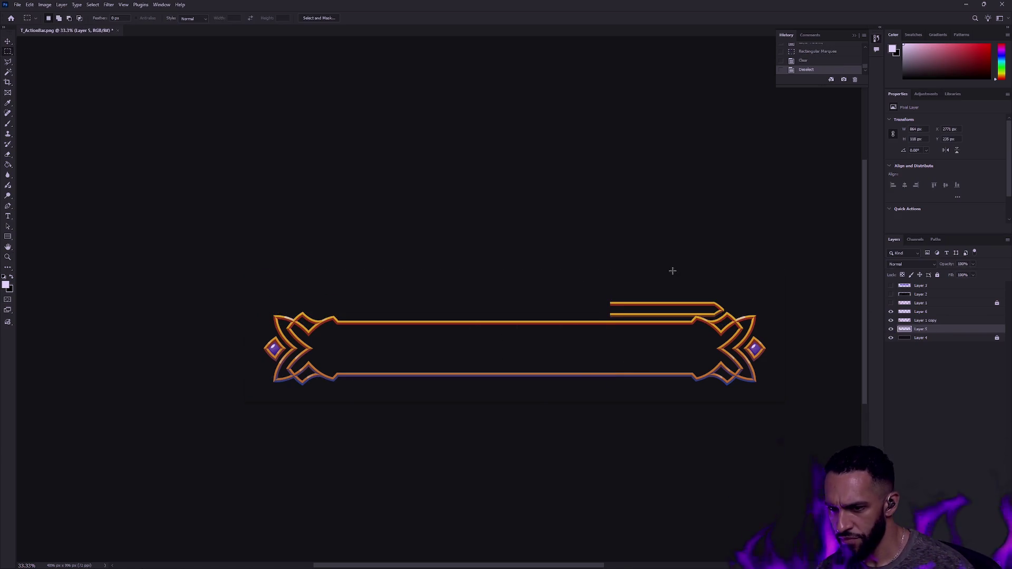
{"action": "key", "text": "ctrl+z"}
{"action": "key", "text": "ctrl+z"}
{"action": "key", "text": "ctrl+d"}
{"action": "mouse_move", "coordinate": [245, 271]}
{"action": "left_mouse_down"}
{"action": "mouse_move", "coordinate": [373, 401]}
{"action": "mouse_move", "coordinate": [363, 401]}
{"action": "left_mouse_up"}
{"action": "key", "text": "Delete"}
{"action": "key", "text": "ctrl+d"}
Step: Duplicate the trimmed top lines onto a new layer and select the whole canvas
{"action": "key", "text": "ctrl+j"}
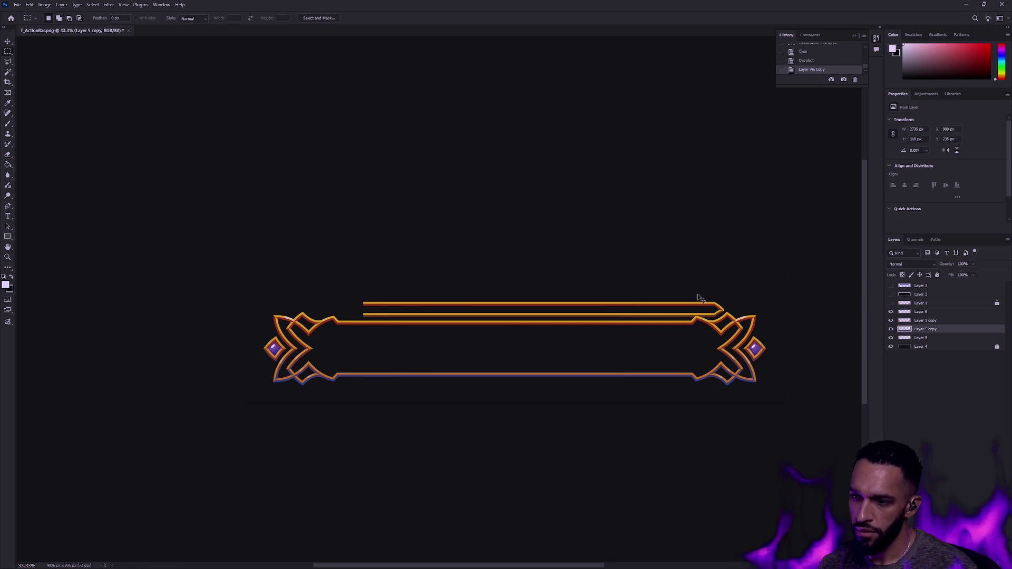
{"action": "key", "text": "ctrl+a"}
{"action": "left_click", "coordinate": [29, 5]}
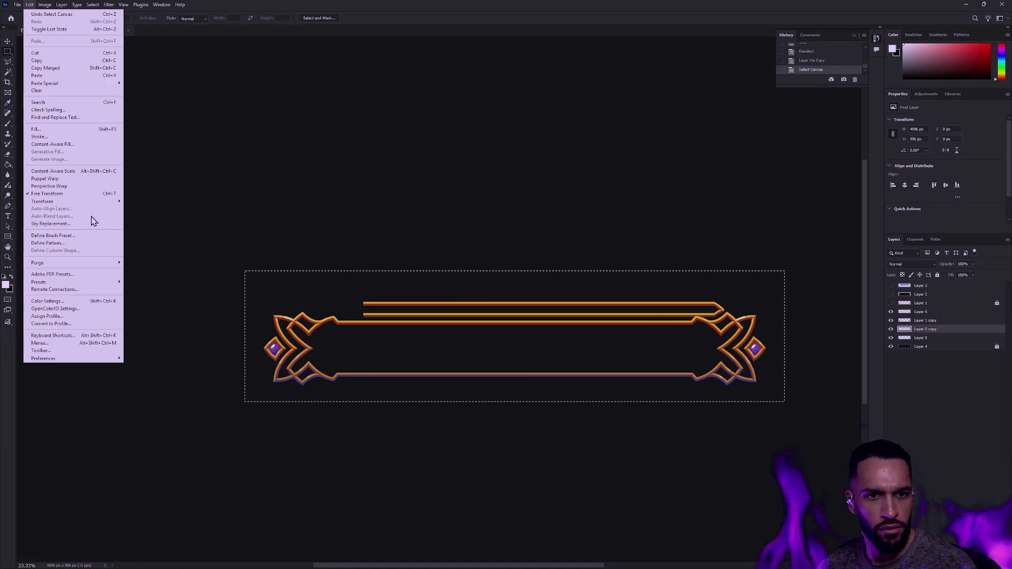
Step: Flip the copied top lines horizontally and zoom in on the bar's left corner
{"action": "left_click", "coordinate": [169, 349]}
{"action": "key", "text": "ctrl+d"}
{"action": "left_click", "coordinate": [8, 258]}
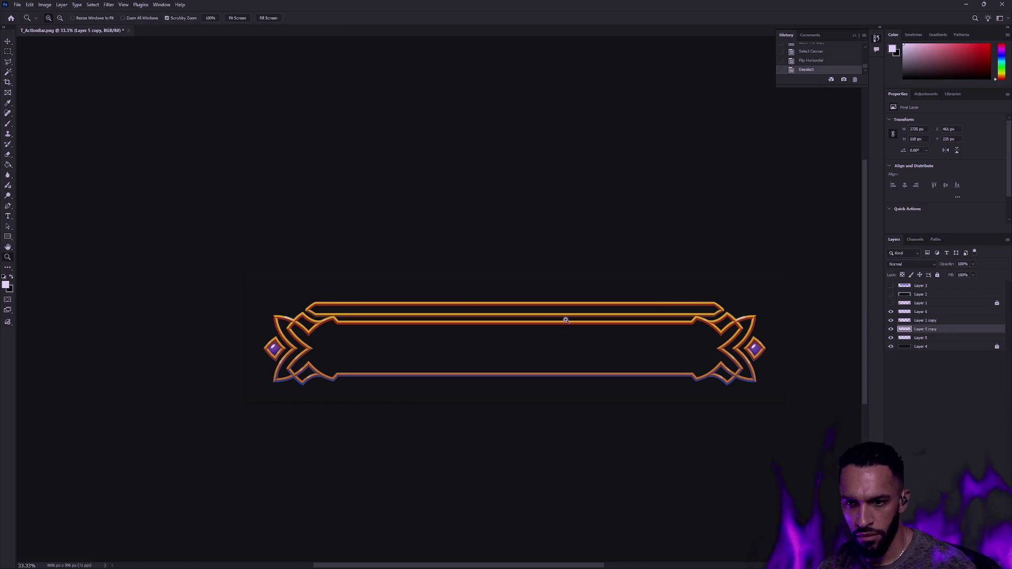
{"action": "left_click", "coordinate": [562, 318]}
{"action": "left_click_drag", "start_coordinate": [547, 296], "coordinate": [572, 303]}
Step: Trim the copied stripes so only their ends reach the left corner knot, clearing everything outside the nudged selection
{"action": "left_click", "coordinate": [891, 337]}
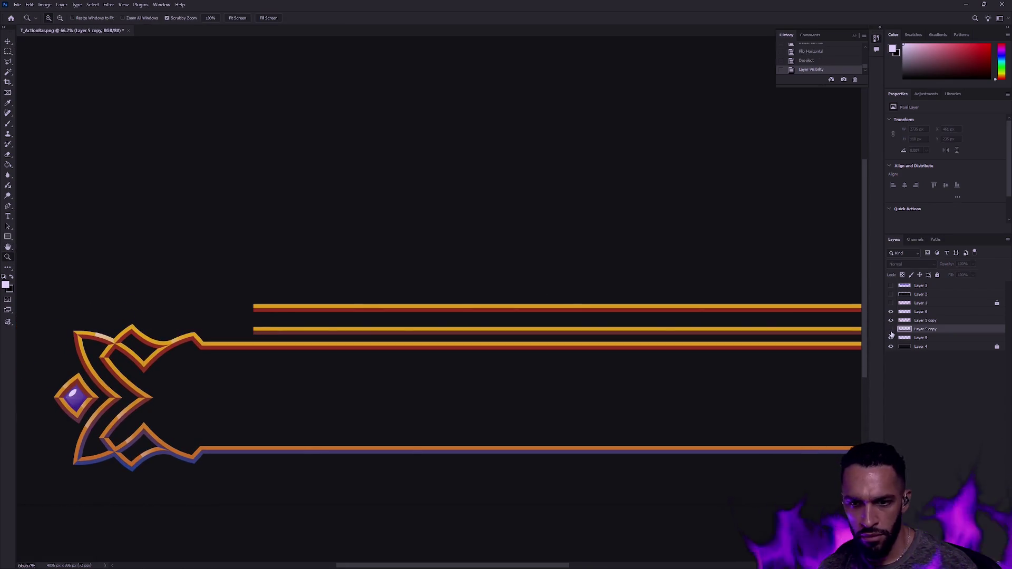
{"action": "key", "text": "m"}
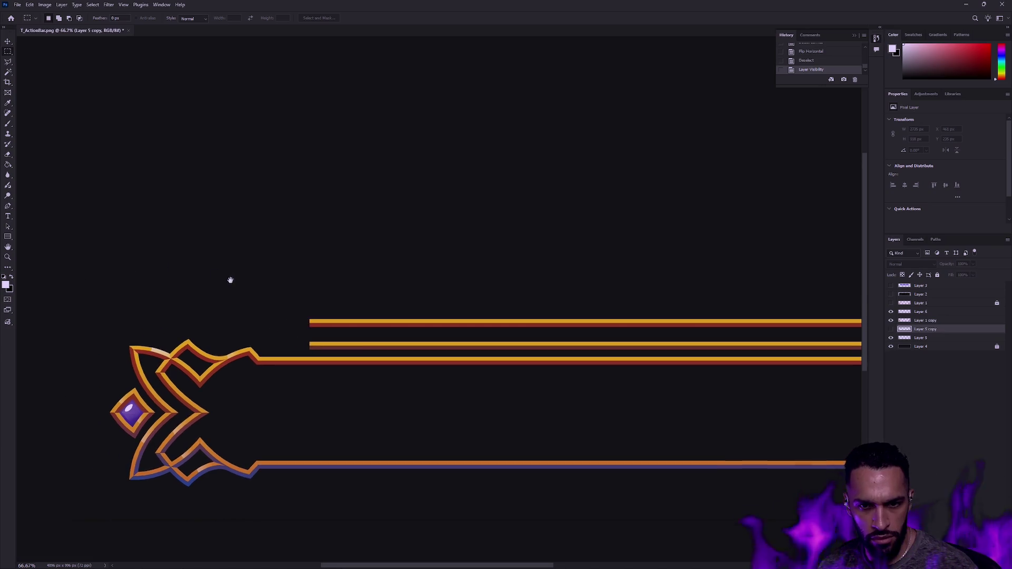
{"action": "left_click_drag", "start_coordinate": [102, 268], "coordinate": [340, 431]}
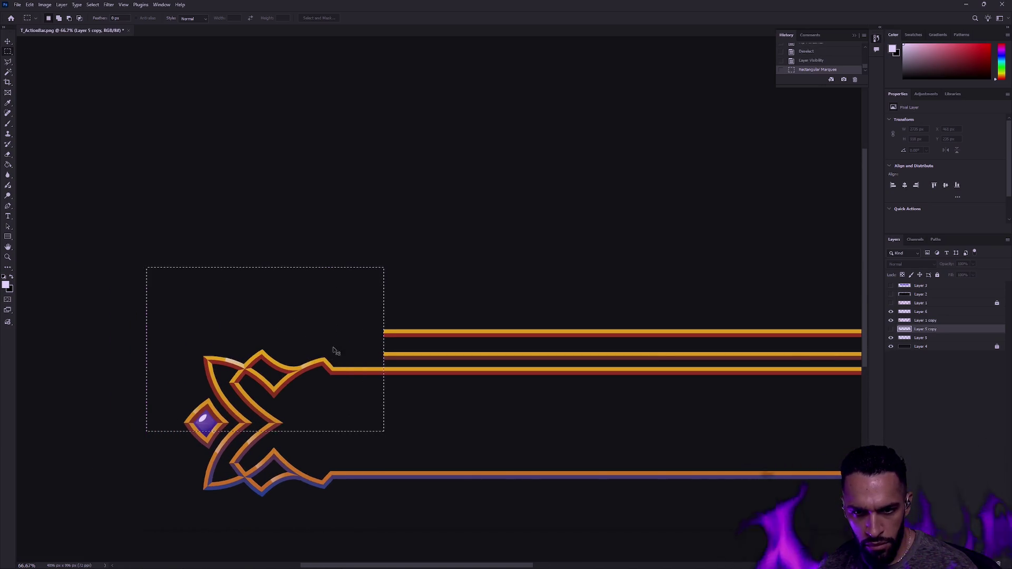
{"action": "key", "text": "z"}
{"action": "left_click_drag", "start_coordinate": [384, 340], "coordinate": [397, 340]}
{"action": "key", "text": "m"}
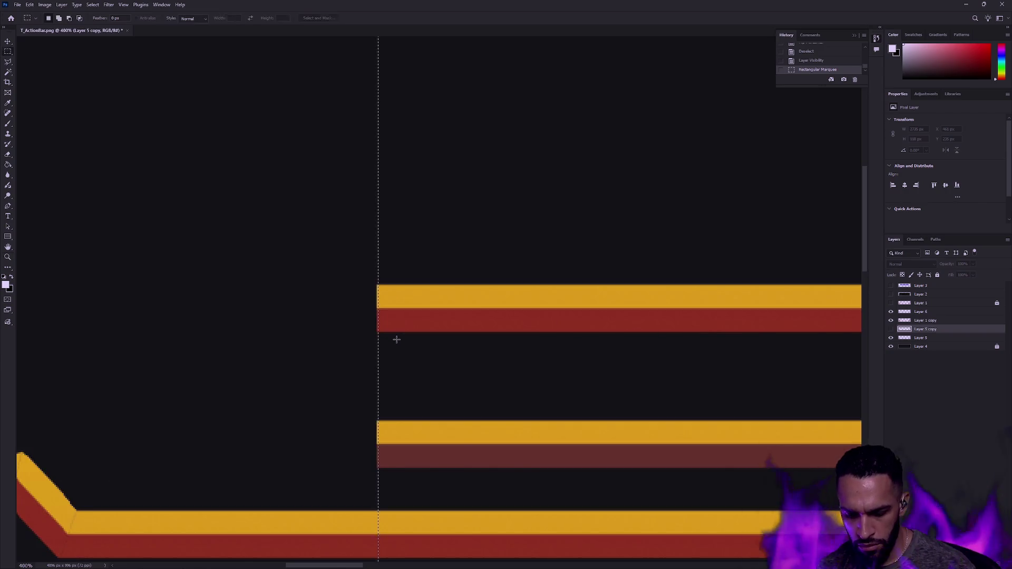
{"action": "key", "text": "Left"}
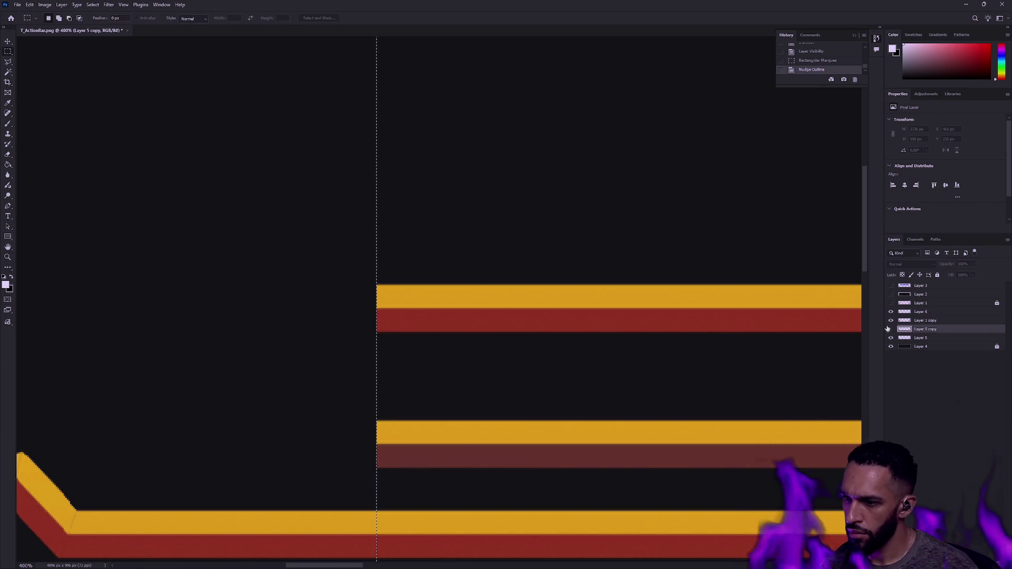
{"action": "left_click", "coordinate": [891, 330]}
{"action": "key", "text": "ctrl+shift+i"}
{"action": "key", "text": "Delete"}
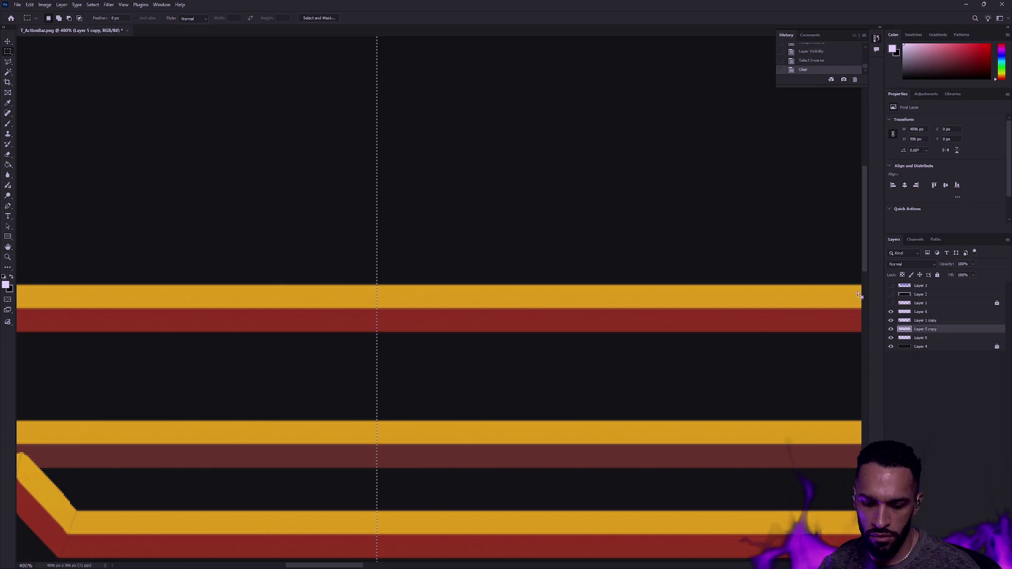
{"action": "key", "text": "ctrl+d"}
Step: Zoom back to 100% and merge Layer 5 into Layer 5 copy
{"action": "left_click", "coordinate": [8, 257]}
{"action": "key", "text": "ctrl+1"}
{"action": "left_click", "coordinate": [928, 337], "text": "shift"}
{"action": "key", "text": "ctrl+e"}
{"action": "left_click", "coordinate": [891, 329]}
{"action": "left_click", "coordinate": [891, 329]}
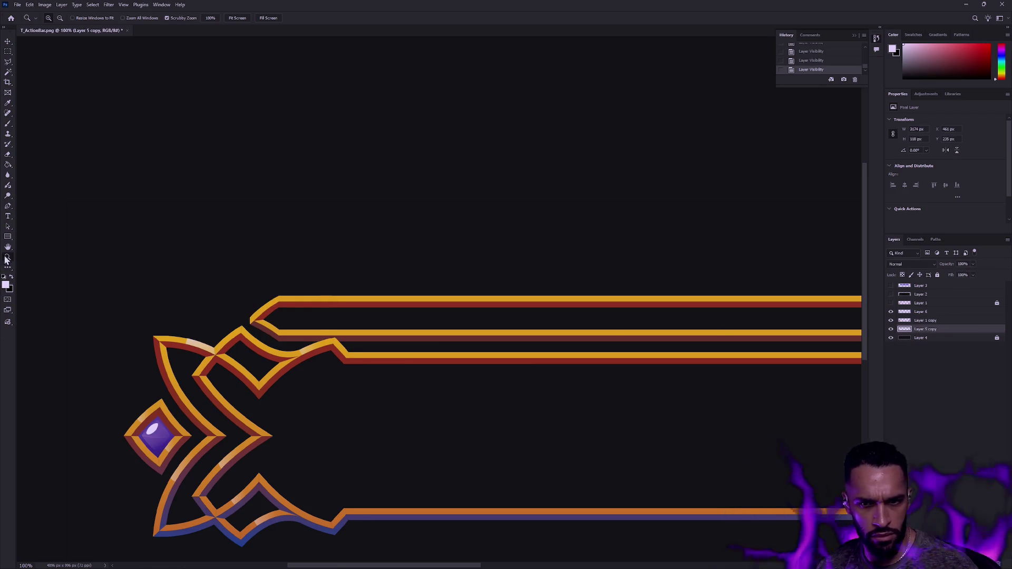
{"action": "left_click_drag", "start_coordinate": [648, 296], "coordinate": [600, 288]}
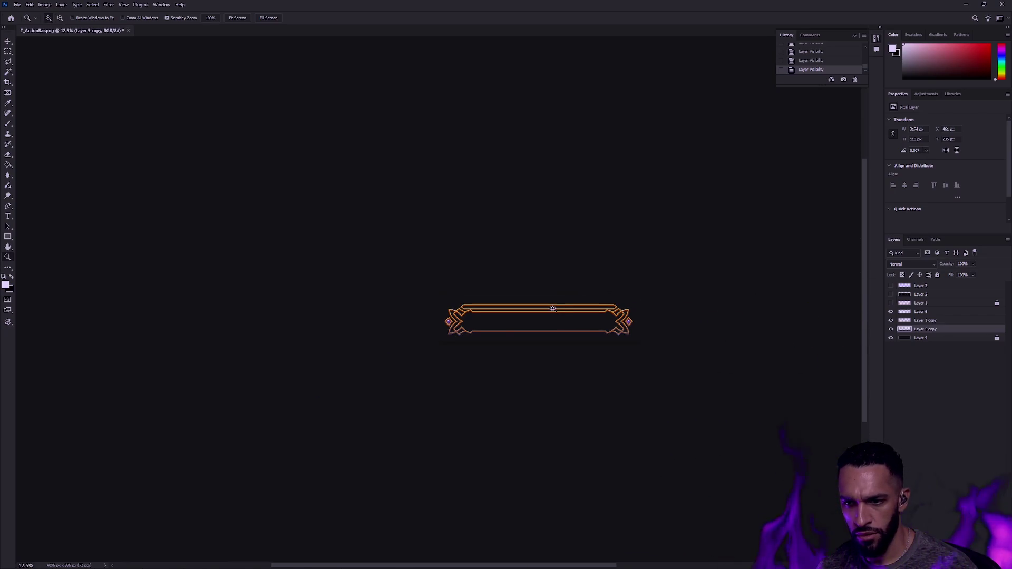
{"action": "left_click", "coordinate": [558, 305], "text": "alt"}
{"action": "mouse_move", "coordinate": [576, 301]}
{"action": "left_mouse_down"}
{"action": "mouse_move", "coordinate": [554, 305]}
{"action": "mouse_move", "coordinate": [542, 334]}
{"action": "mouse_move", "coordinate": [535, 323]}
{"action": "mouse_move", "coordinate": [502, 506]}
{"action": "mouse_move", "coordinate": [490, 436]}
{"action": "mouse_move", "coordinate": [495, 296]}
{"action": "mouse_move", "coordinate": [599, 282]}
{"action": "mouse_move", "coordinate": [452, 286]}
{"action": "left_mouse_up"}
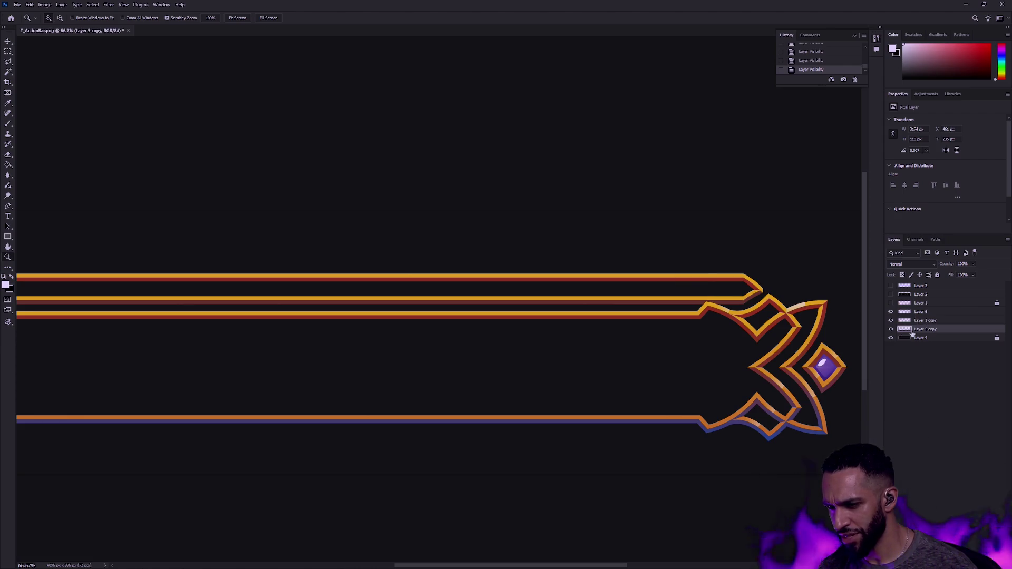
{"action": "left_click", "coordinate": [892, 312]}
{"action": "left_click", "coordinate": [891, 311]}
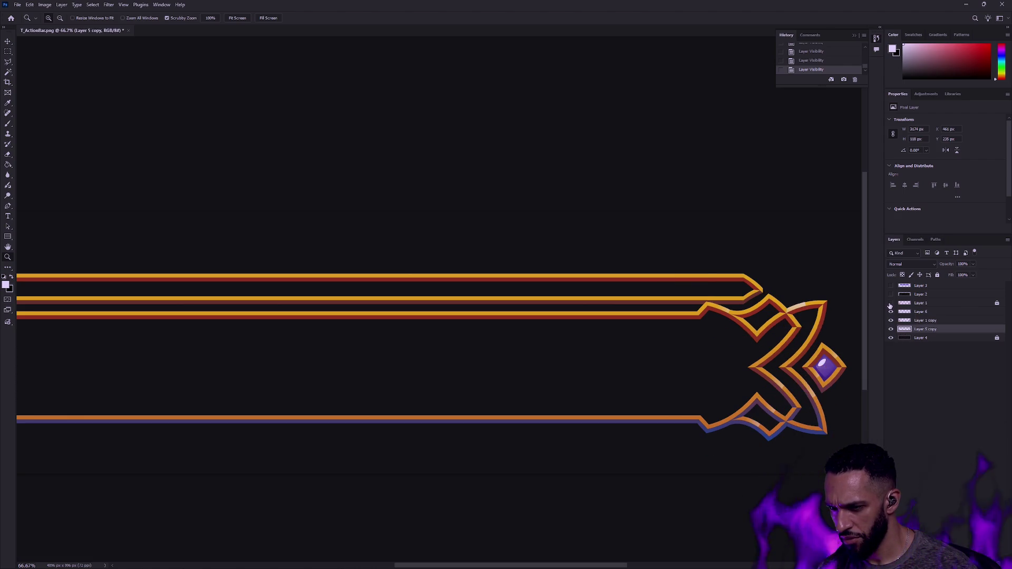
{"action": "left_click_drag", "start_coordinate": [784, 300], "coordinate": [752, 287]}
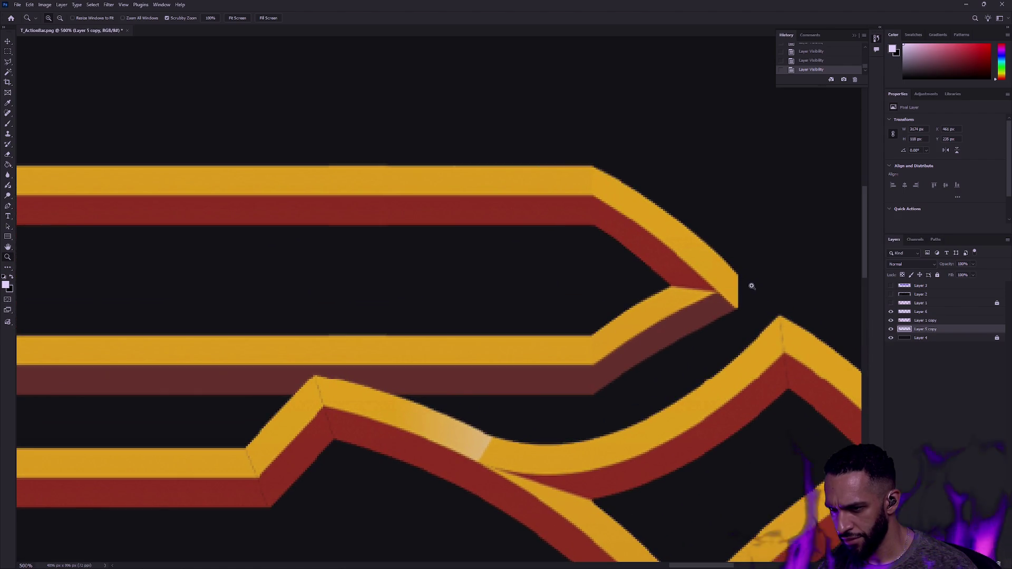
{"action": "left_click_drag", "start_coordinate": [721, 292], "coordinate": [631, 297]}
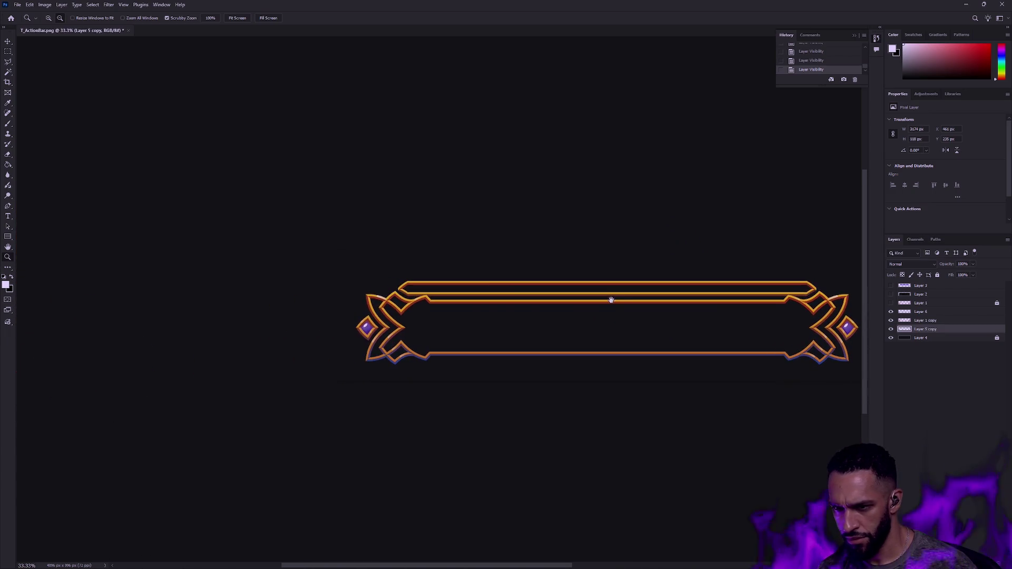
{"action": "left_click", "coordinate": [631, 296], "text": "alt"}
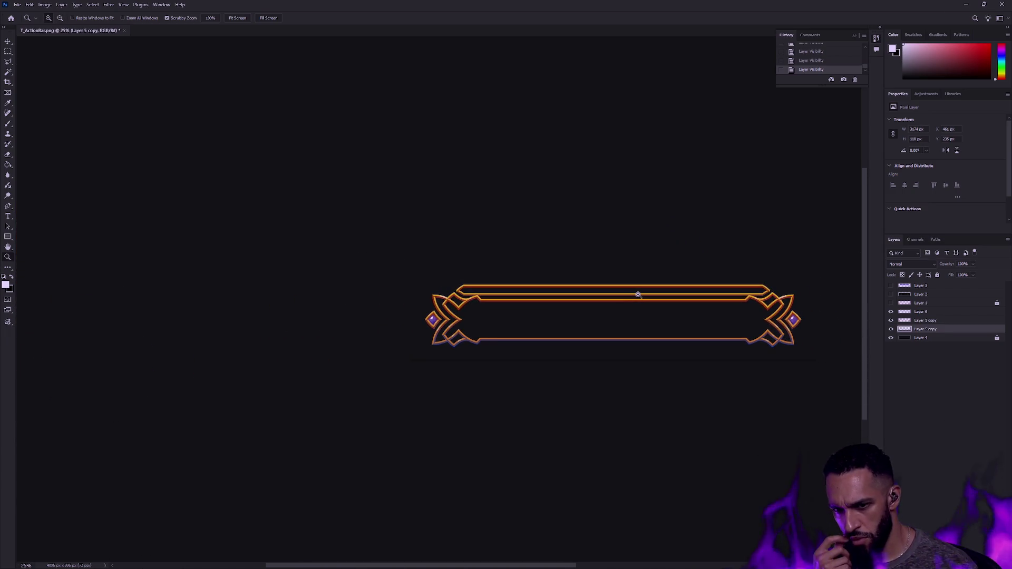
{"action": "left_click_drag", "start_coordinate": [668, 274], "coordinate": [563, 278]}
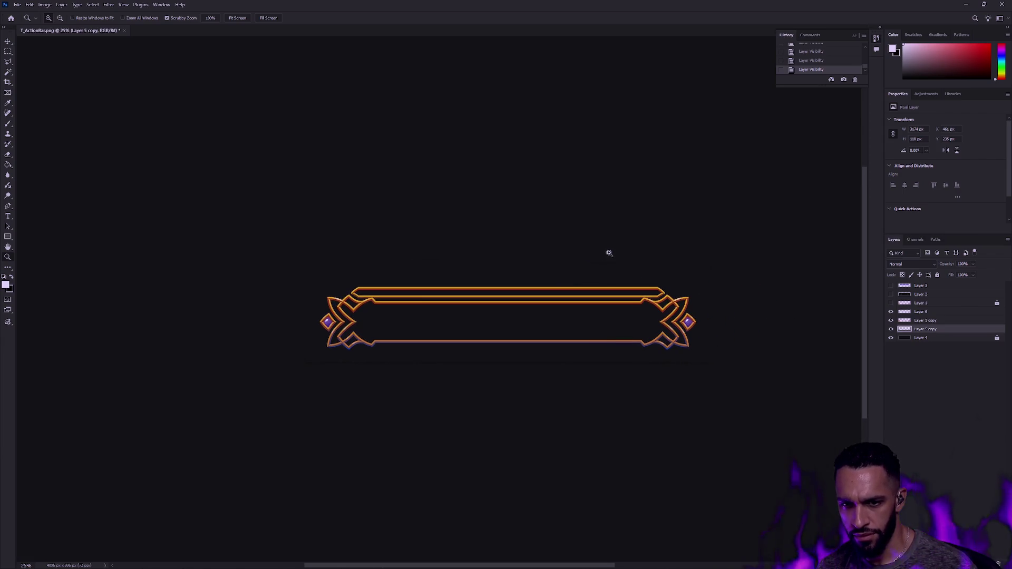
{"action": "left_click", "coordinate": [649, 305]}
{"action": "left_click", "coordinate": [662, 295]}
{"action": "left_click", "coordinate": [673, 287]}
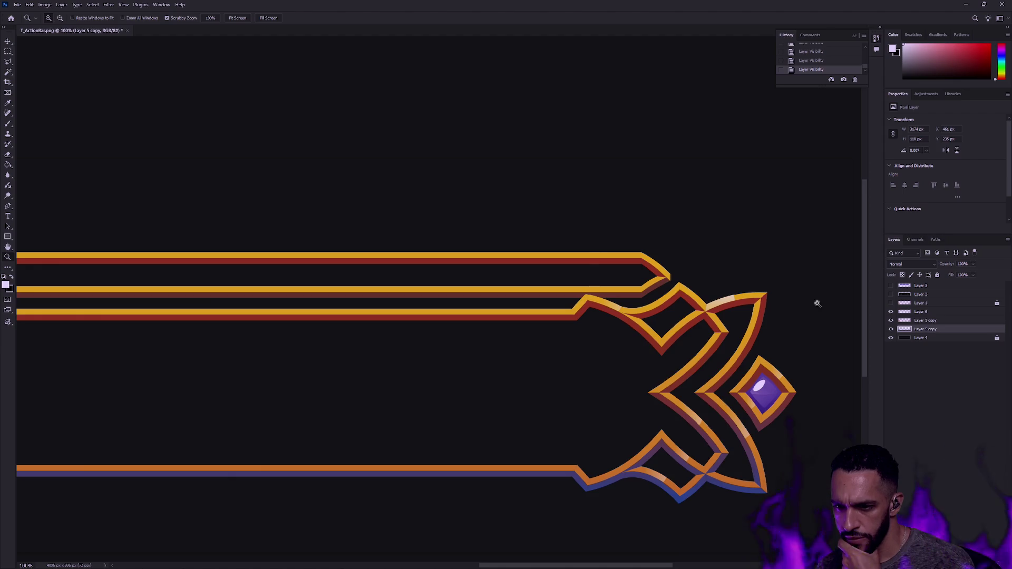
{"action": "left_click", "coordinate": [939, 322]}
{"action": "key", "text": "m"}
{"action": "left_click", "coordinate": [8, 62]}
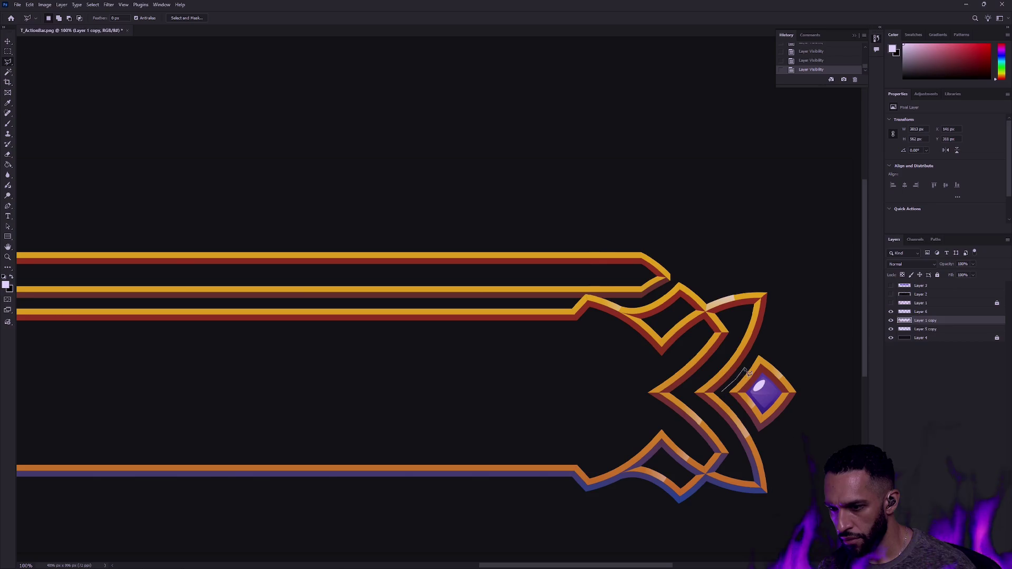
Step: Copy the lassoed purple gem onto a new layer and move it up to the top stripe's end
{"action": "left_click", "coordinate": [726, 397]}
{"action": "key", "text": "ctrl+j"}
{"action": "key", "text": "v"}
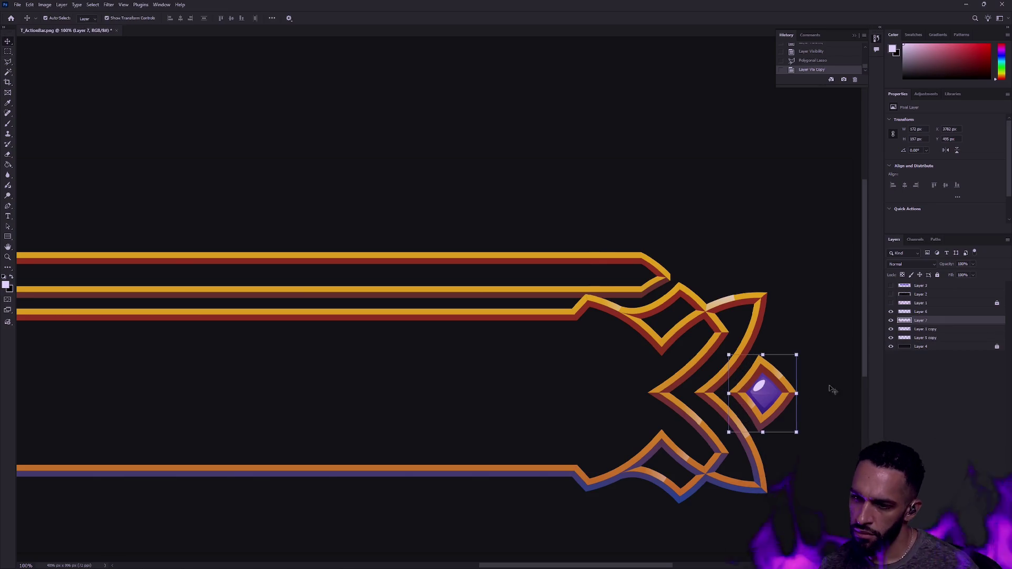
{"action": "scroll", "coordinate": [765, 390], "scroll_direction": "down", "scroll_amount": 1}
{"action": "left_click_drag", "start_coordinate": [740, 393], "coordinate": [649, 275]}
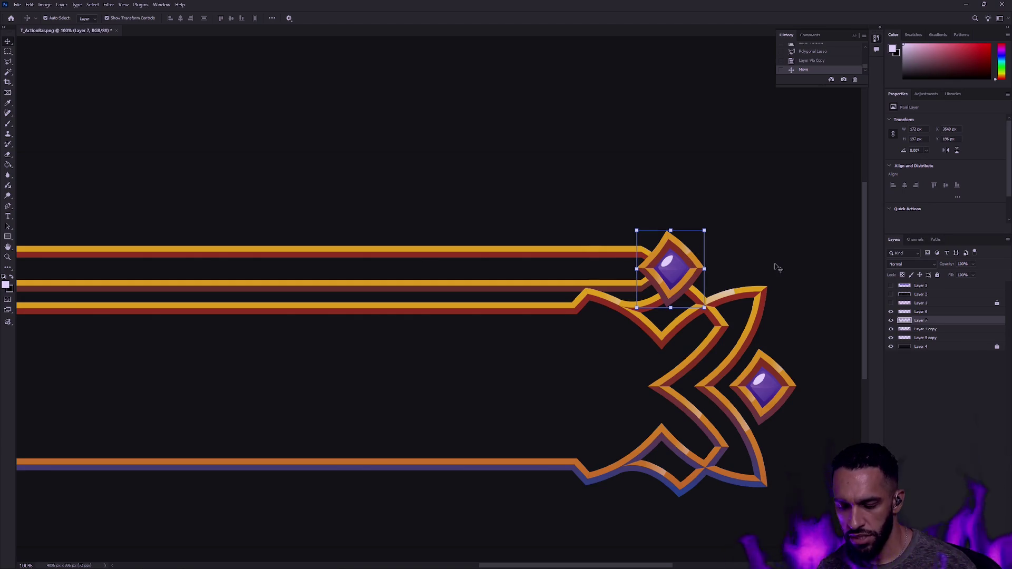
Step: Shift the upper gem right and down past the top bar's point, then select Layer 1
{"action": "key", "text": "m"}
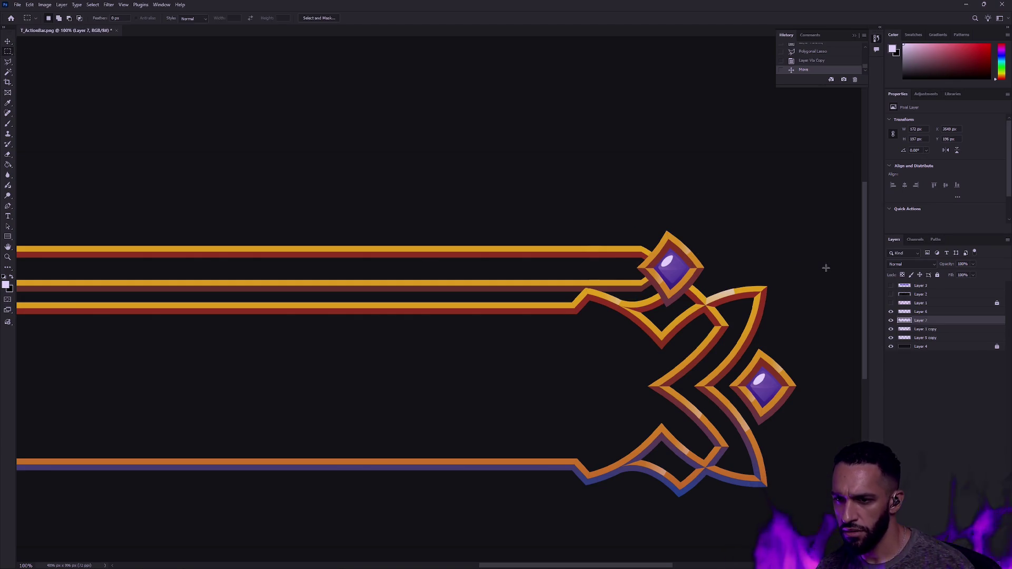
{"action": "key", "text": "v"}
{"action": "mouse_move", "coordinate": [681, 262]}
{"action": "left_mouse_down"}
{"action": "mouse_move", "coordinate": [682, 277]}
{"action": "mouse_move", "coordinate": [674, 272]}
{"action": "mouse_move", "coordinate": [725, 275]}
{"action": "left_mouse_up"}
{"action": "key", "text": "m"}
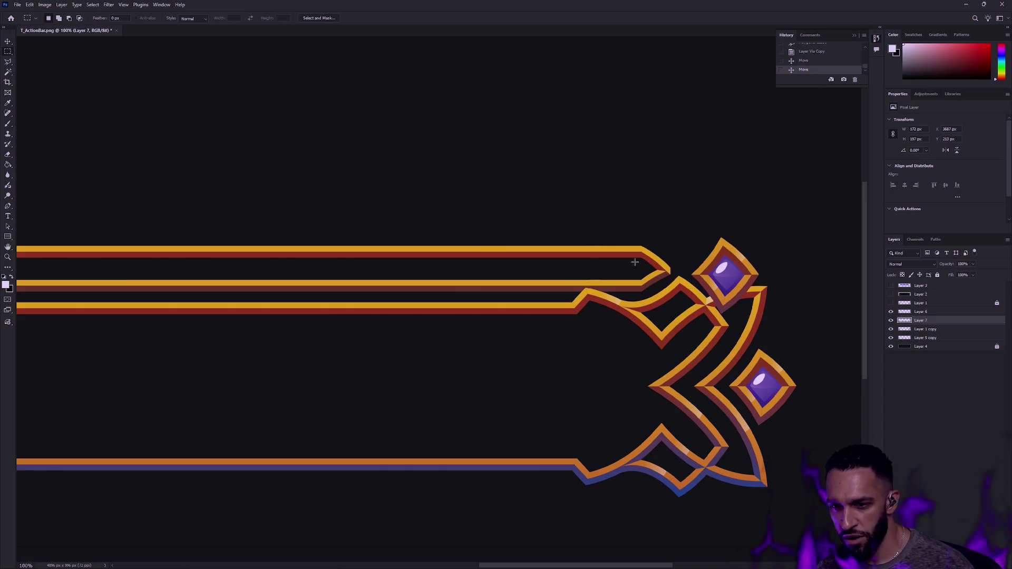
{"action": "left_click", "coordinate": [891, 303]}
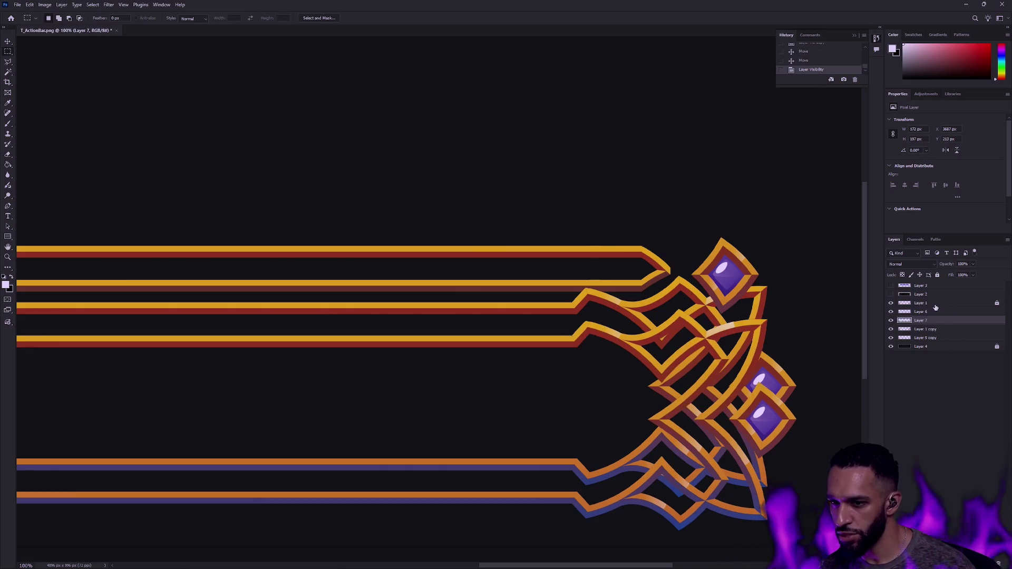
{"action": "left_click", "coordinate": [920, 303]}
{"action": "left_click", "coordinate": [892, 303]}
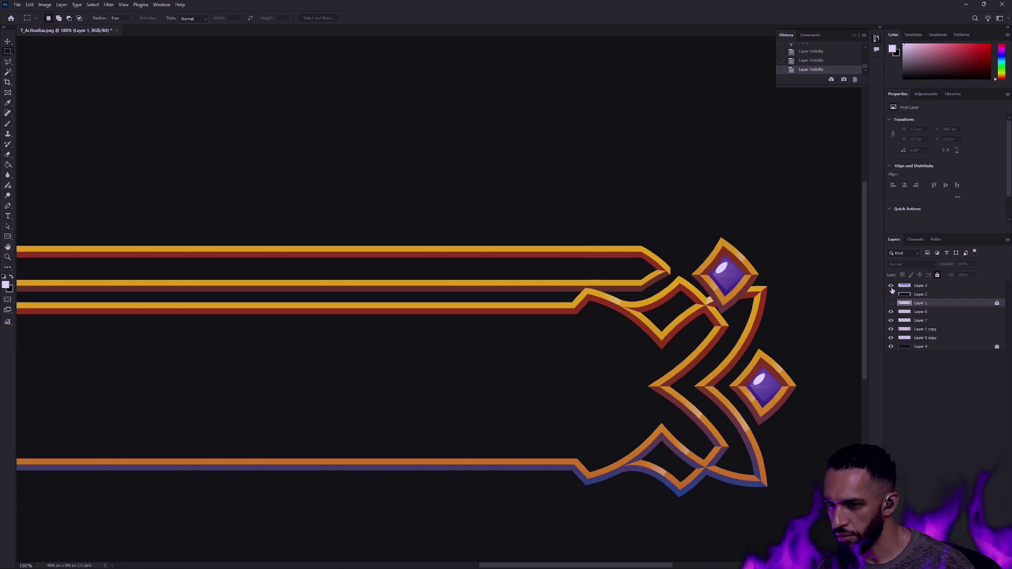
Step: Show the blue bar on Layer 3, raise it 12 px and stretch it to 3057 px wide
{"action": "left_click", "coordinate": [891, 285]}
{"action": "key", "text": "v"}
{"action": "left_click_drag", "start_coordinate": [616, 290], "coordinate": [619, 266]}
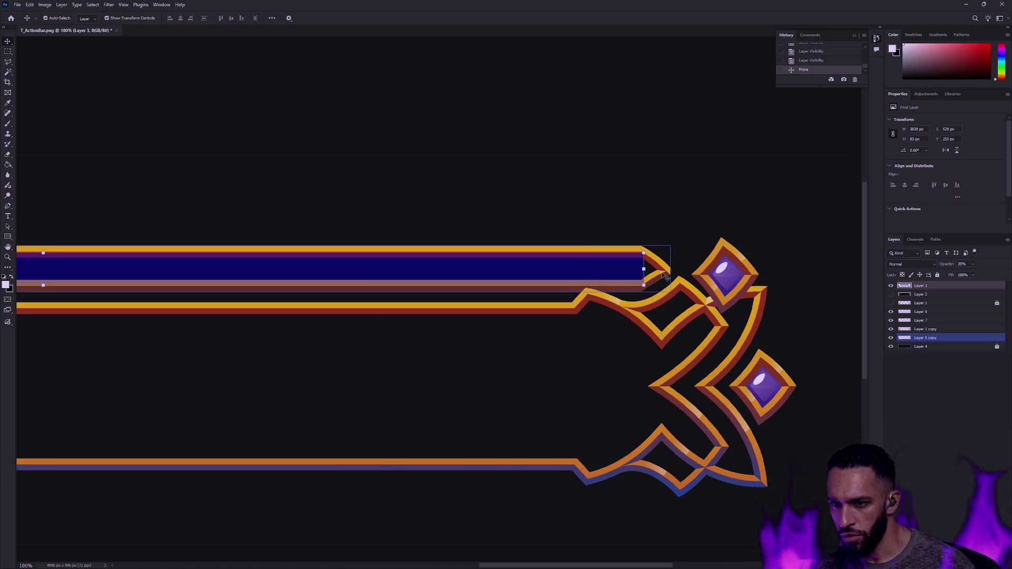
{"action": "left_click_drag", "start_coordinate": [644, 269], "coordinate": [649, 269]}
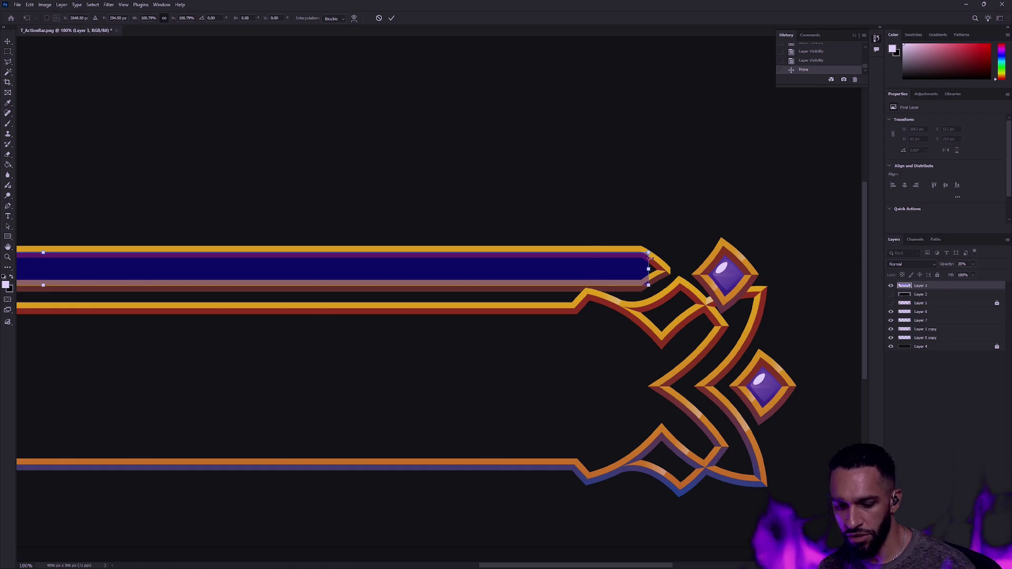
{"action": "key", "text": "Return"}
Step: Zoom to 300% on the arrow tip and toggle layers to find the upper gem's layer
{"action": "key", "text": "z"}
{"action": "left_click", "coordinate": [653, 279]}
{"action": "left_click", "coordinate": [652, 279]}
{"action": "left_click", "coordinate": [607, 259]}
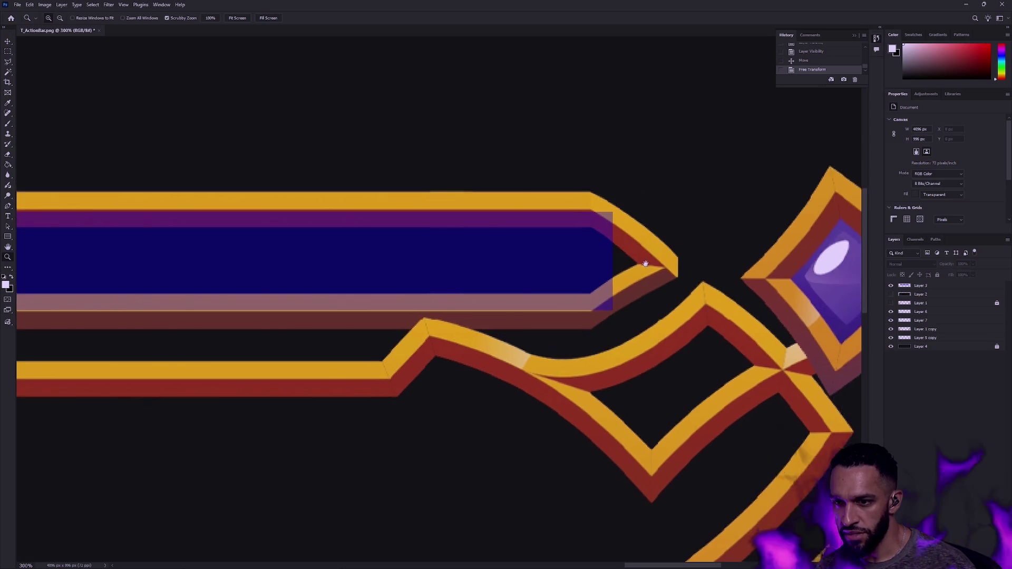
{"action": "left_click", "coordinate": [899, 312]}
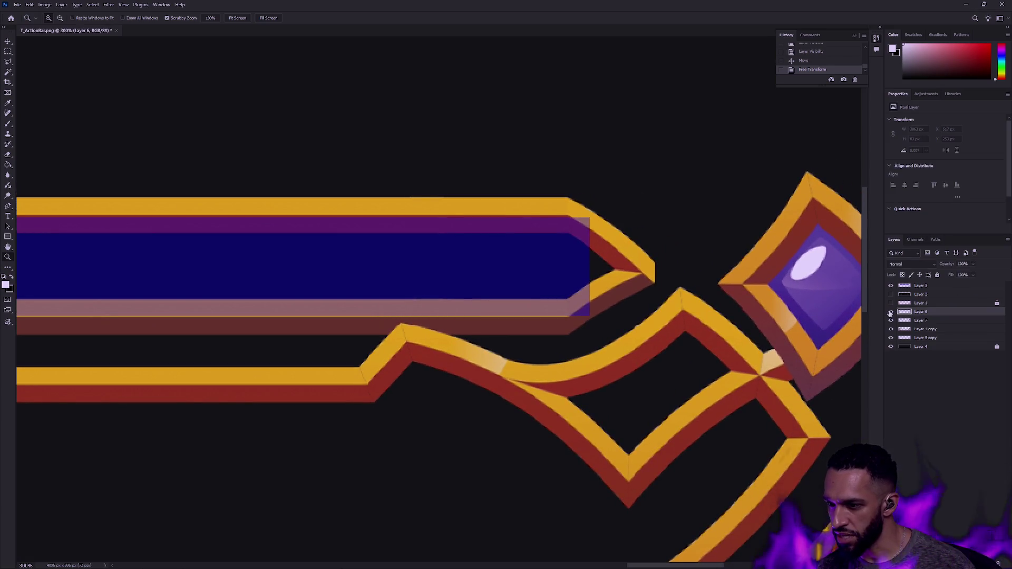
{"action": "left_click", "coordinate": [890, 320]}
{"action": "left_click", "coordinate": [891, 320]}
{"action": "left_click", "coordinate": [902, 329]}
{"action": "left_click", "coordinate": [891, 329]}
{"action": "left_click", "coordinate": [891, 329]}
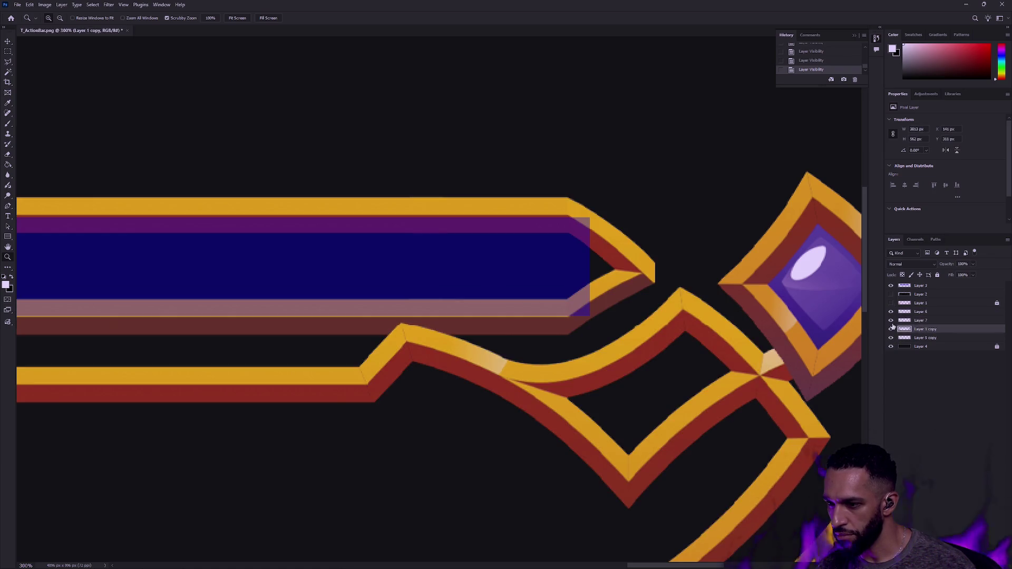
Step: Move Layer 7's gem onto the blue bar's end, zoom back to 100% and hide Layer 3
{"action": "left_click", "coordinate": [912, 321]}
{"action": "left_click", "coordinate": [891, 312]}
{"action": "key", "text": "v"}
{"action": "left_click_drag", "start_coordinate": [794, 283], "coordinate": [641, 269]}
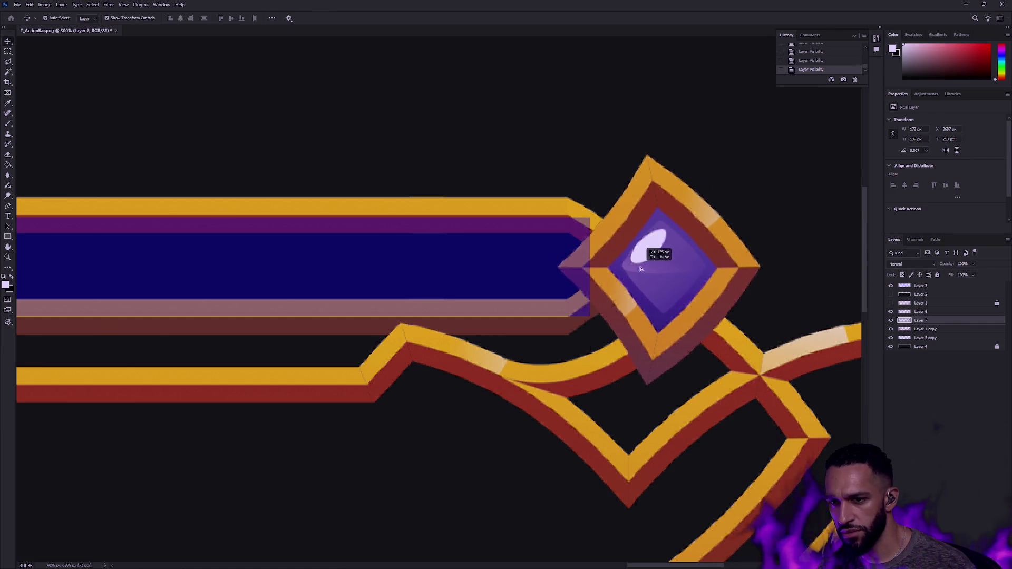
{"action": "left_click_drag", "start_coordinate": [641, 269], "coordinate": [641, 270]}
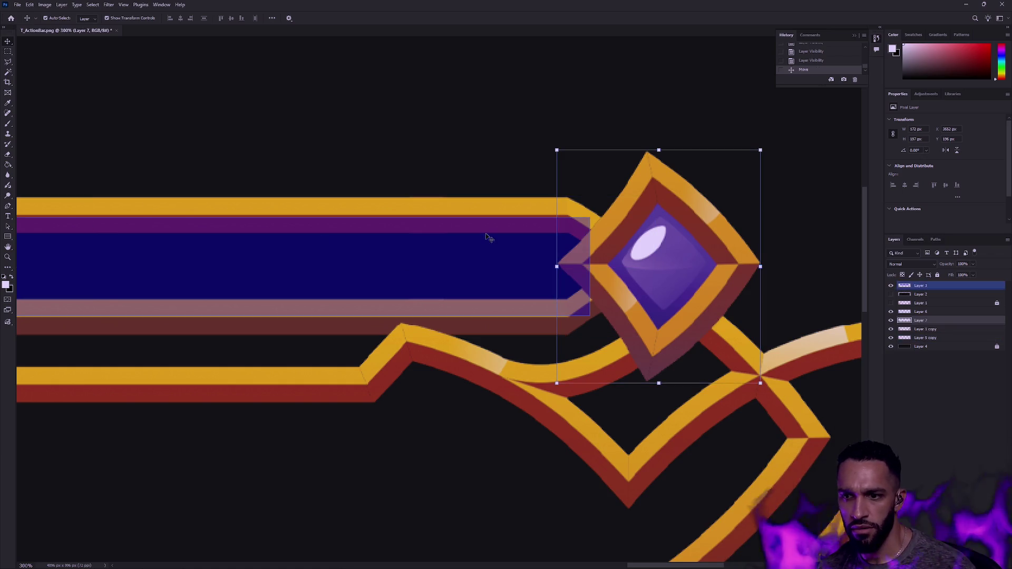
{"action": "key", "text": "z"}
{"action": "key", "text": "ctrl+1"}
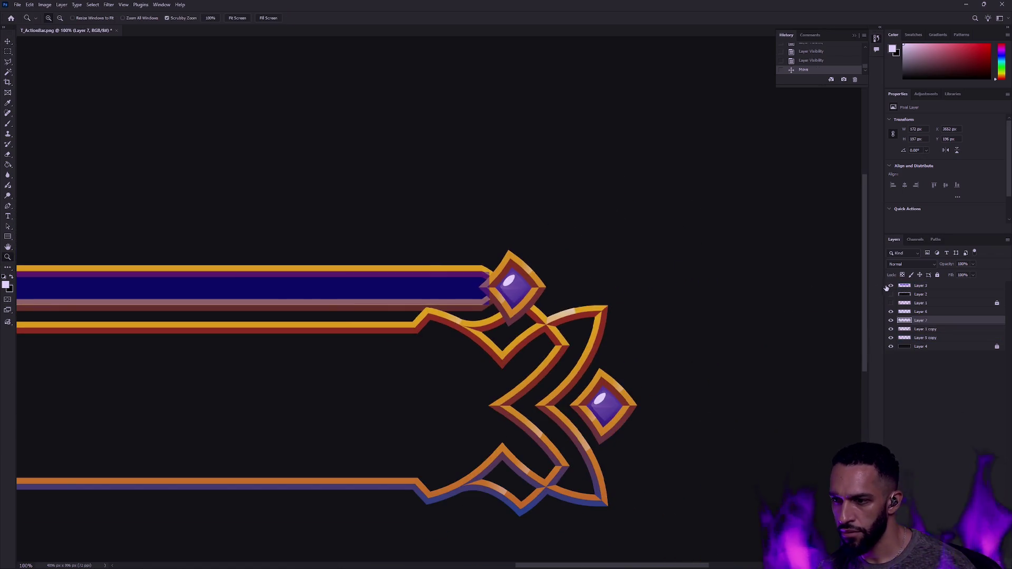
{"action": "left_click", "coordinate": [891, 286]}
{"action": "scroll", "coordinate": [566, 284], "scroll_direction": "down", "scroll_amount": 5}
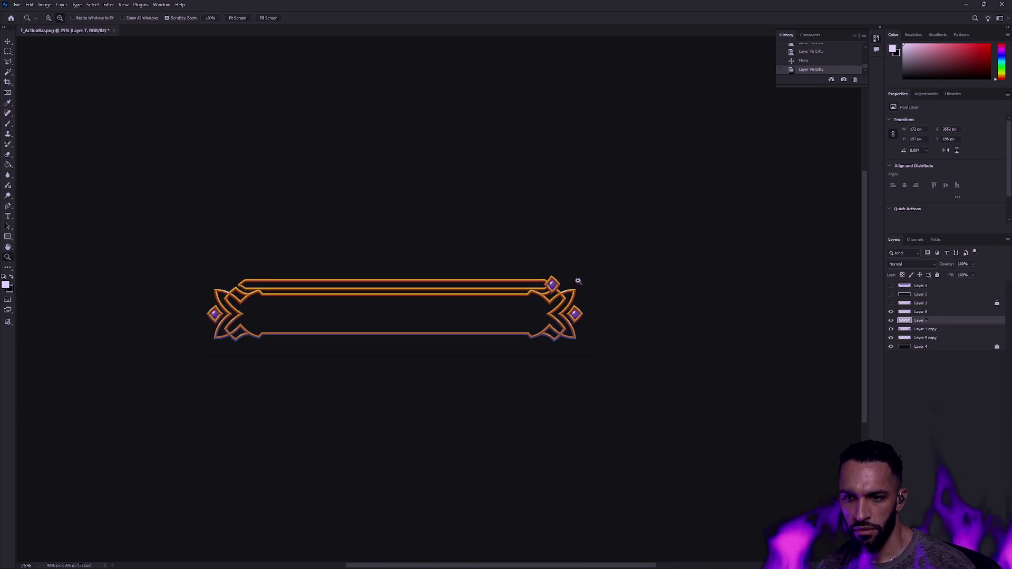
Step: Shrink the small upper gem to about 77% and move it up onto the rail junction
{"action": "scroll", "coordinate": [568, 288], "scroll_direction": "up", "scroll_amount": 1}
{"action": "scroll", "coordinate": [570, 287], "scroll_direction": "up", "scroll_amount": 2}
{"action": "scroll", "coordinate": [570, 285], "scroll_direction": "up", "scroll_amount": 1}
{"action": "scroll", "coordinate": [572, 284], "scroll_direction": "up", "scroll_amount": 1}
{"action": "scroll", "coordinate": [572, 285], "scroll_direction": "up", "scroll_amount": 1}
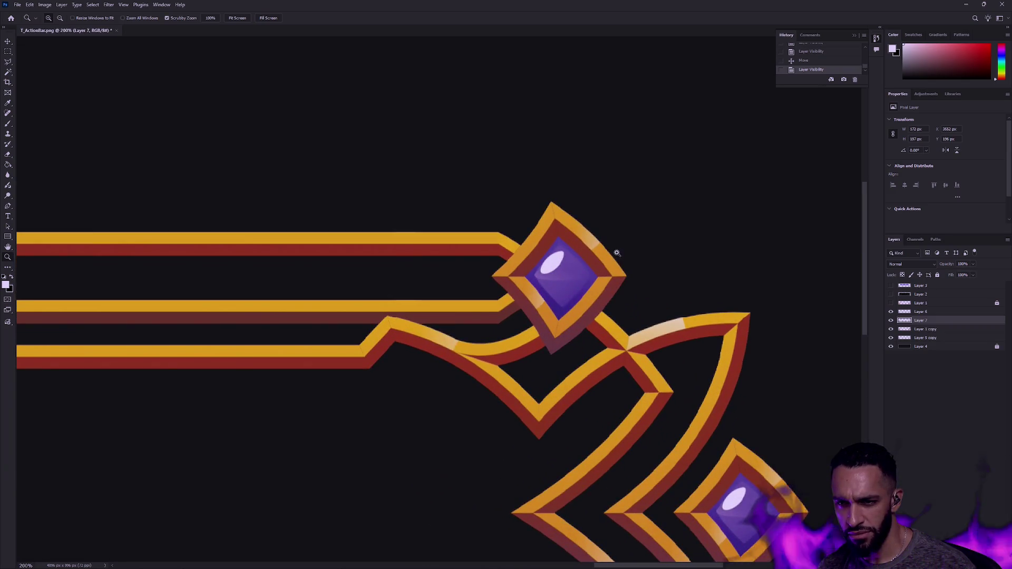
{"action": "left_click", "coordinate": [892, 320]}
{"action": "left_click", "coordinate": [891, 320]}
{"action": "key", "text": "ctrl+t"}
{"action": "left_click_drag", "start_coordinate": [627, 201], "coordinate": [611, 262]}
{"action": "mouse_move", "coordinate": [549, 305]}
{"action": "left_mouse_down"}
{"action": "mouse_move", "coordinate": [545, 282]}
{"action": "mouse_move", "coordinate": [556, 280]}
{"action": "left_mouse_up"}
{"action": "key", "text": "Return"}
Step: Zoom out to the whole frame, then zoom in on the upper-right gem and the left side gem
{"action": "key", "text": "m"}
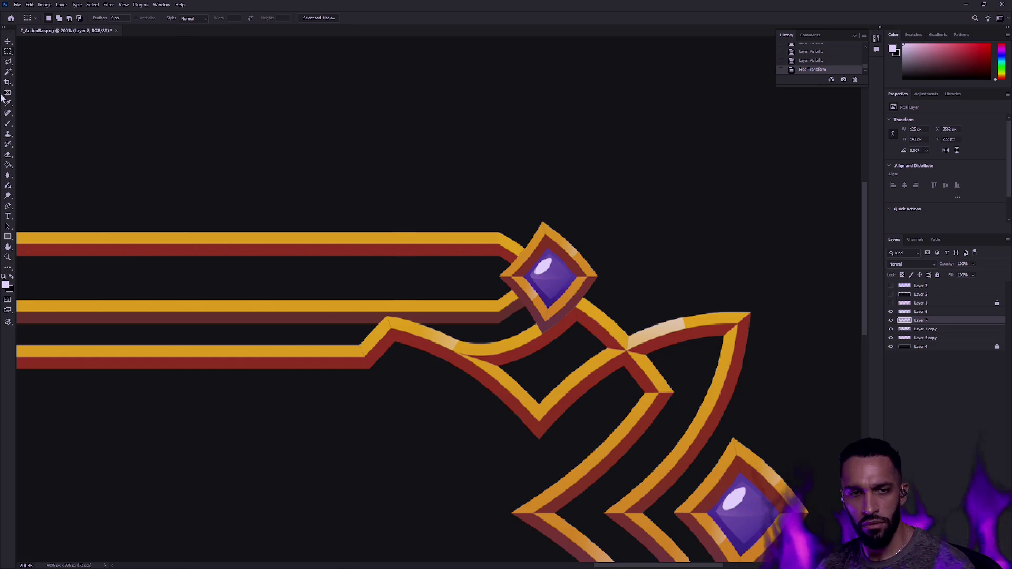
{"action": "key", "text": "z"}
{"action": "left_click", "coordinate": [433, 301], "text": "alt"}
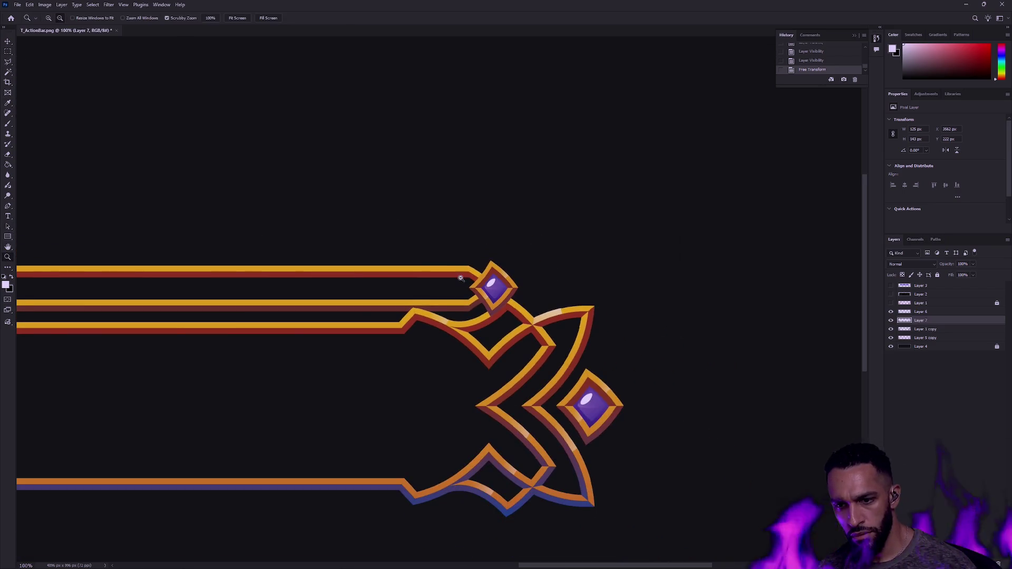
{"action": "left_click", "coordinate": [464, 278], "text": "alt"}
{"action": "left_click", "coordinate": [343, 263], "text": "alt"}
{"action": "left_click", "coordinate": [343, 263], "text": "alt"}
{"action": "mouse_move", "coordinate": [343, 263]}
{"action": "left_mouse_down"}
{"action": "mouse_move", "coordinate": [378, 275]}
{"action": "mouse_move", "coordinate": [340, 270]}
{"action": "left_mouse_up"}
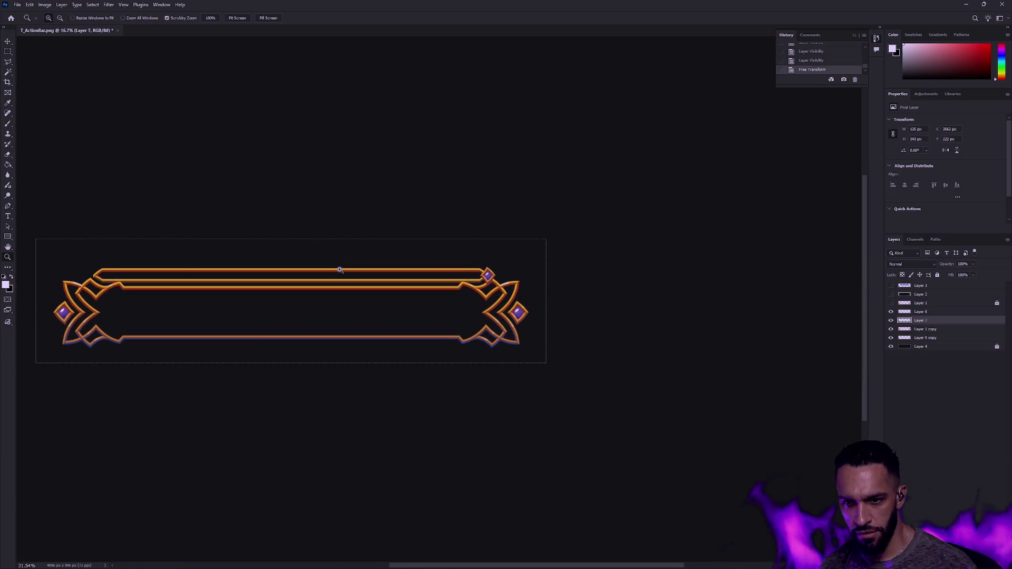
{"action": "mouse_move", "coordinate": [487, 275]}
{"action": "left_mouse_down"}
{"action": "mouse_move", "coordinate": [533, 273]}
{"action": "mouse_move", "coordinate": [465, 285]}
{"action": "left_mouse_up"}
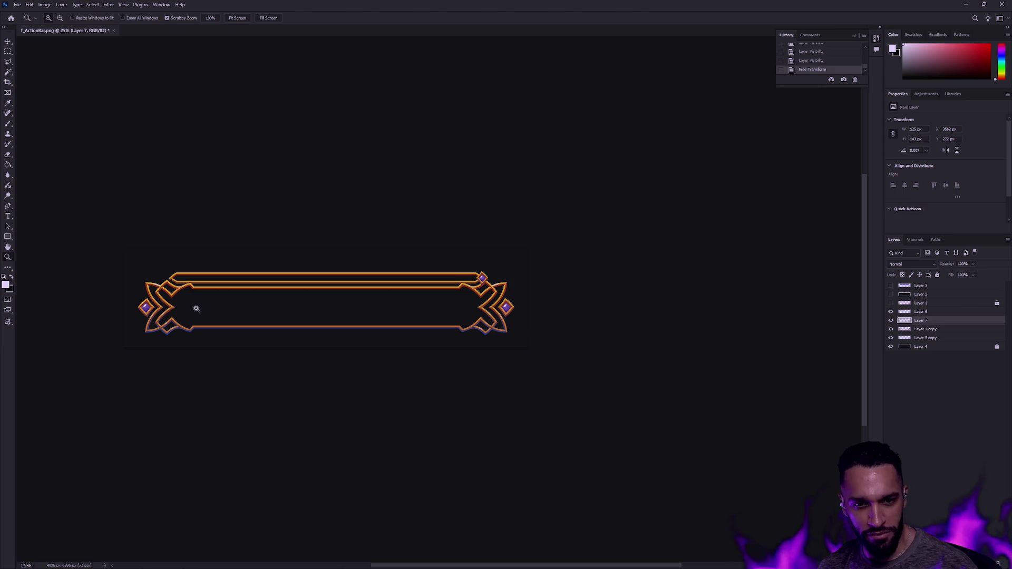
{"action": "left_click_drag", "start_coordinate": [180, 306], "coordinate": [180, 304]}
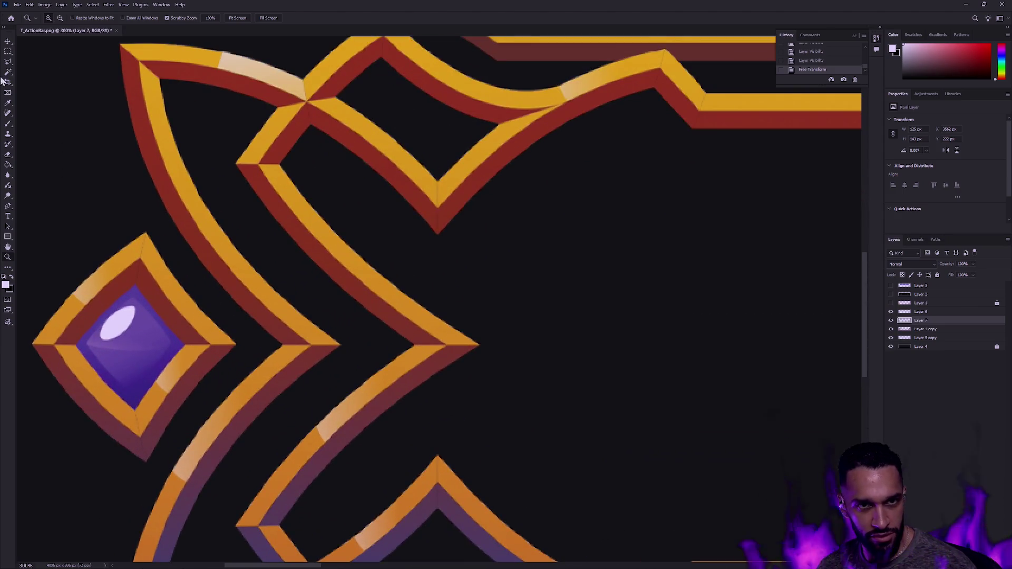
Step: Outline the left side gem with the Polygonal Lasso and copy it onto its own layer
{"action": "left_click", "coordinate": [8, 62]}
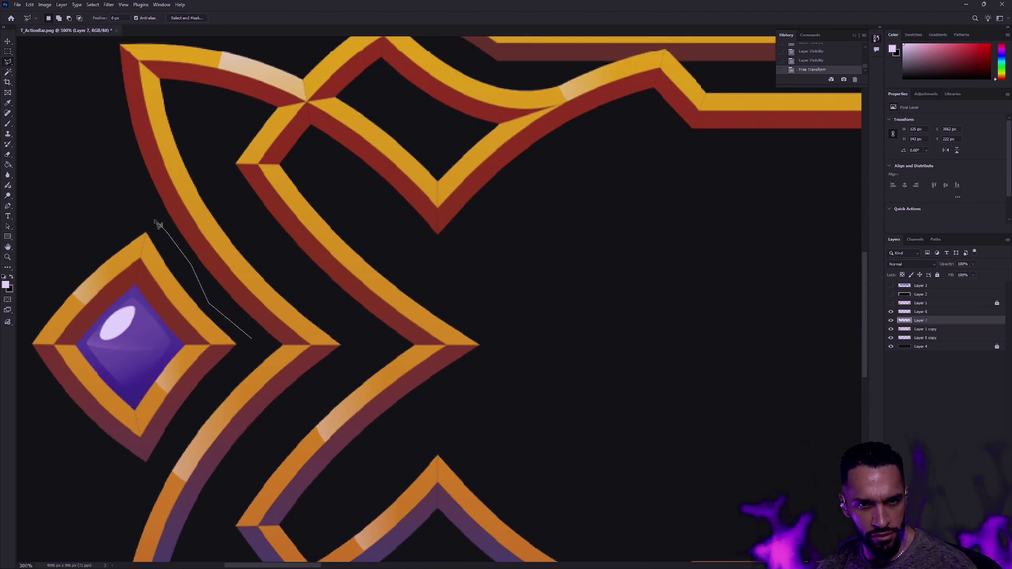
{"action": "mouse_move", "coordinate": [62, 296]}
{"action": "left_mouse_down"}
{"action": "mouse_move", "coordinate": [18, 386]}
{"action": "mouse_move", "coordinate": [193, 491]}
{"action": "mouse_move", "coordinate": [304, 376]}
{"action": "left_mouse_up"}
{"action": "left_click", "coordinate": [321, 340]}
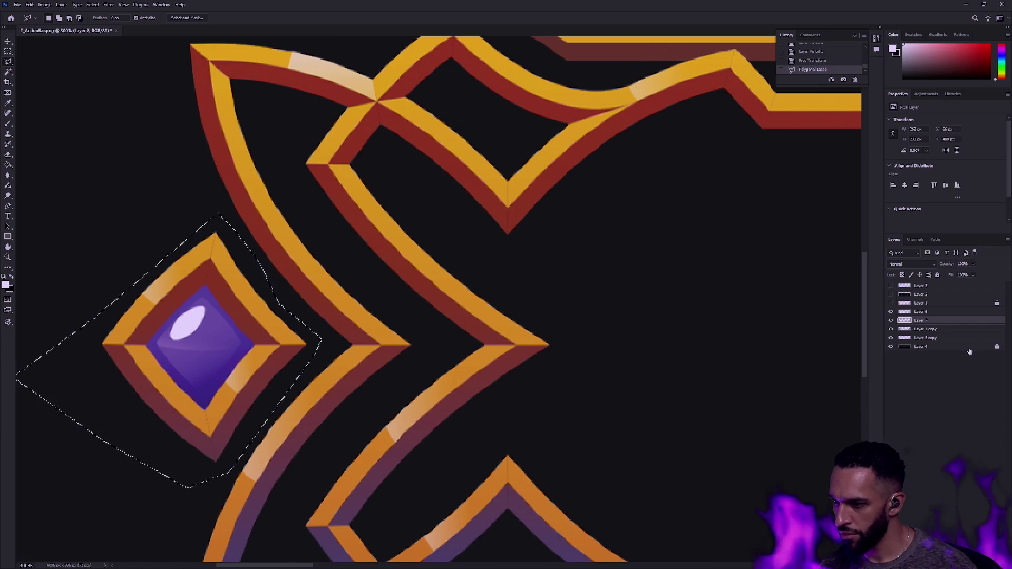
{"action": "left_click", "coordinate": [900, 339]}
{"action": "key", "text": "ctrl+j"}
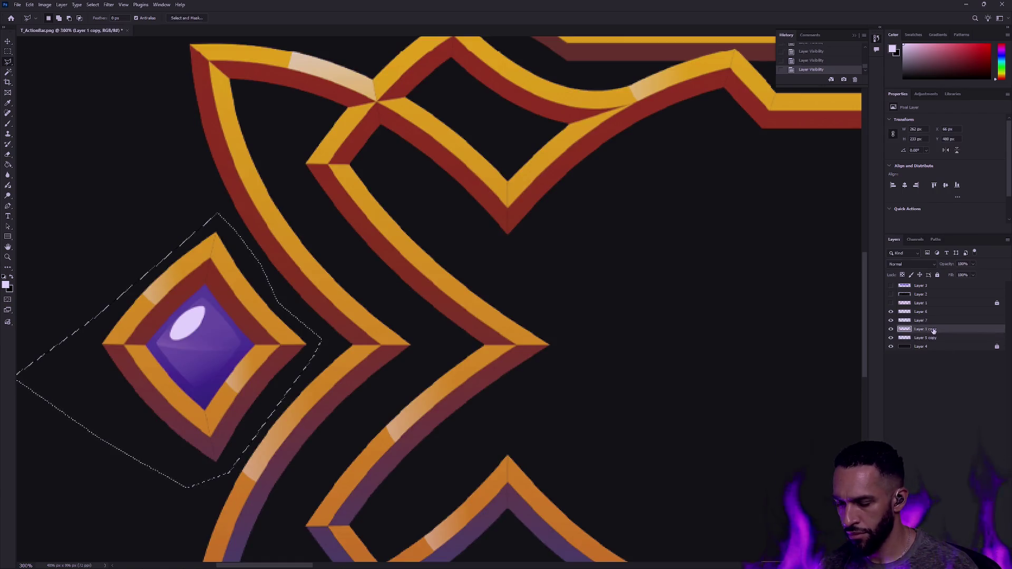
Step: Move the copied gem onto the top rail junction at the bar's right end
{"action": "key", "text": "v"}
{"action": "left_click_drag", "start_coordinate": [259, 341], "coordinate": [621, 279]}
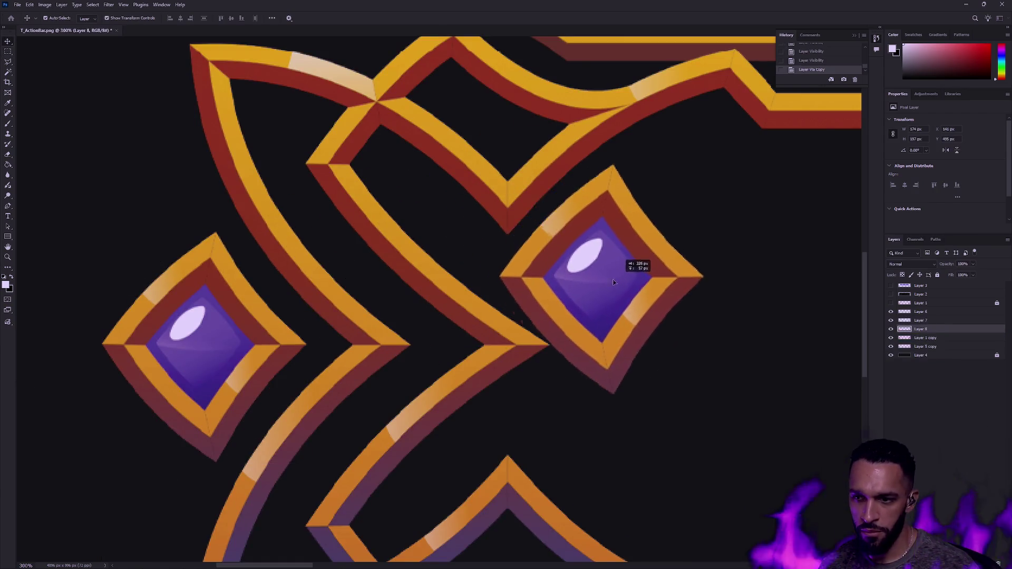
{"action": "scroll", "coordinate": [715, 245], "scroll_direction": "down", "scroll_amount": 2}
{"action": "scroll", "coordinate": [712, 231], "scroll_direction": "down", "scroll_amount": 4}
{"action": "scroll", "coordinate": [412, 330], "scroll_direction": "up", "scroll_amount": 2}
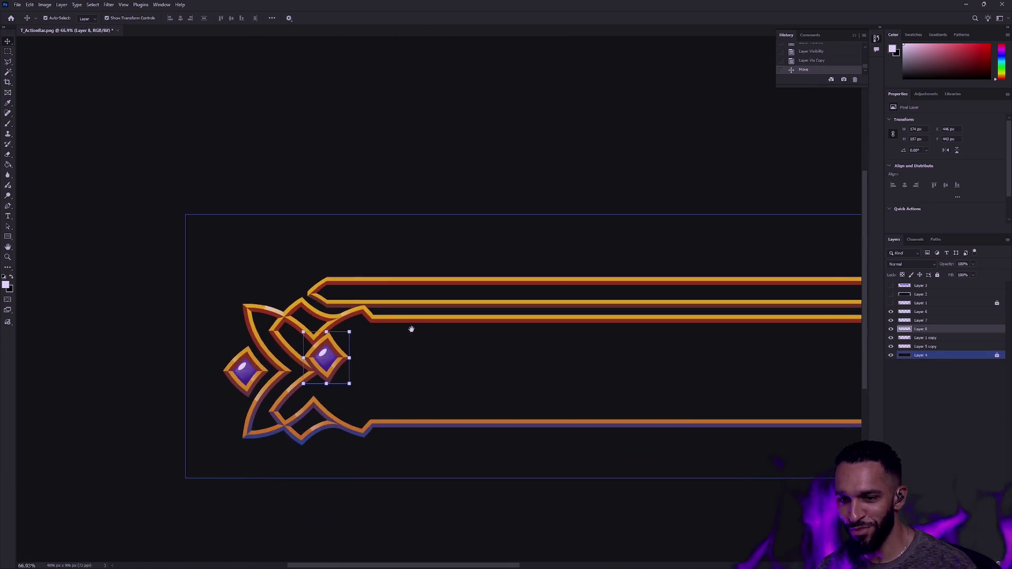
{"action": "scroll", "coordinate": [302, 359], "scroll_direction": "up", "scroll_amount": 1}
{"action": "mouse_move", "coordinate": [301, 359]}
{"action": "left_mouse_down"}
{"action": "mouse_move", "coordinate": [130, 291]}
{"action": "mouse_move", "coordinate": [411, 336]}
{"action": "mouse_move", "coordinate": [379, 346]}
{"action": "left_mouse_up"}
{"action": "scroll", "coordinate": [435, 335], "scroll_direction": "up", "scroll_amount": 5}
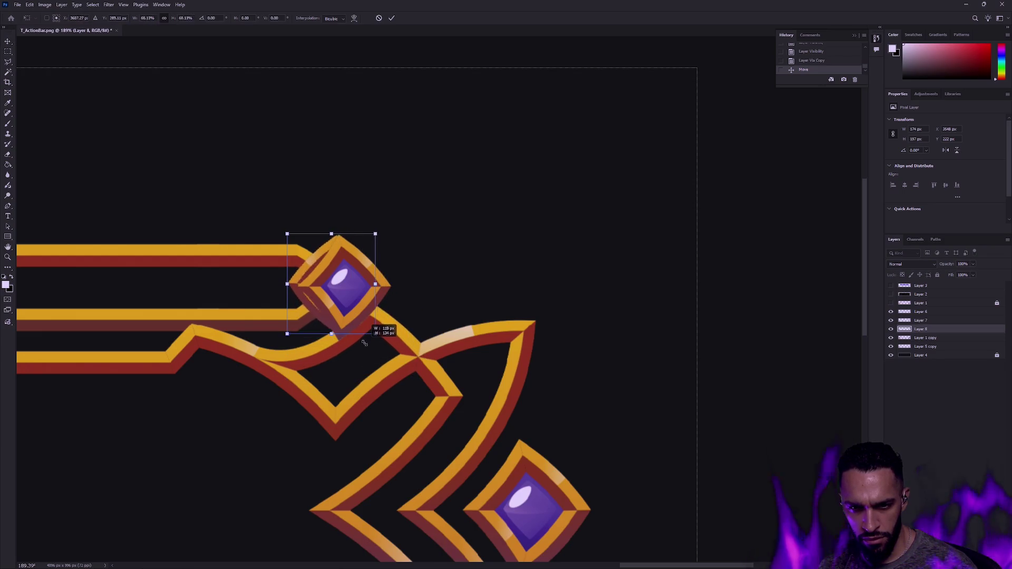
{"action": "key", "text": "ctrl+z"}
{"action": "left_click_drag", "start_coordinate": [385, 351], "coordinate": [363, 359]}
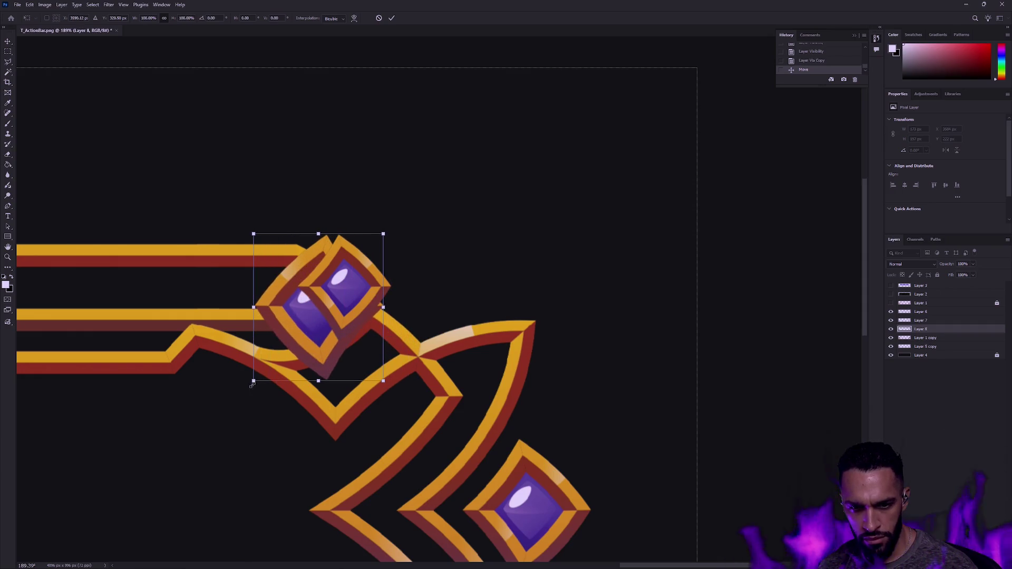
Step: Try scaling the gem copy to about 70%, compare before and after, then undo the resize
{"action": "left_click_drag", "start_coordinate": [253, 382], "coordinate": [302, 346]}
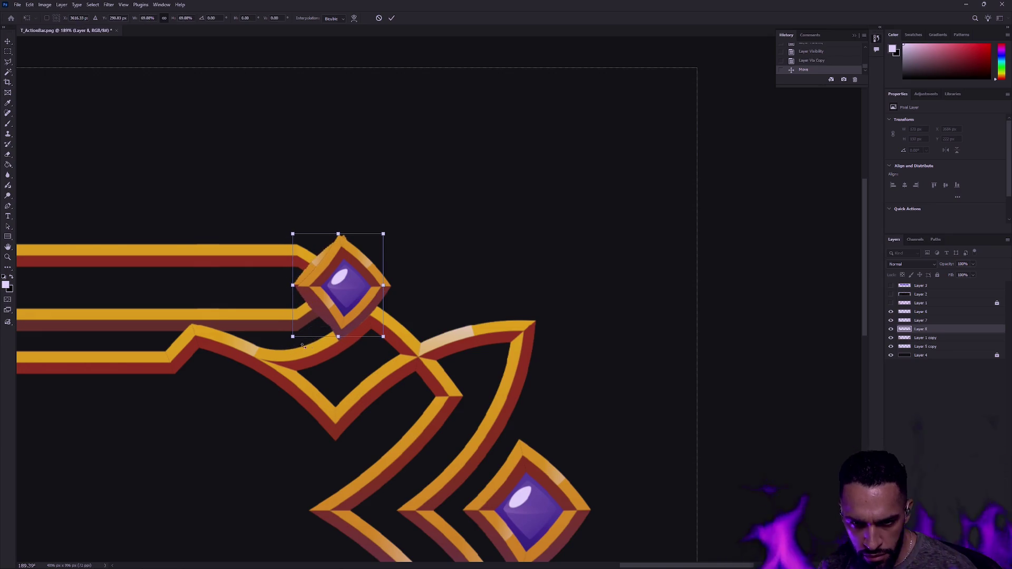
{"action": "scroll", "coordinate": [302, 345], "scroll_direction": "up", "scroll_amount": 2}
{"action": "scroll", "coordinate": [301, 346], "scroll_direction": "up", "scroll_amount": 3}
{"action": "scroll", "coordinate": [301, 345], "scroll_direction": "up", "scroll_amount": 3}
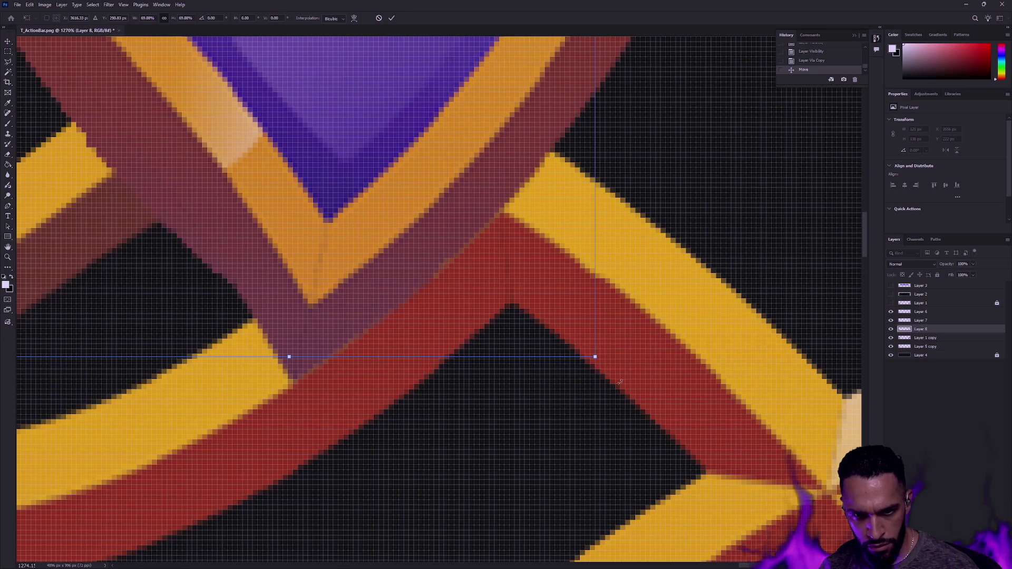
{"action": "left_click_drag", "start_coordinate": [594, 356], "coordinate": [620, 379]}
{"action": "key", "text": "Return"}
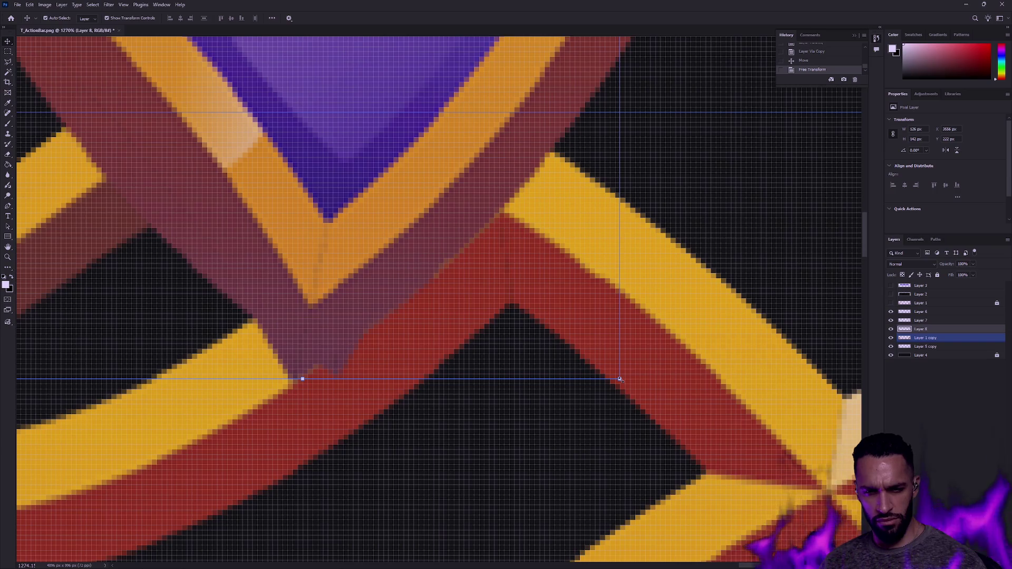
{"action": "key", "text": "ctrl+z"}
{"action": "key", "text": "ctrl+shift+z"}
{"action": "key", "text": "ctrl+z"}
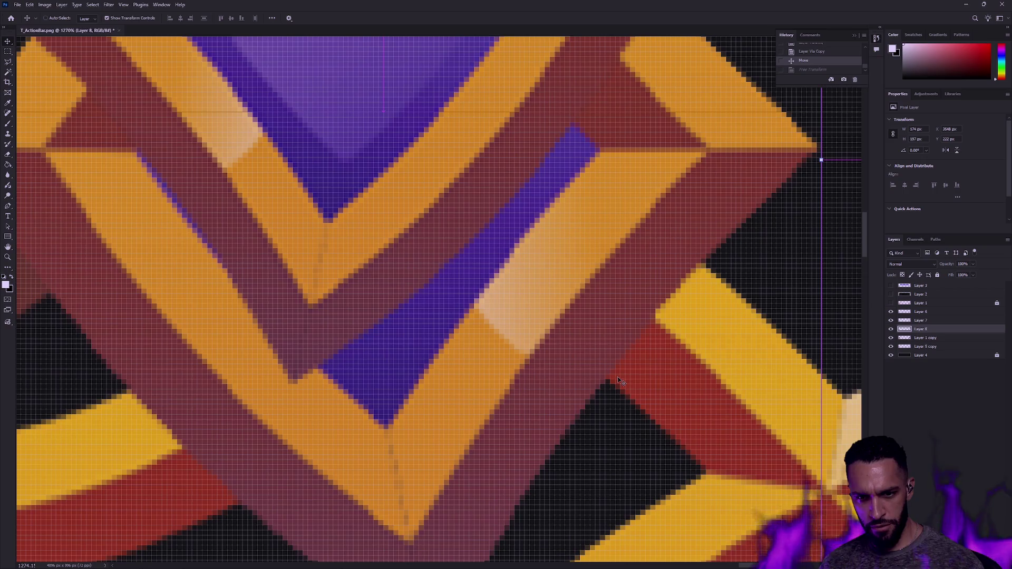
Step: Rescale the gem copy to about 93%, zoom in to check it, and shift it up and left
{"action": "scroll", "coordinate": [612, 338], "scroll_direction": "right", "scroll_amount": 1}
{"action": "scroll", "coordinate": [601, 309], "scroll_direction": "right", "scroll_amount": 1}
{"action": "scroll", "coordinate": [601, 309], "scroll_direction": "down", "scroll_amount": 5}
{"action": "key", "text": "ctrl+t"}
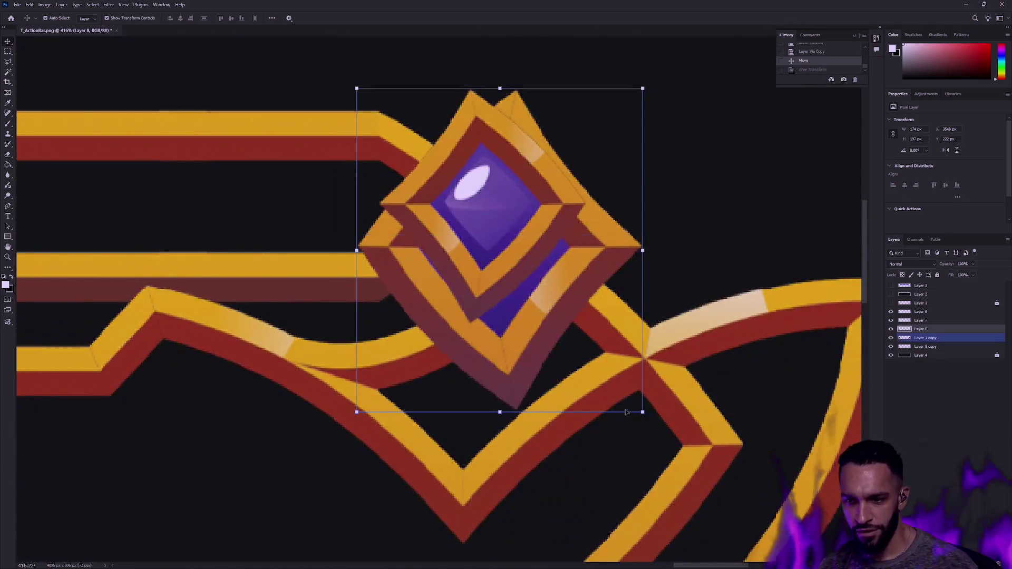
{"action": "mouse_move", "coordinate": [643, 411]}
{"action": "left_mouse_down"}
{"action": "mouse_move", "coordinate": [624, 391]}
{"action": "mouse_move", "coordinate": [645, 379]}
{"action": "mouse_move", "coordinate": [651, 412]}
{"action": "mouse_move", "coordinate": [592, 328]}
{"action": "mouse_move", "coordinate": [558, 332]}
{"action": "left_mouse_up"}
{"action": "key", "text": "Return"}
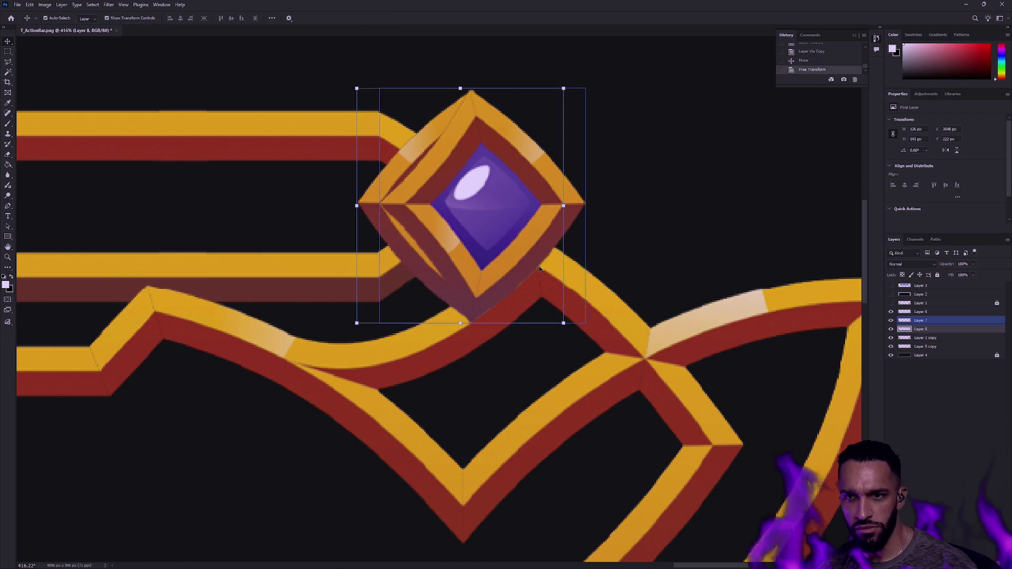
{"action": "key", "text": "z"}
{"action": "left_click_drag", "start_coordinate": [271, 247], "coordinate": [605, 301]}
{"action": "key", "text": "v"}
{"action": "left_click_drag", "start_coordinate": [819, 287], "coordinate": [769, 253]}
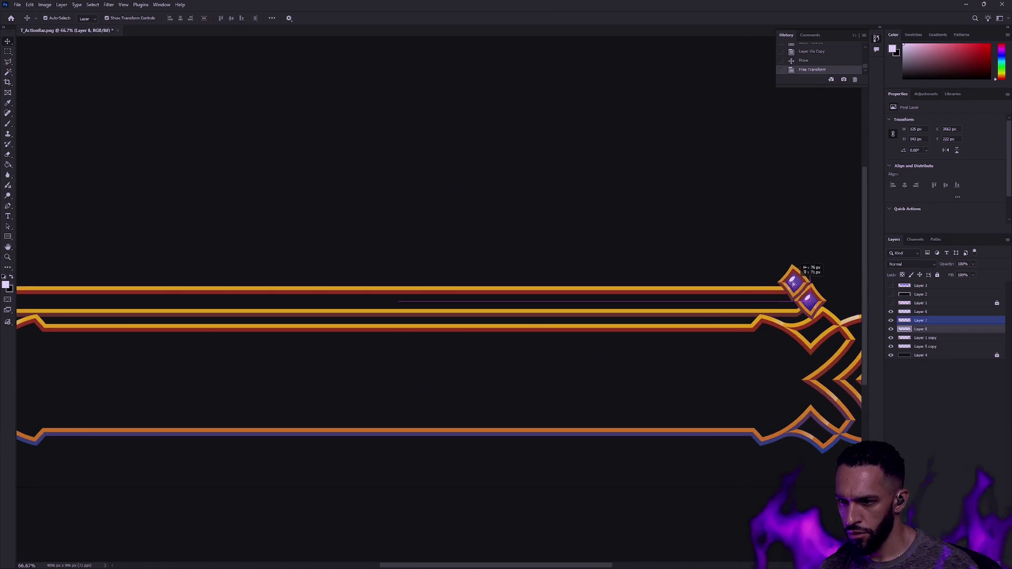
Step: Undo the Layer 7 gem move, check Layer 6's content, and select the Layer 8 gem
{"action": "key", "text": "ctrl+z"}
{"action": "left_click", "coordinate": [921, 312]}
{"action": "left_click", "coordinate": [891, 312]}
{"action": "left_click", "coordinate": [891, 320]}
{"action": "left_click", "coordinate": [891, 320]}
{"action": "left_click", "coordinate": [921, 329]}
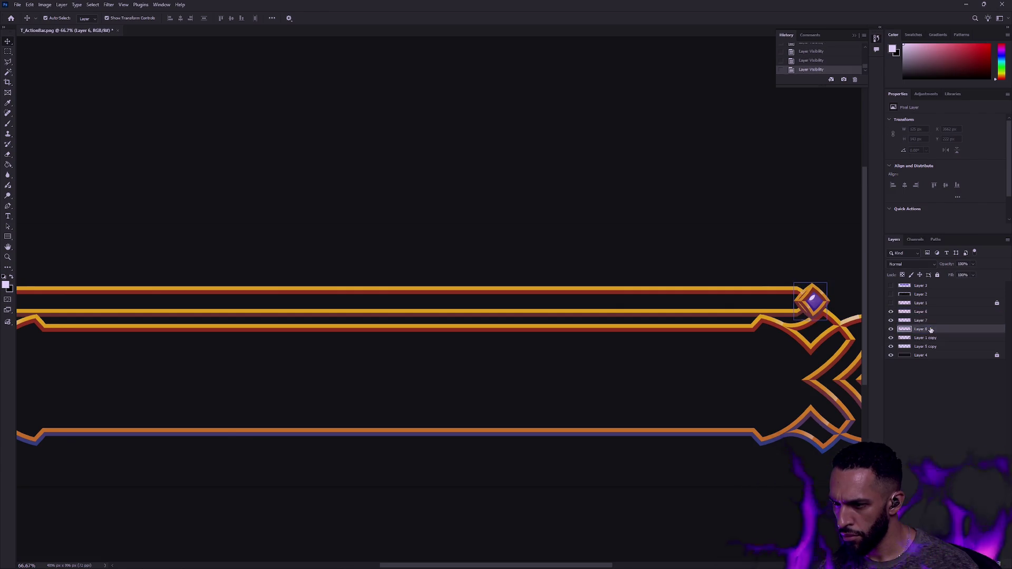
{"action": "key", "text": "Left"}
{"action": "key", "text": "Left"}
{"action": "key", "text": "Left"}
{"action": "key", "text": "Up"}
{"action": "key", "text": "Up"}
{"action": "key", "text": "Up"}
{"action": "key", "text": "ctrl+z"}
Step: Duplicate the gem to the left end's top rail junction and fine-tune it by 7 px
{"action": "left_click_drag", "start_coordinate": [803, 293], "coordinate": [477, 297]}
{"action": "left_click_drag", "start_coordinate": [626, 239], "coordinate": [819, 220]}
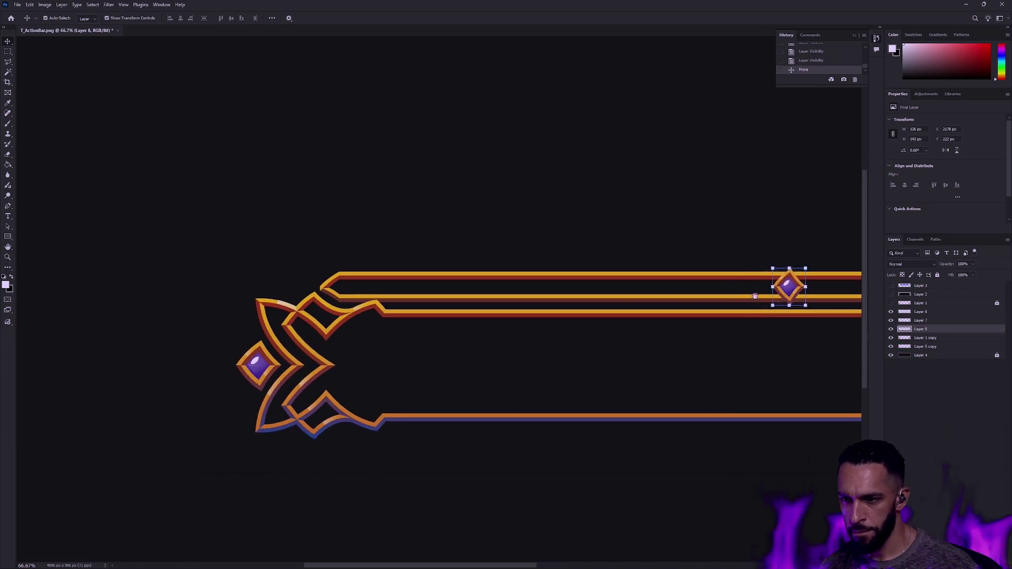
{"action": "left_click_drag", "start_coordinate": [847, 282], "coordinate": [389, 281]}
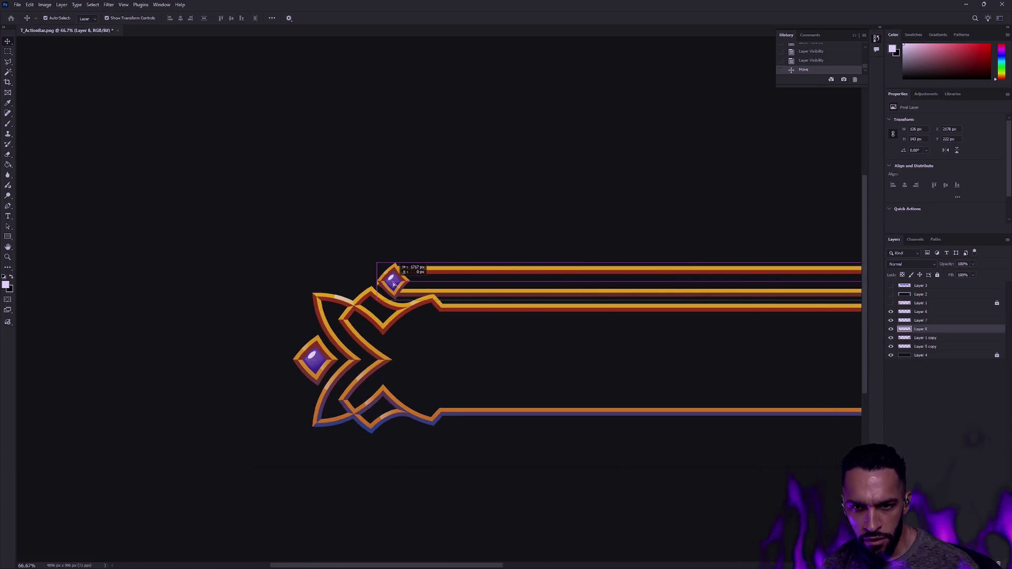
{"action": "scroll", "coordinate": [465, 299], "scroll_direction": "left", "scroll_amount": 2}
{"action": "scroll", "coordinate": [466, 299], "scroll_direction": "up", "scroll_amount": 5}
{"action": "left_click_drag", "start_coordinate": [347, 289], "coordinate": [325, 287]}
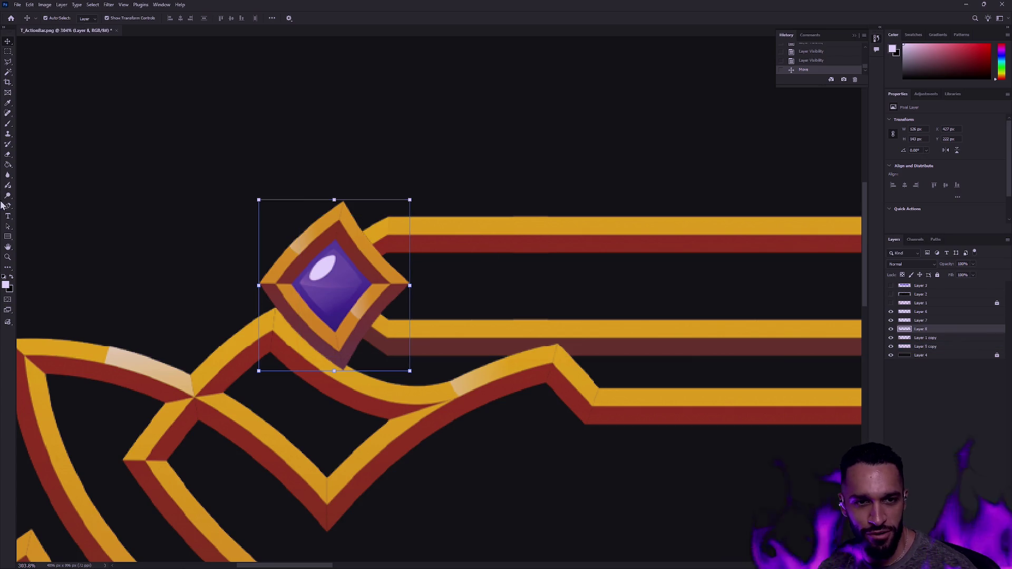
Step: Zoom out over the whole frame, then zoom in on the left end's top gem
{"action": "left_click", "coordinate": [8, 257]}
{"action": "left_click", "coordinate": [437, 291], "text": "alt"}
{"action": "left_click", "coordinate": [437, 290], "text": "alt"}
{"action": "left_click", "coordinate": [437, 291], "text": "alt"}
{"action": "left_click", "coordinate": [437, 291], "text": "alt"}
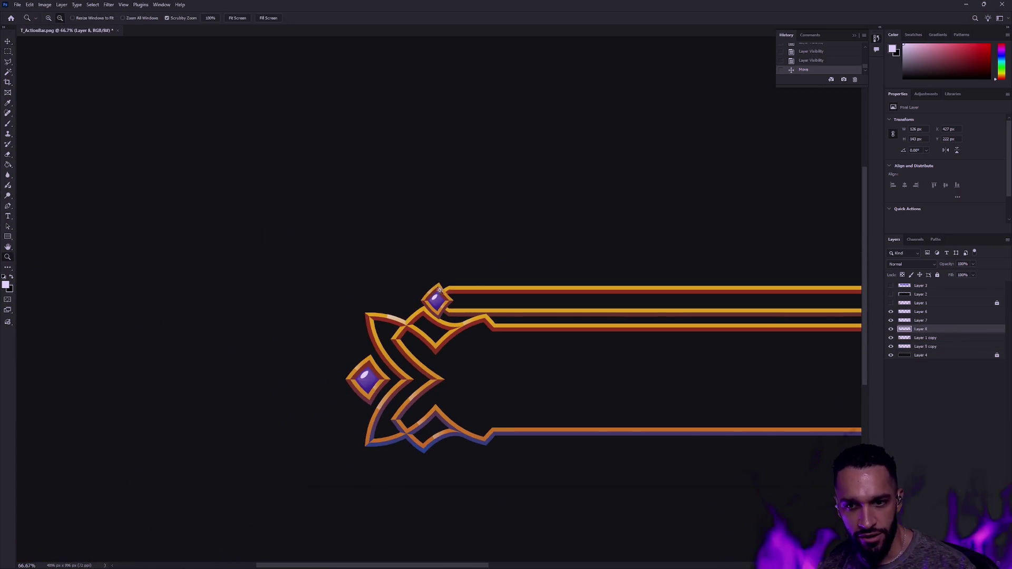
{"action": "left_click_drag", "start_coordinate": [656, 314], "coordinate": [486, 303]}
{"action": "left_click", "coordinate": [486, 303], "text": "alt"}
{"action": "left_click", "coordinate": [487, 303]}
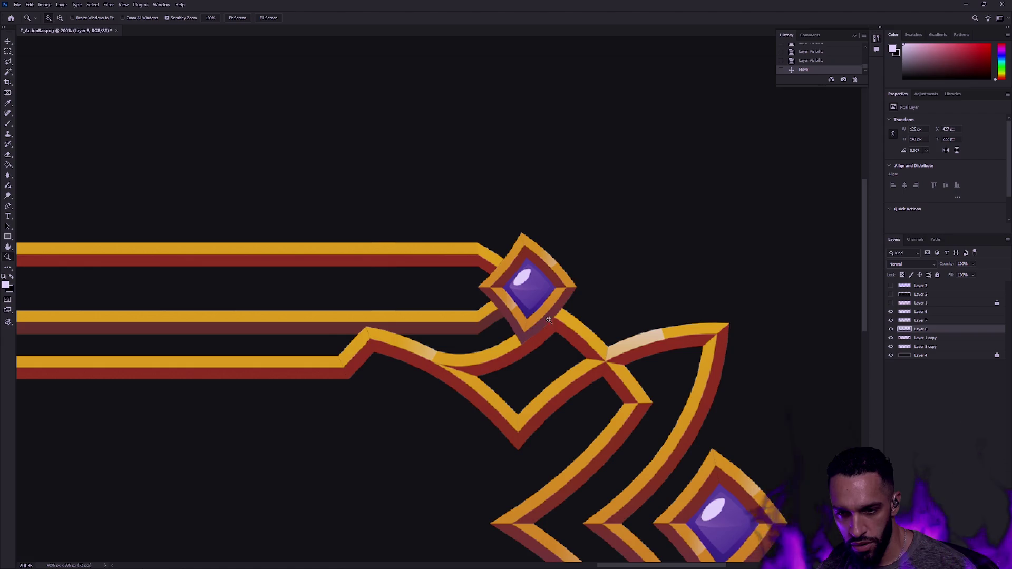
{"action": "left_click_drag", "start_coordinate": [534, 308], "coordinate": [255, 301]}
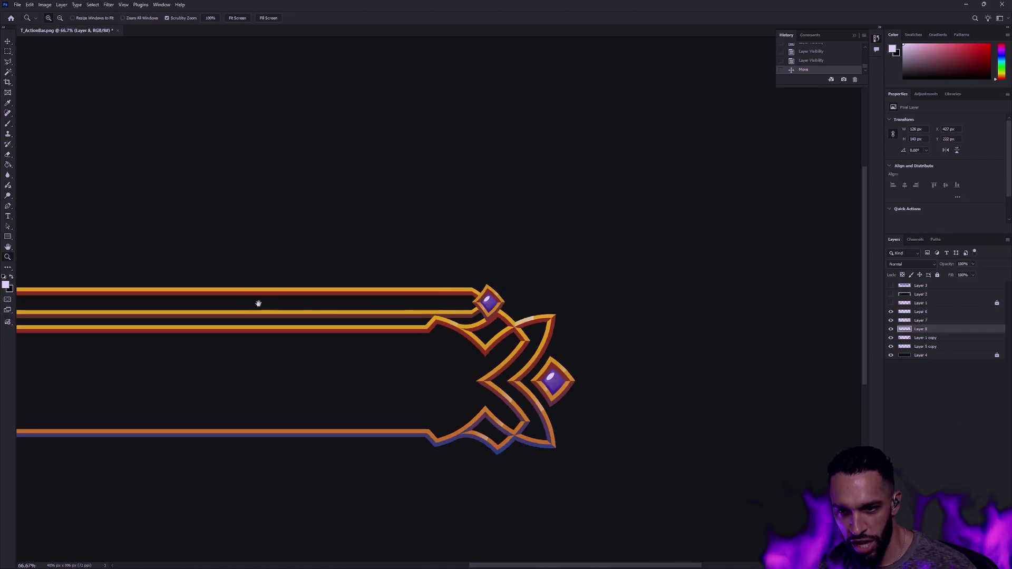
{"action": "scroll", "coordinate": [515, 296], "scroll_direction": "left", "scroll_amount": 10}
{"action": "left_click_drag", "start_coordinate": [479, 367], "coordinate": [508, 348]}
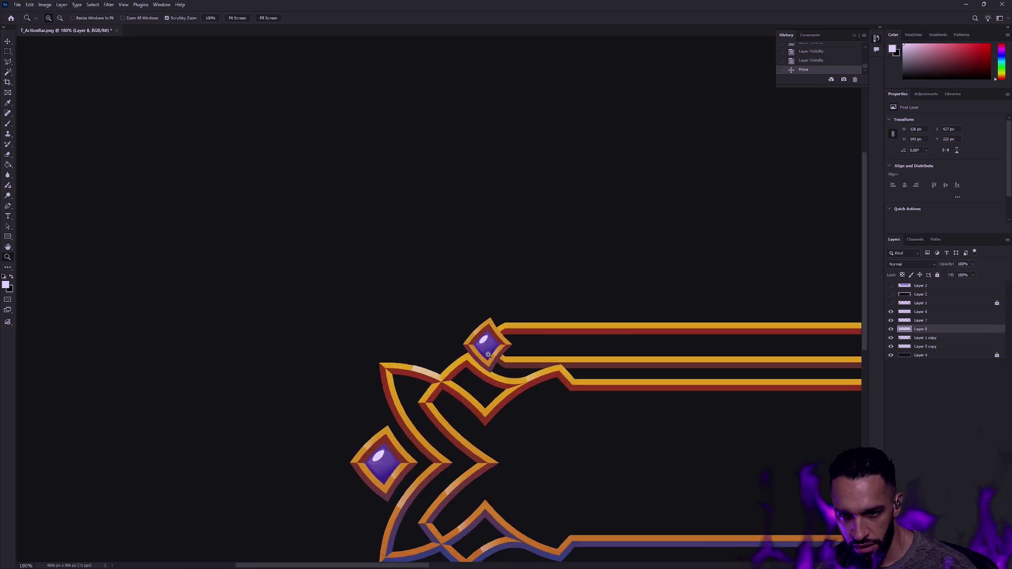
Step: Nudge the left-end gem a few pixels right and left to align it with the top rails
{"action": "key", "text": "v"}
{"action": "key", "text": "Right"}
{"action": "key", "text": "Right"}
{"action": "key", "text": "Right"}
{"action": "key", "text": "Right"}
{"action": "key", "text": "Right"}
{"action": "key", "text": "Right"}
{"action": "key", "text": "Right"}
{"action": "key", "text": "Right"}
{"action": "key", "text": "Left"}
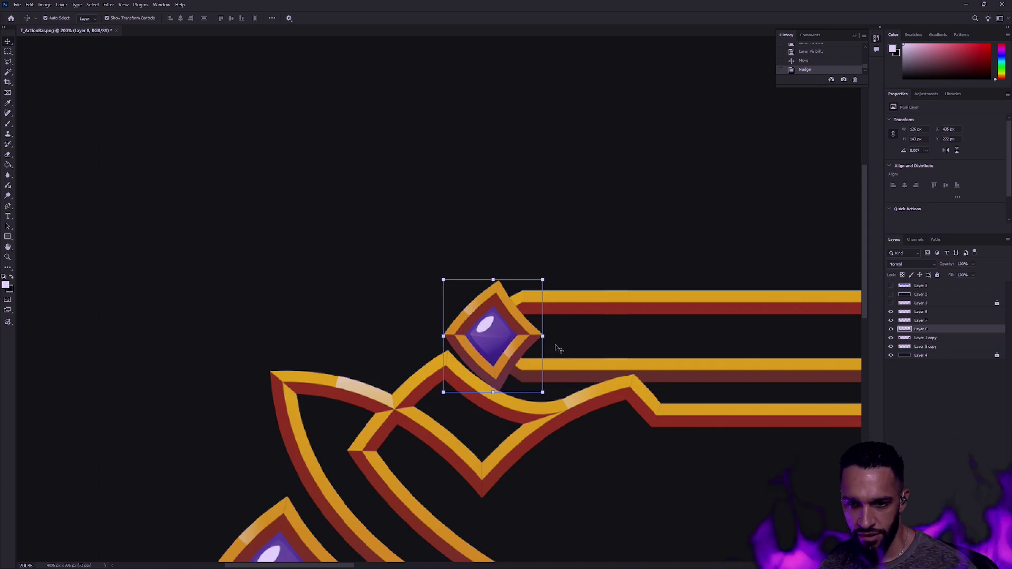
{"action": "left_click_drag", "start_coordinate": [665, 341], "coordinate": [570, 323]}
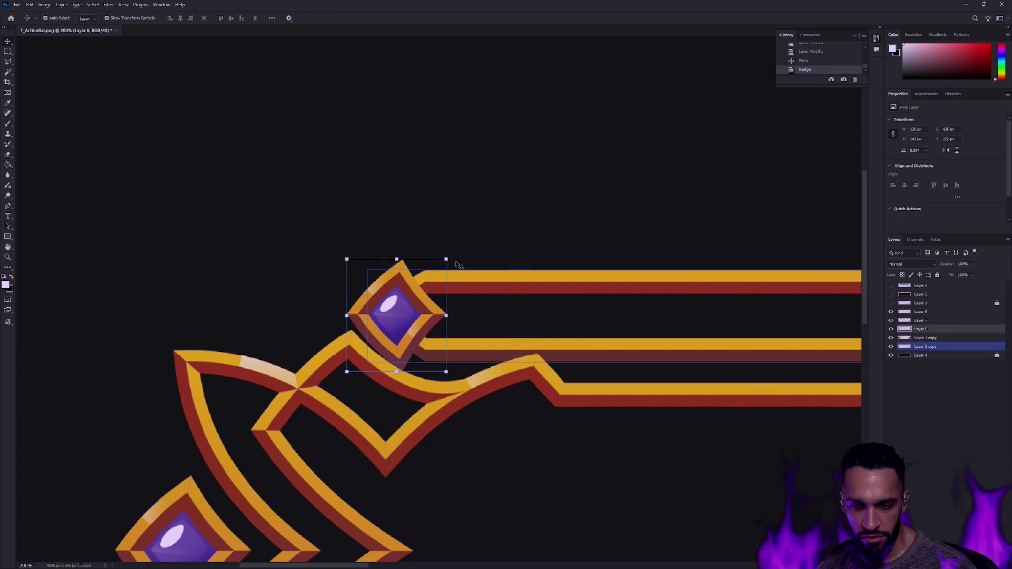
{"action": "key", "text": "Right"}
{"action": "key", "text": "Right"}
{"action": "key", "text": "Right"}
{"action": "key", "text": "Right"}
{"action": "key", "text": "Right"}
{"action": "key", "text": "Right"}
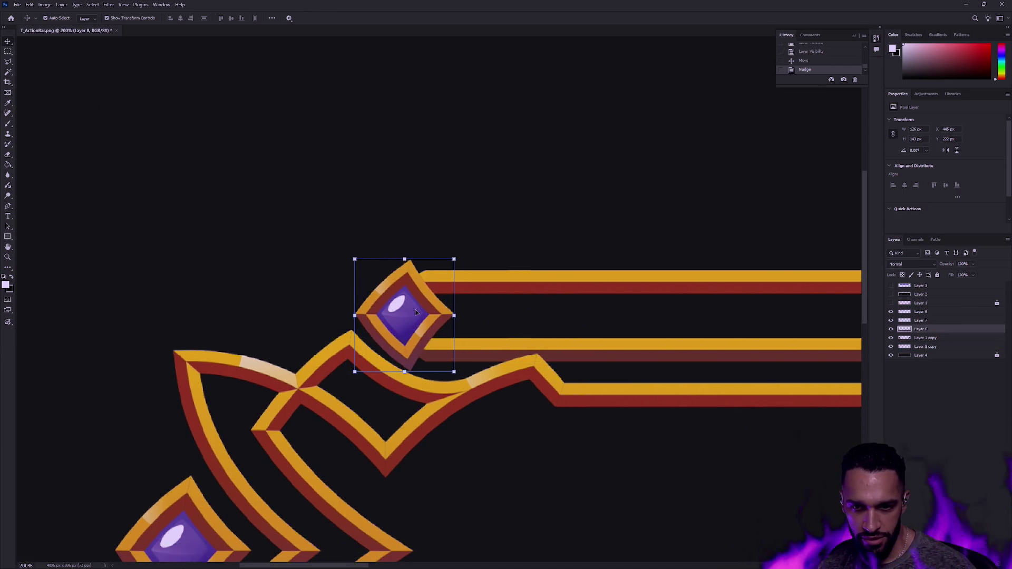
{"action": "key", "text": "shift+Left"}
{"action": "key", "text": "shift+Left"}
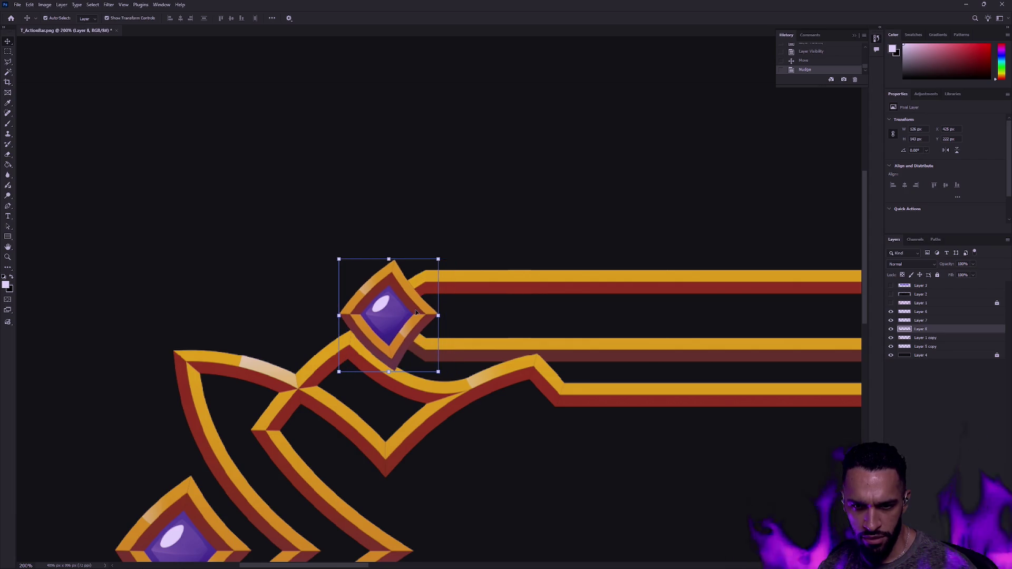
{"action": "key", "text": "shift+Right"}
{"action": "key", "text": "Left"}
{"action": "key", "text": "Left"}
{"action": "key", "text": "Left"}
{"action": "key", "text": "Left"}
{"action": "key", "text": "Left"}
{"action": "key", "text": "Left"}
{"action": "key", "text": "Left"}
{"action": "key", "text": "Left"}
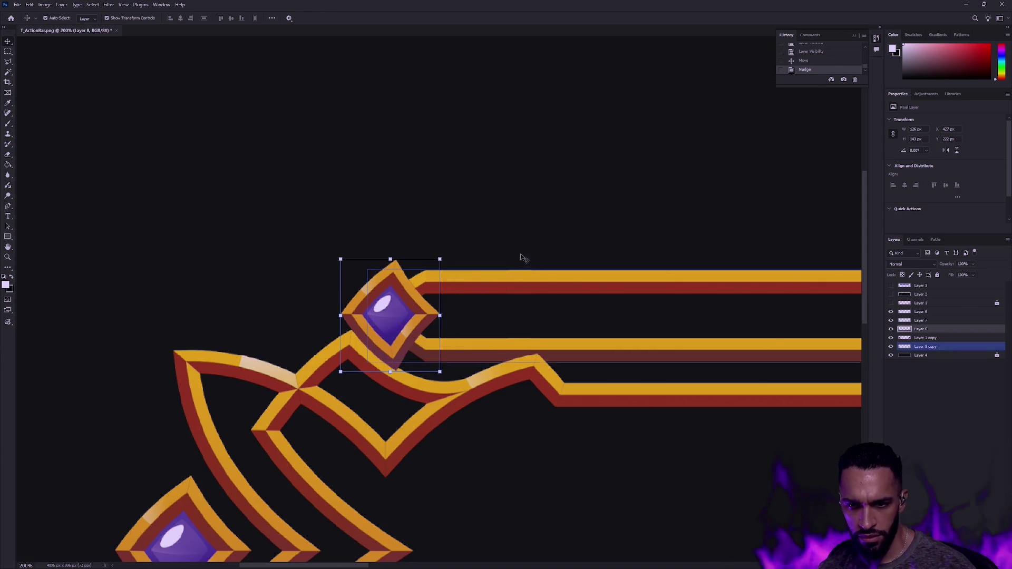
{"action": "mouse_move", "coordinate": [511, 289]}
{"action": "left_mouse_down"}
{"action": "mouse_move", "coordinate": [588, 231]}
{"action": "mouse_move", "coordinate": [565, 249]}
{"action": "left_mouse_up"}
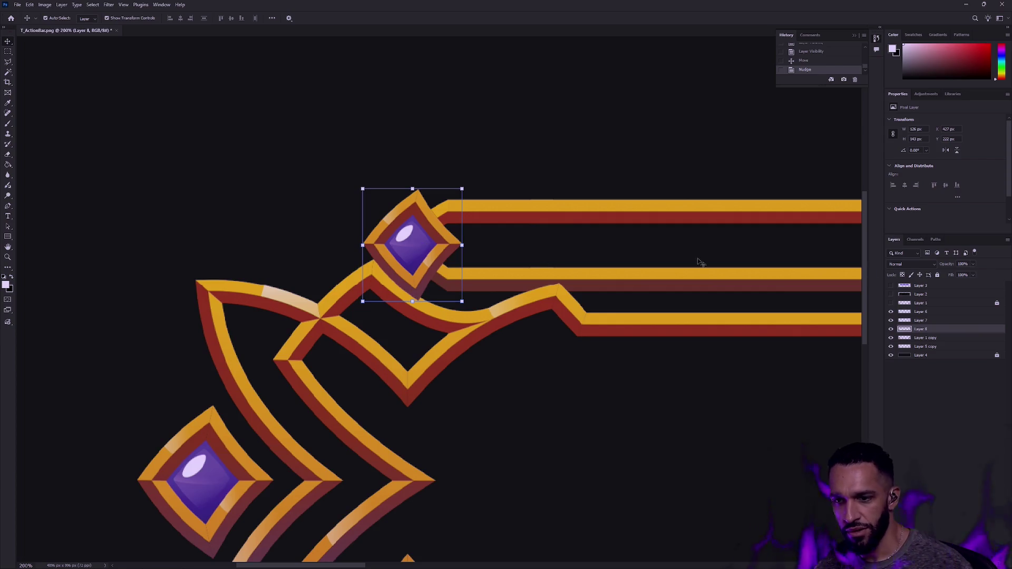
Step: Hide Layer 8's gem over the left stripes and scroll to the bar's right end
{"action": "left_click", "coordinate": [891, 330]}
{"action": "left_click", "coordinate": [892, 329]}
{"action": "left_click", "coordinate": [891, 330]}
{"action": "scroll", "coordinate": [382, 290], "scroll_direction": "right", "scroll_amount": 5}
{"action": "scroll", "coordinate": [491, 272], "scroll_direction": "right", "scroll_amount": 5}
{"action": "scroll", "coordinate": [491, 272], "scroll_direction": "right", "scroll_amount": 5}
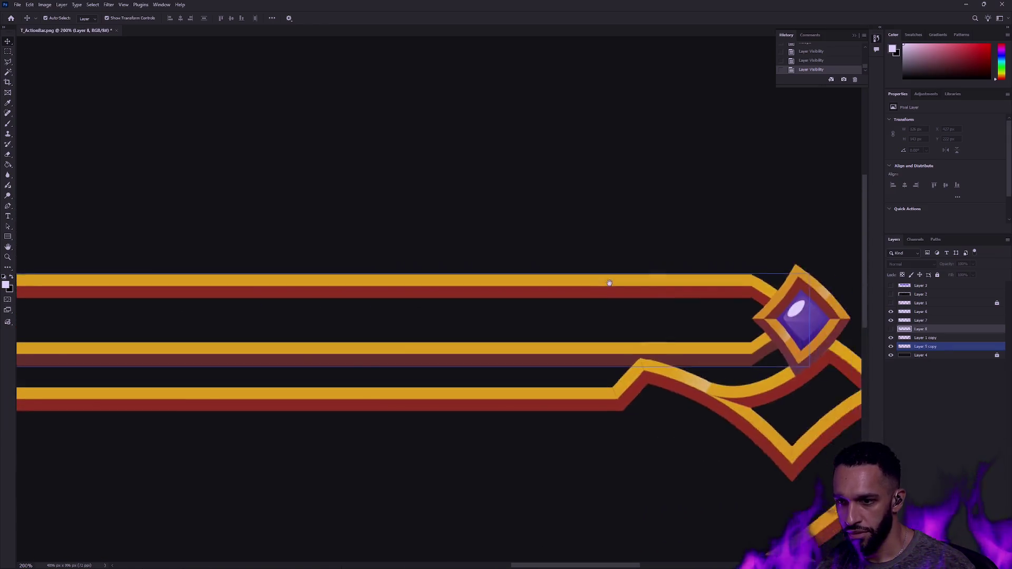
Step: Duplicate the right-end gem on Layer 7 and flip the copy horizontally
{"action": "scroll", "coordinate": [491, 272], "scroll_direction": "right", "scroll_amount": 5}
{"action": "left_click", "coordinate": [893, 321]}
{"action": "left_click", "coordinate": [892, 321]}
{"action": "left_click", "coordinate": [891, 321]}
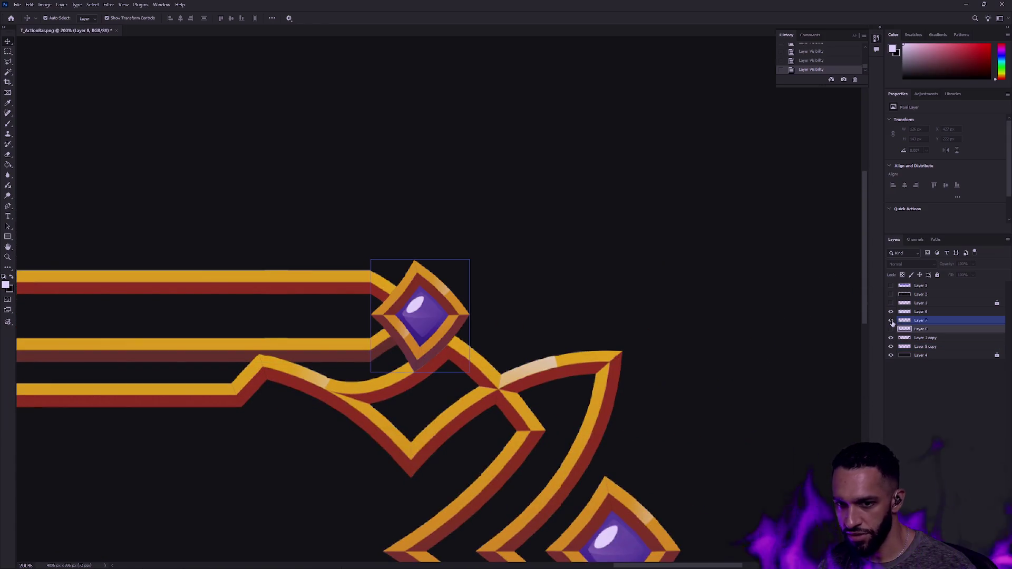
{"action": "key", "text": "ctrl+j"}
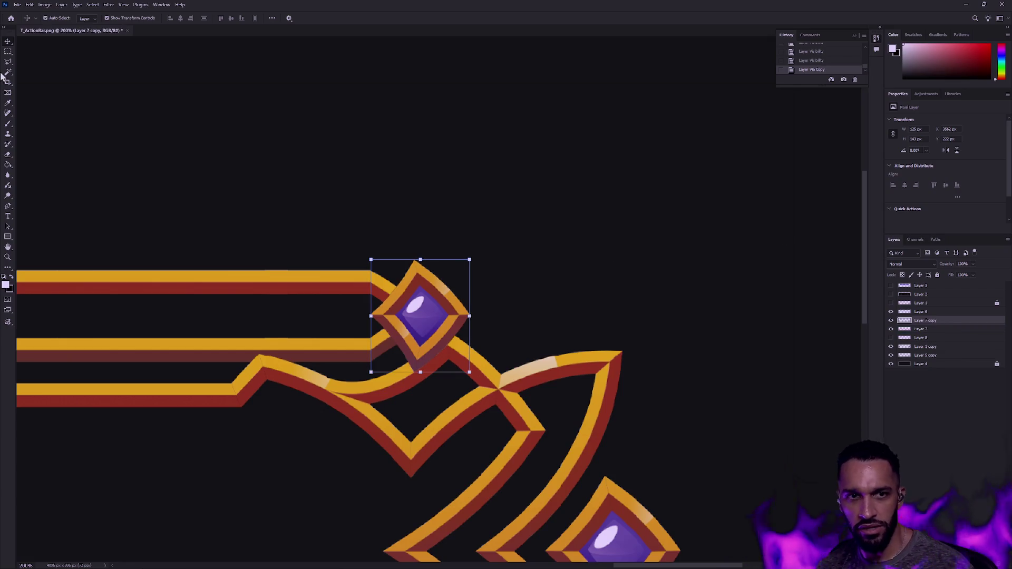
{"action": "left_click", "coordinate": [30, 5]}
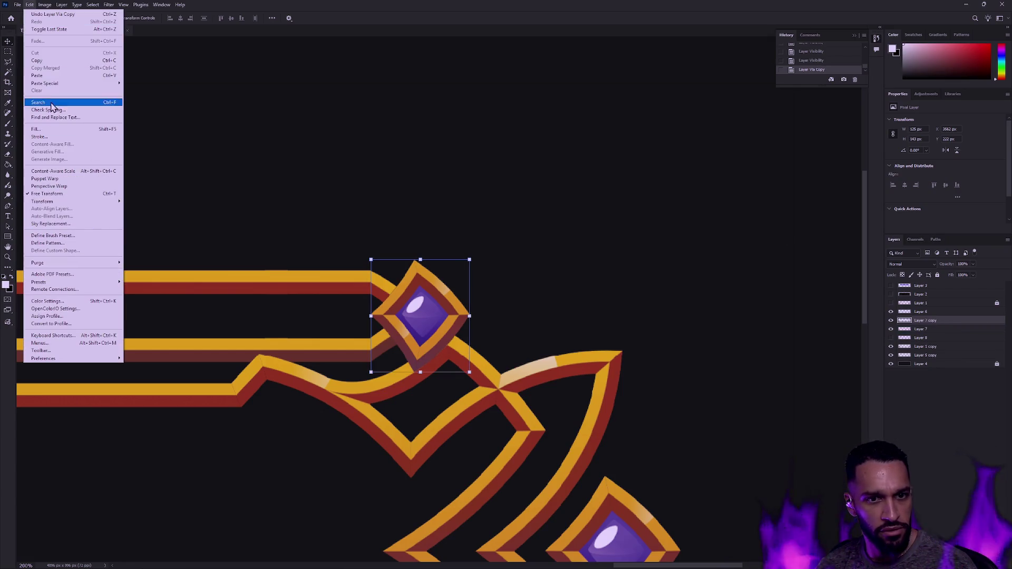
{"action": "mouse_move", "coordinate": [43, 201]}
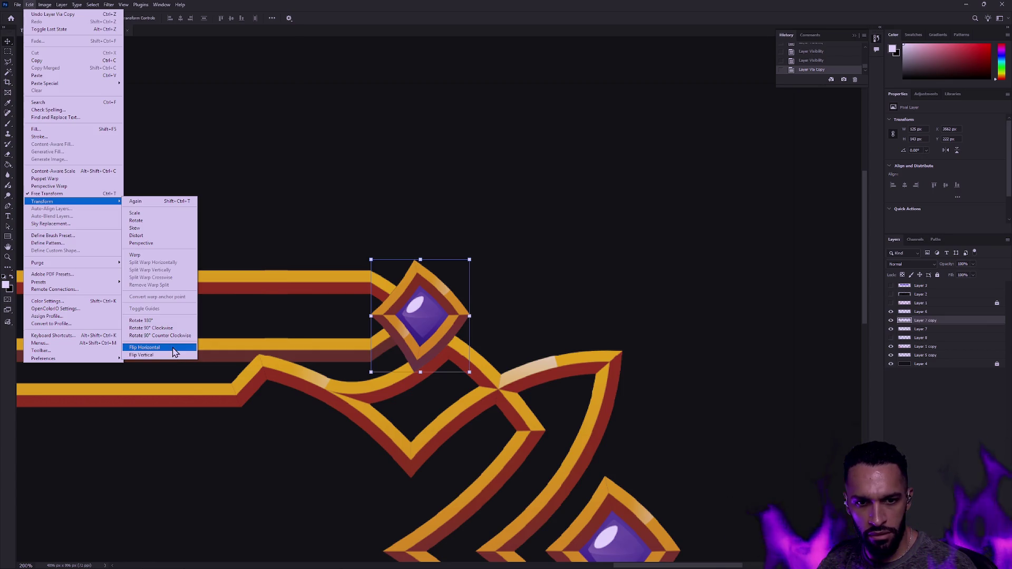
{"action": "left_click", "coordinate": [176, 352]}
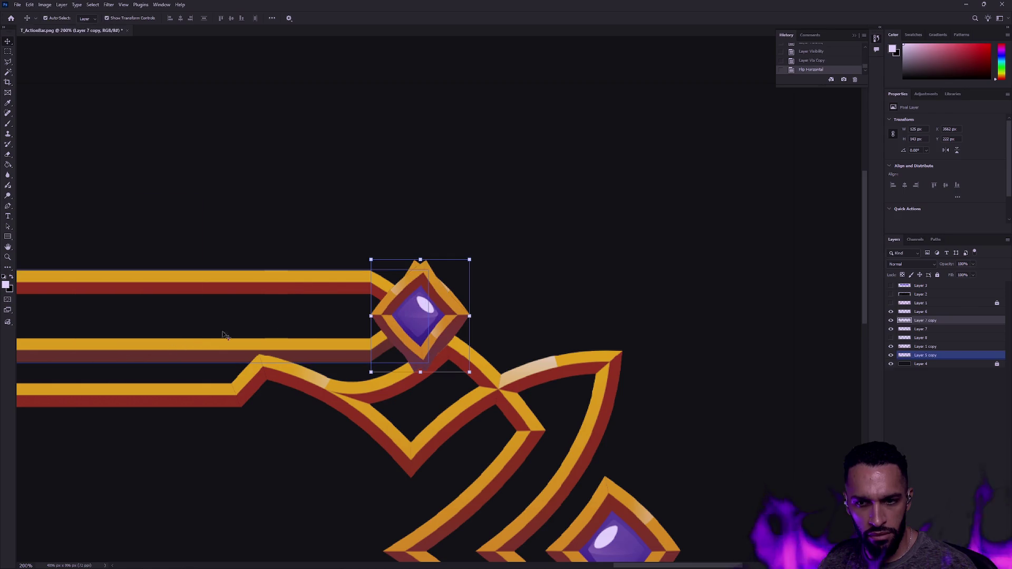
Step: Drag the flipped gem copy far left along the top stripes
{"action": "left_click_drag", "start_coordinate": [451, 308], "coordinate": [158, 312]}
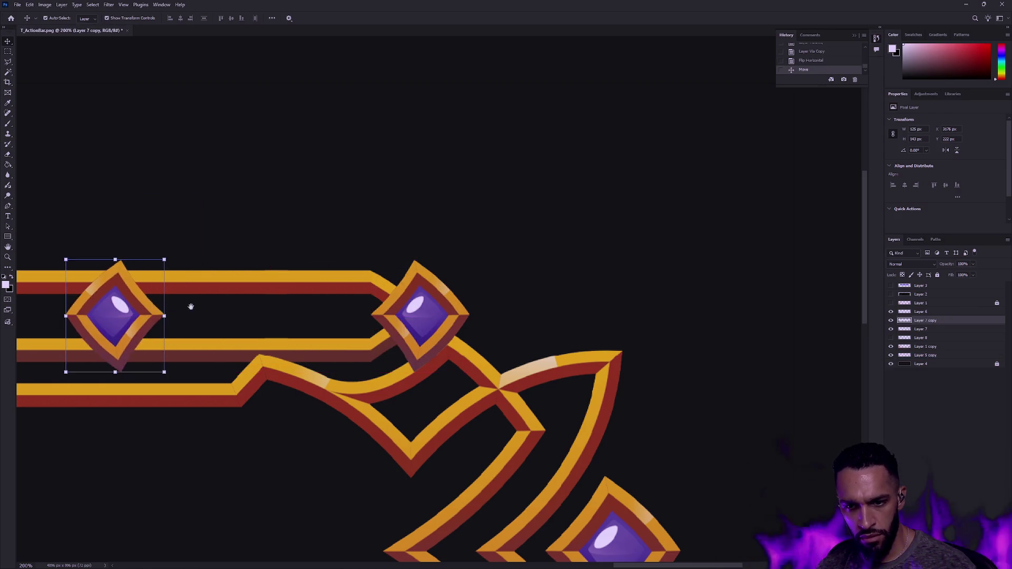
{"action": "scroll", "coordinate": [653, 302], "scroll_direction": "left", "scroll_amount": 10}
{"action": "left_click_drag", "start_coordinate": [653, 302], "coordinate": [104, 294]}
{"action": "scroll", "coordinate": [422, 306], "scroll_direction": "left", "scroll_amount": 10}
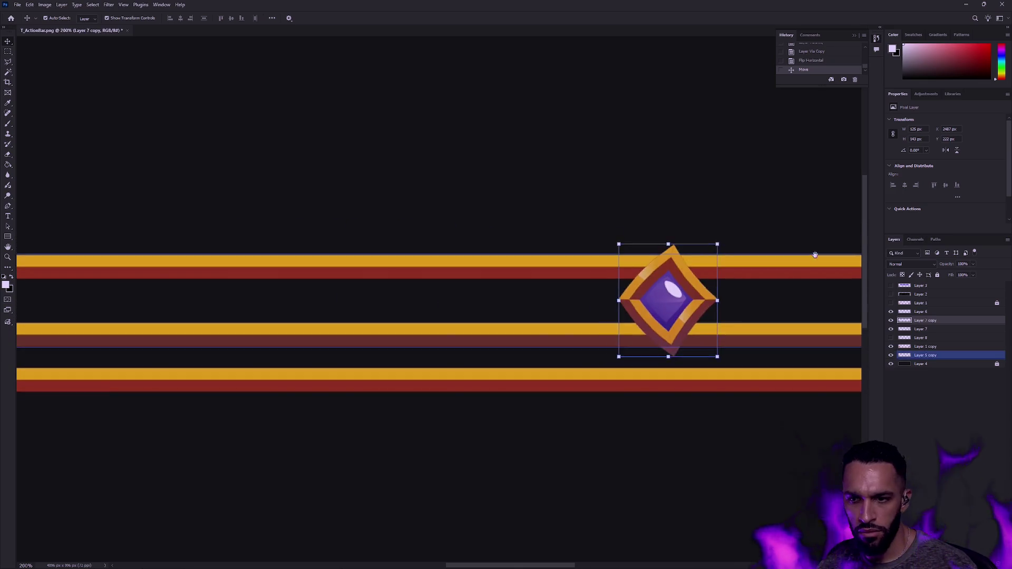
{"action": "scroll", "coordinate": [270, 259], "scroll_direction": "left", "scroll_amount": 10}
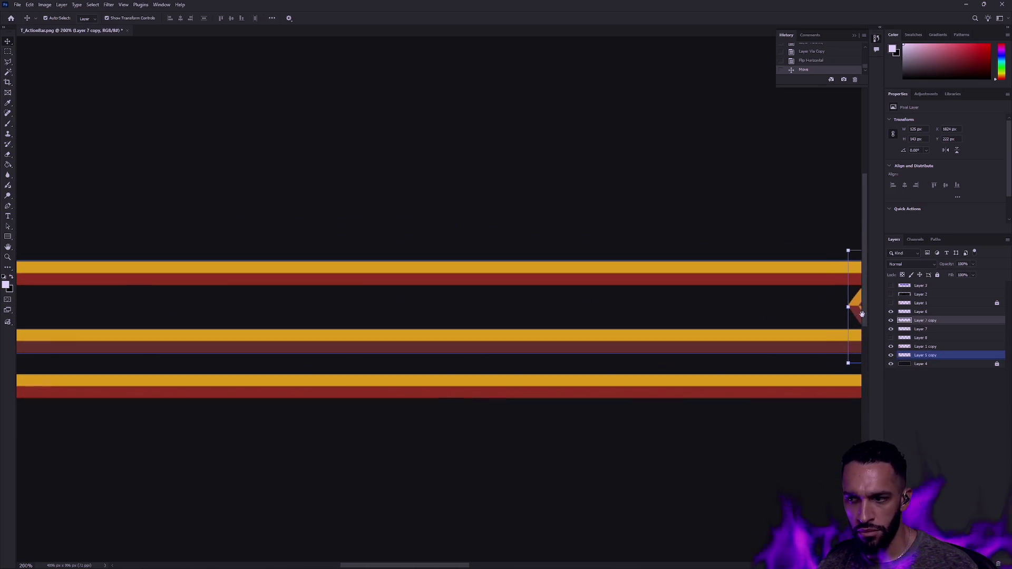
Step: Move the gem copy and stripe layer together further left, undoing the final move
{"action": "left_click", "coordinate": [858, 340], "text": "shift"}
{"action": "scroll", "coordinate": [581, 295], "scroll_direction": "right", "scroll_amount": 10}
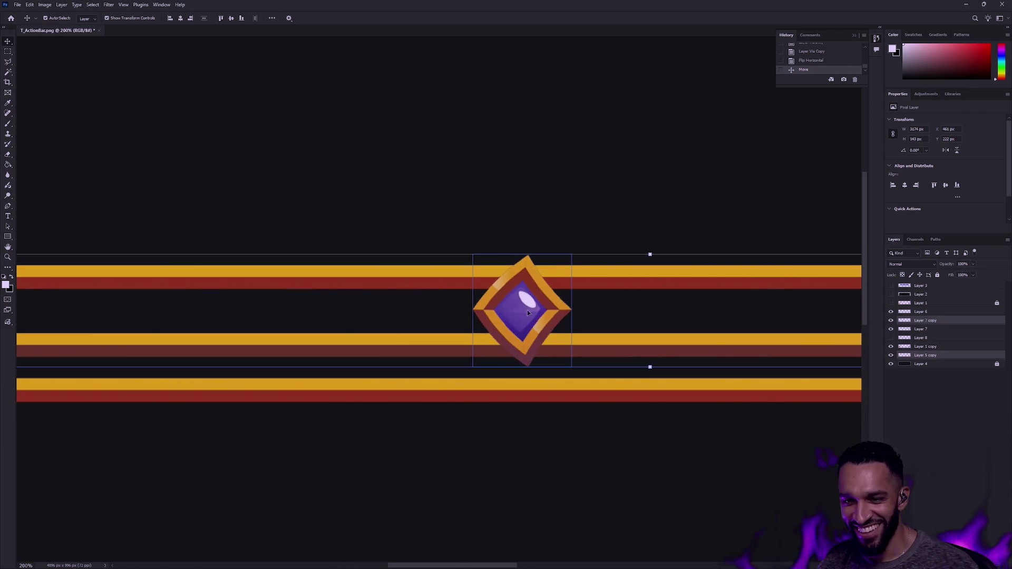
{"action": "left_click_drag", "start_coordinate": [524, 315], "coordinate": [237, 315]}
{"action": "mouse_move", "coordinate": [358, 172]}
{"action": "left_mouse_down"}
{"action": "mouse_move", "coordinate": [535, 155]}
{"action": "mouse_move", "coordinate": [807, 161]}
{"action": "left_mouse_up"}
{"action": "left_click_drag", "start_coordinate": [701, 261], "coordinate": [248, 259]}
{"action": "mouse_move", "coordinate": [240, 177]}
{"action": "left_mouse_down"}
{"action": "mouse_move", "coordinate": [714, 181]}
{"action": "mouse_move", "coordinate": [767, 192]}
{"action": "left_mouse_up"}
{"action": "key", "text": "ctrl+z"}
{"action": "scroll", "coordinate": [767, 193], "scroll_direction": "down", "scroll_amount": 3}
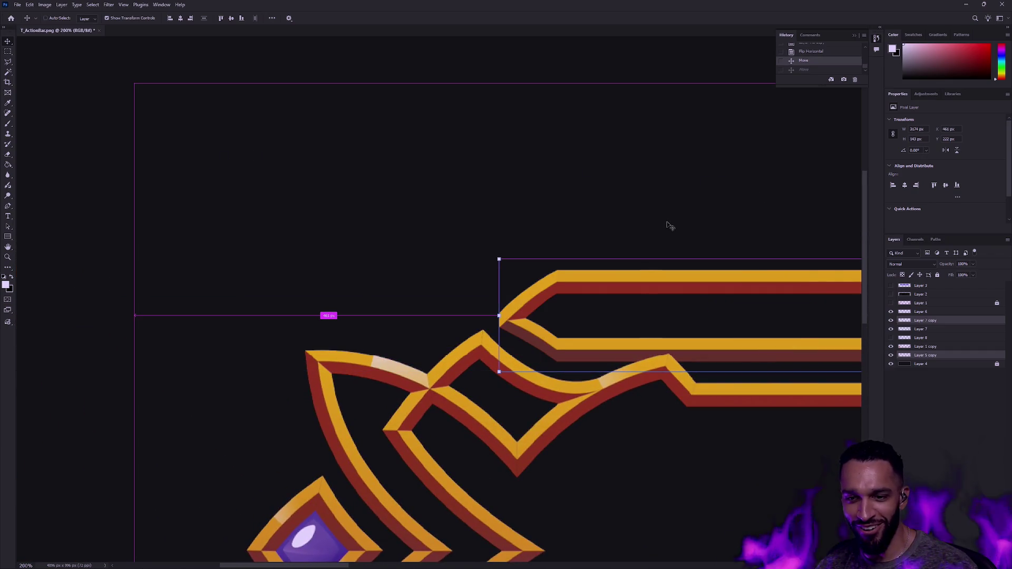
Step: Drag the flipped gem copy onto the top stripes at the bar's left end
{"action": "scroll", "coordinate": [666, 227], "scroll_direction": "down", "scroll_amount": 2}
{"action": "scroll", "coordinate": [712, 212], "scroll_direction": "right", "scroll_amount": 5}
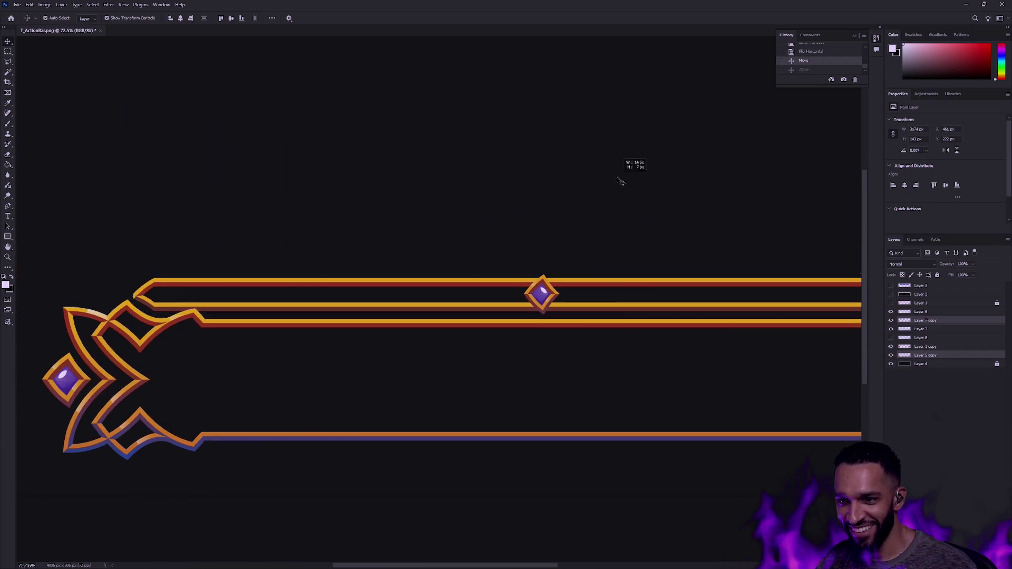
{"action": "left_click_drag", "start_coordinate": [543, 292], "coordinate": [135, 295]}
{"action": "scroll", "coordinate": [147, 295], "scroll_direction": "left", "scroll_amount": 2}
{"action": "scroll", "coordinate": [158, 295], "scroll_direction": "up", "scroll_amount": 3}
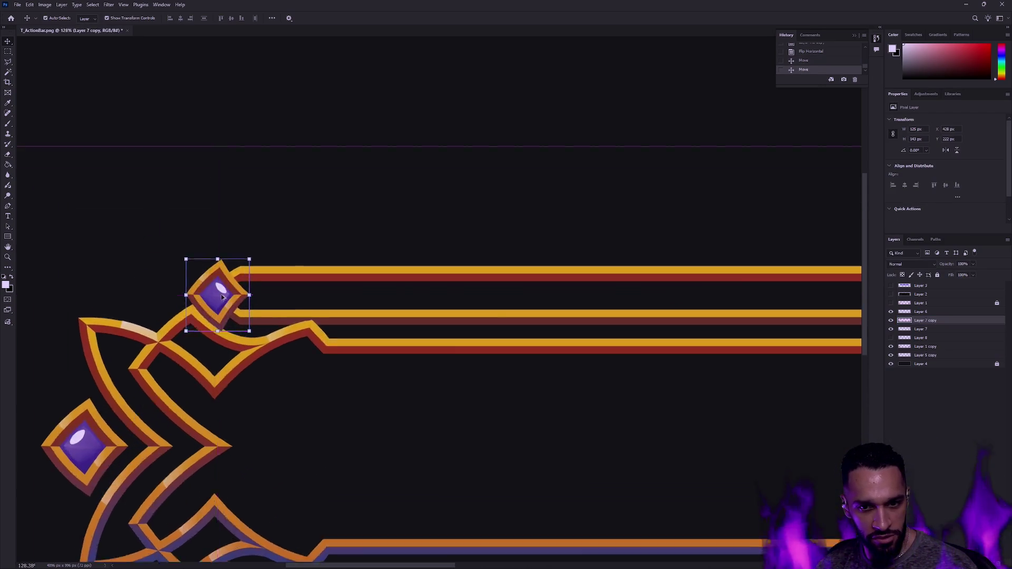
{"action": "scroll", "coordinate": [232, 304], "scroll_direction": "up", "scroll_amount": 4}
{"action": "scroll", "coordinate": [390, 311], "scroll_direction": "left", "scroll_amount": 2}
{"action": "scroll", "coordinate": [384, 311], "scroll_direction": "left", "scroll_amount": 2}
Step: Nudge the gem copy slightly into alignment, then bring the right ornamented end into view
{"action": "left_click_drag", "start_coordinate": [385, 311], "coordinate": [382, 309]}
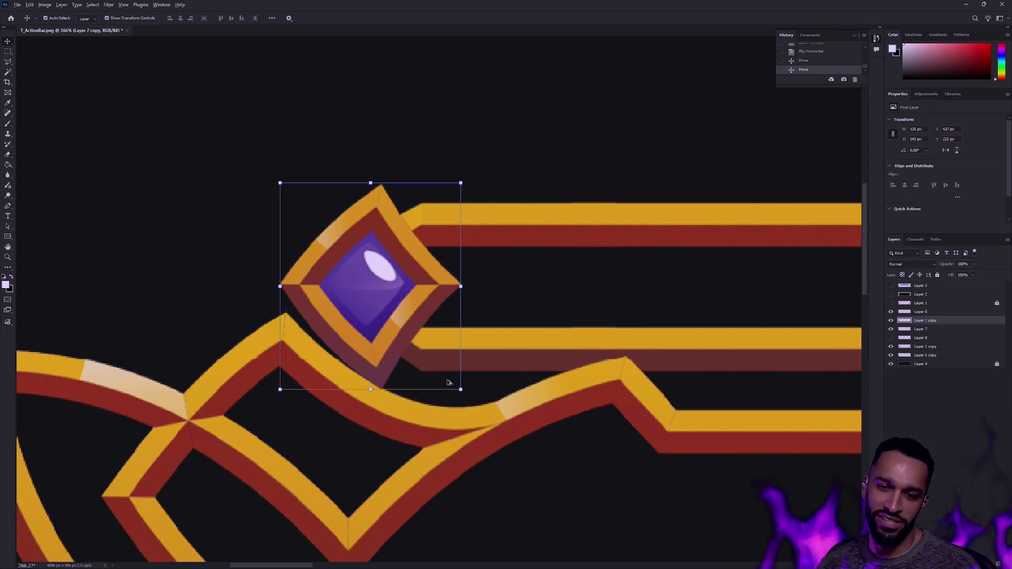
{"action": "scroll", "coordinate": [467, 357], "scroll_direction": "down", "scroll_amount": 5}
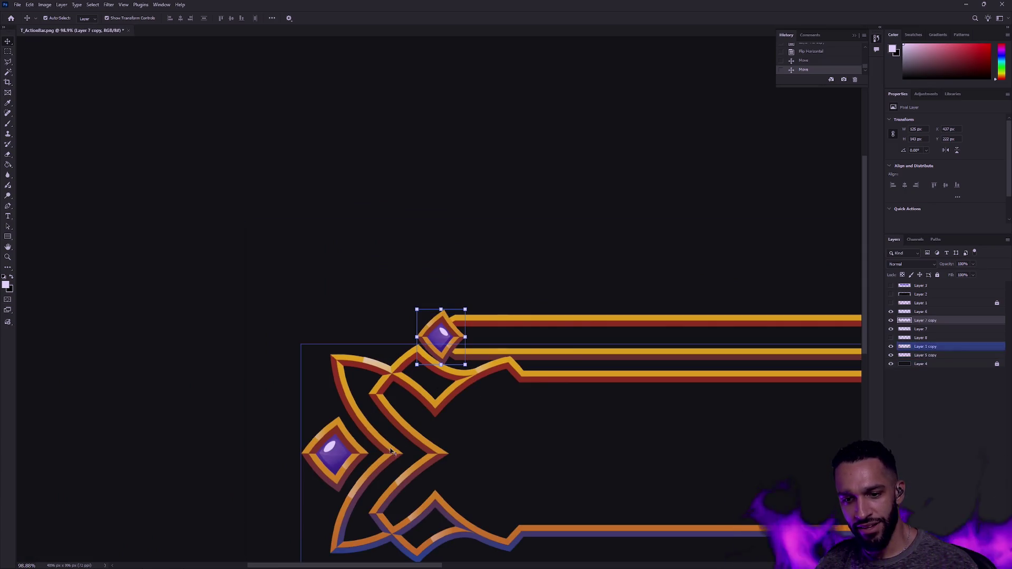
{"action": "scroll", "coordinate": [431, 425], "scroll_direction": "down", "scroll_amount": 2}
{"action": "scroll", "coordinate": [480, 421], "scroll_direction": "down", "scroll_amount": 2}
{"action": "mouse_move", "coordinate": [625, 418]}
{"action": "left_mouse_down"}
{"action": "mouse_move", "coordinate": [145, 386]}
{"action": "mouse_move", "coordinate": [277, 382]}
{"action": "left_mouse_up"}
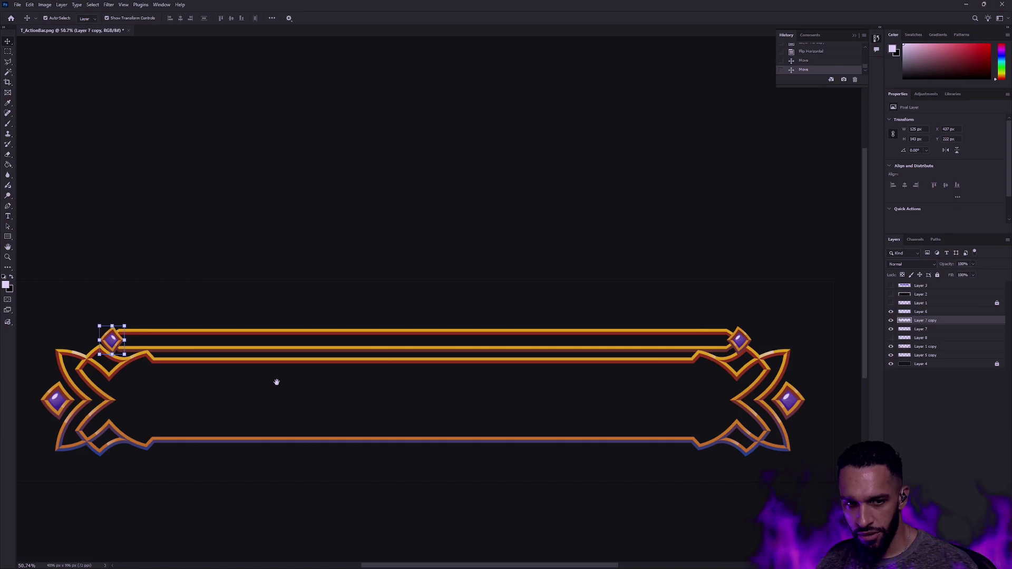
{"action": "left_click", "coordinate": [206, 264]}
{"action": "left_click", "coordinate": [112, 341]}
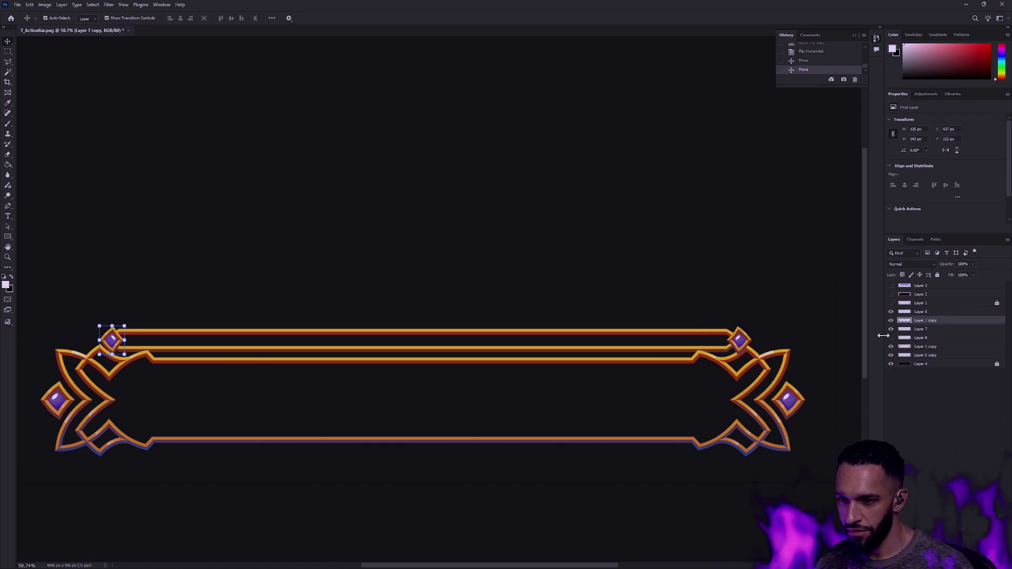
{"action": "scroll", "coordinate": [775, 354], "scroll_direction": "down", "scroll_amount": 2}
{"action": "scroll", "coordinate": [775, 354], "scroll_direction": "up", "scroll_amount": 1}
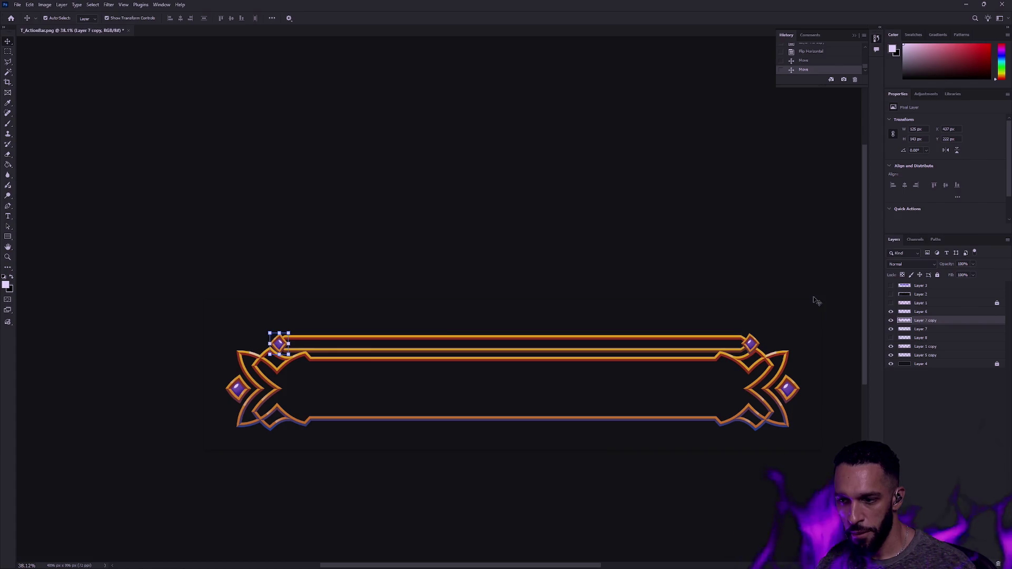
{"action": "left_click", "coordinate": [786, 338]}
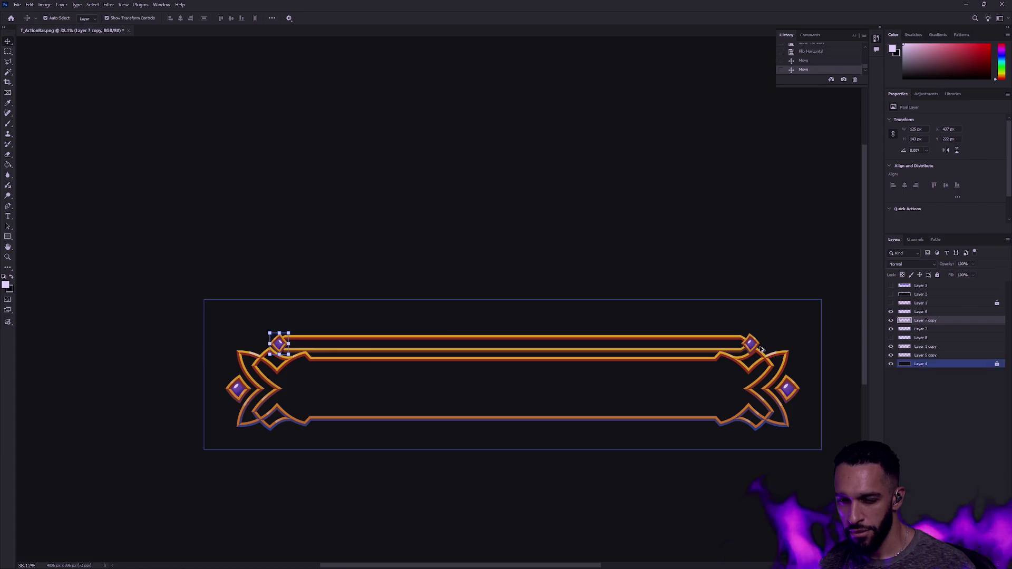
{"action": "key", "text": "z"}
{"action": "left_click", "coordinate": [757, 343]}
{"action": "left_click", "coordinate": [757, 344]}
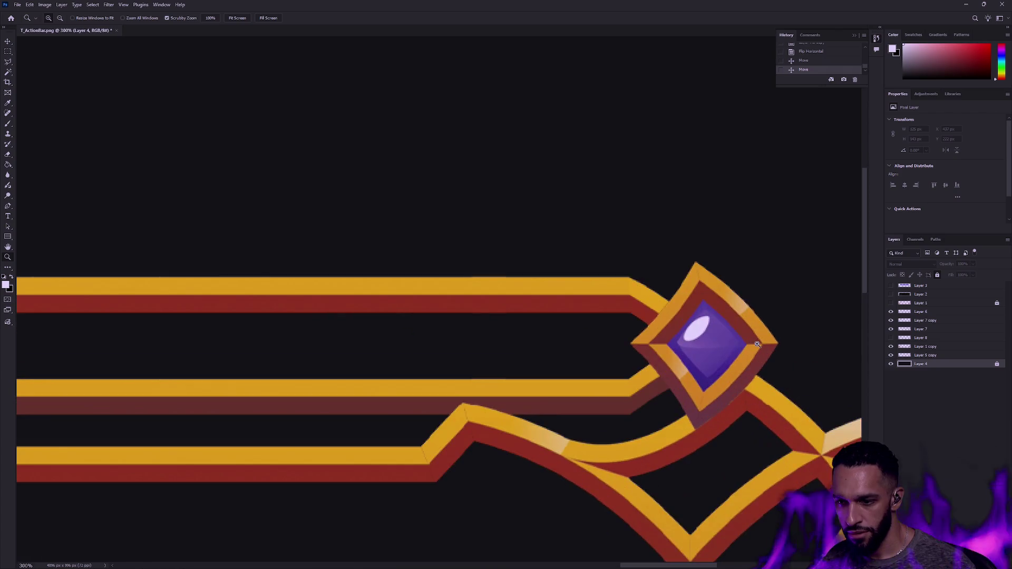
{"action": "key", "text": "v"}
{"action": "left_click", "coordinate": [706, 346]}
{"action": "left_click_drag", "start_coordinate": [749, 383], "coordinate": [613, 304]}
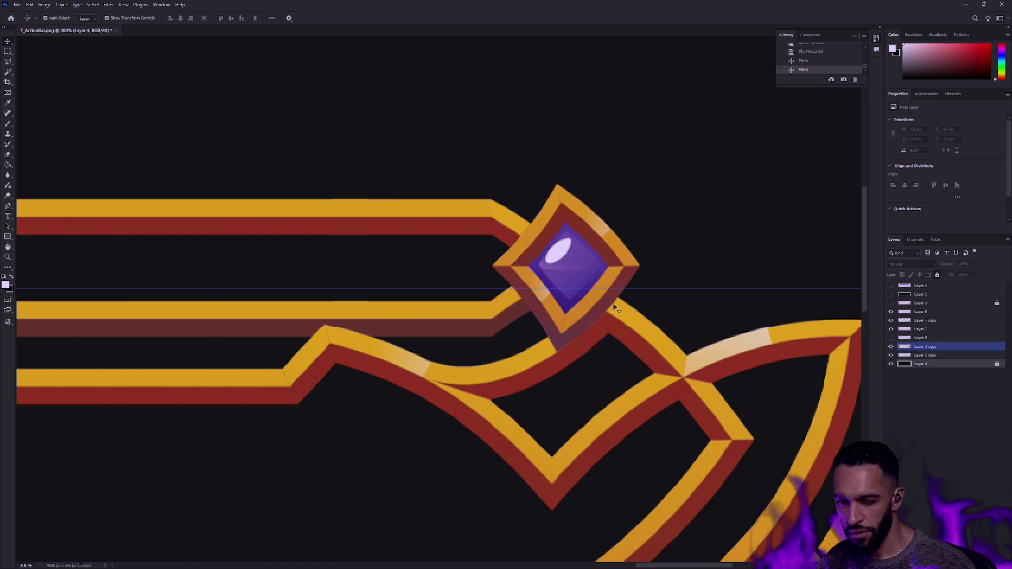
{"action": "scroll", "coordinate": [613, 304], "scroll_direction": "down", "scroll_amount": 2}
{"action": "scroll", "coordinate": [614, 298], "scroll_direction": "down", "scroll_amount": 3}
{"action": "scroll", "coordinate": [614, 299], "scroll_direction": "down", "scroll_amount": 2}
{"action": "left_click", "coordinate": [685, 296]}
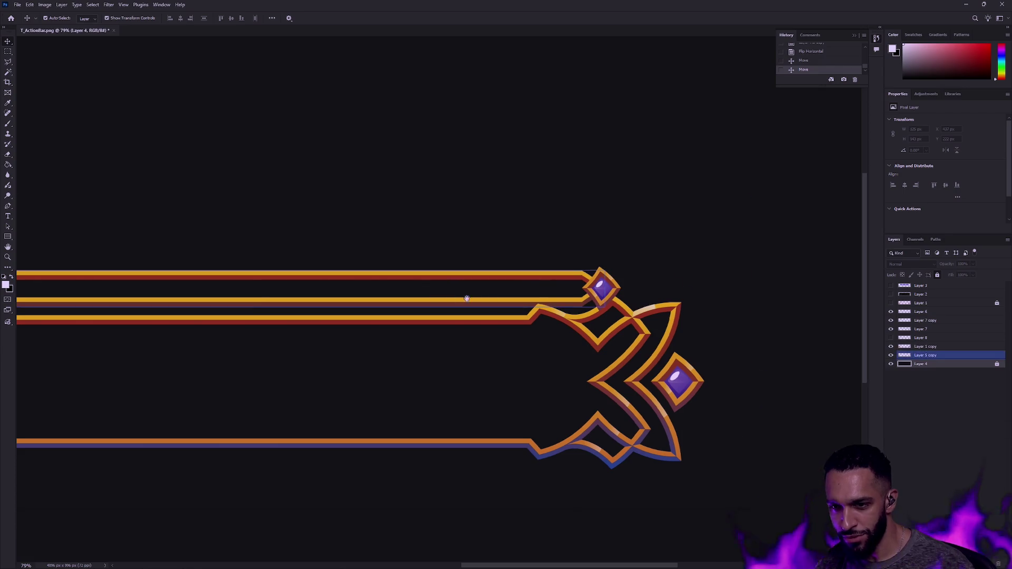
{"action": "left_click_drag", "start_coordinate": [459, 294], "coordinate": [680, 329]}
{"action": "left_click", "coordinate": [680, 329]}
{"action": "scroll", "coordinate": [681, 330], "scroll_direction": "down", "scroll_amount": 4}
{"action": "mouse_move", "coordinate": [567, 335]}
{"action": "left_mouse_down"}
{"action": "mouse_move", "coordinate": [689, 334]}
{"action": "mouse_move", "coordinate": [573, 326]}
{"action": "left_mouse_up"}
{"action": "left_click", "coordinate": [959, 347]}
{"action": "left_click", "coordinate": [945, 357]}
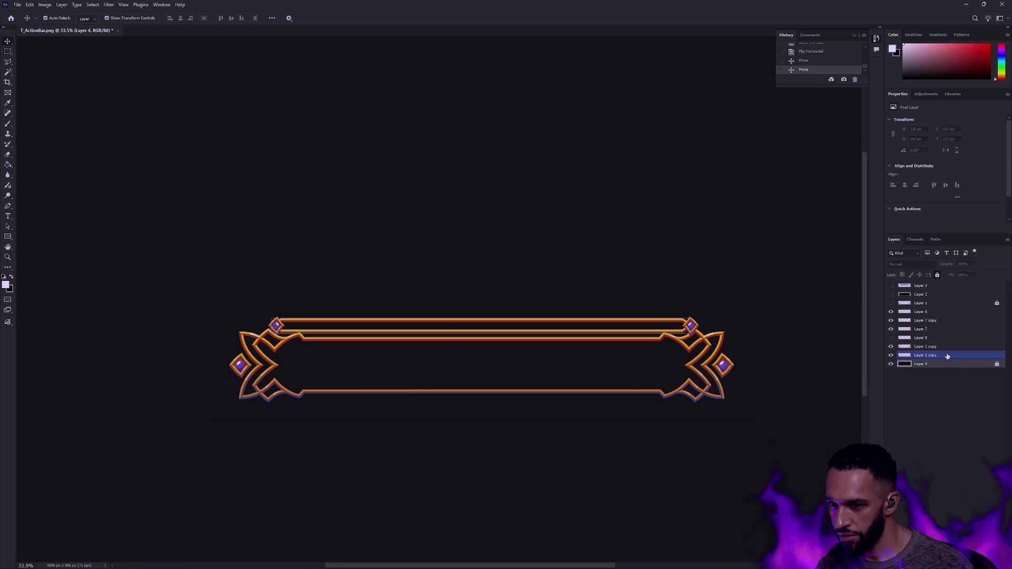
{"action": "key", "text": "m"}
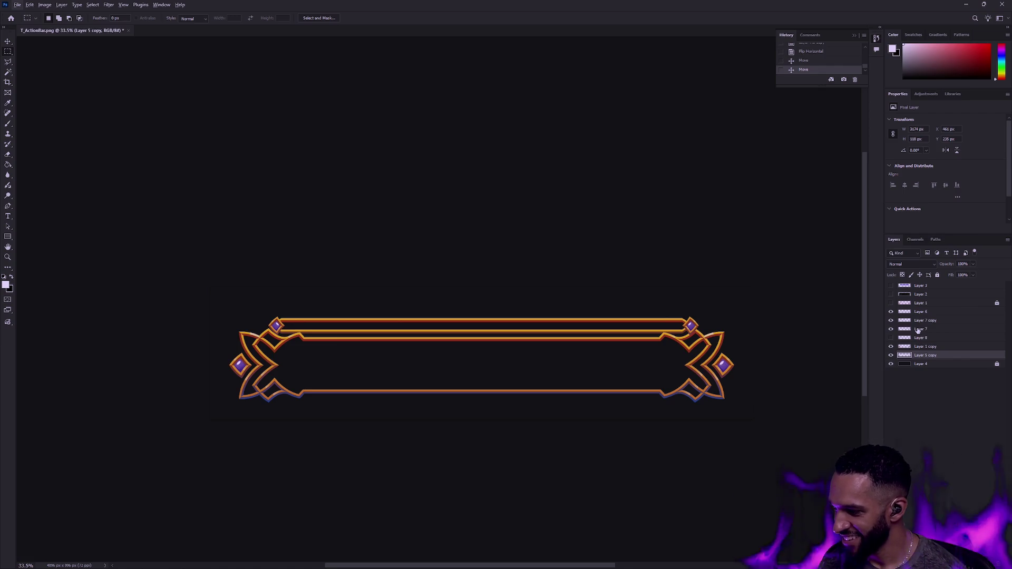
{"action": "key", "text": "alt+Tab"}
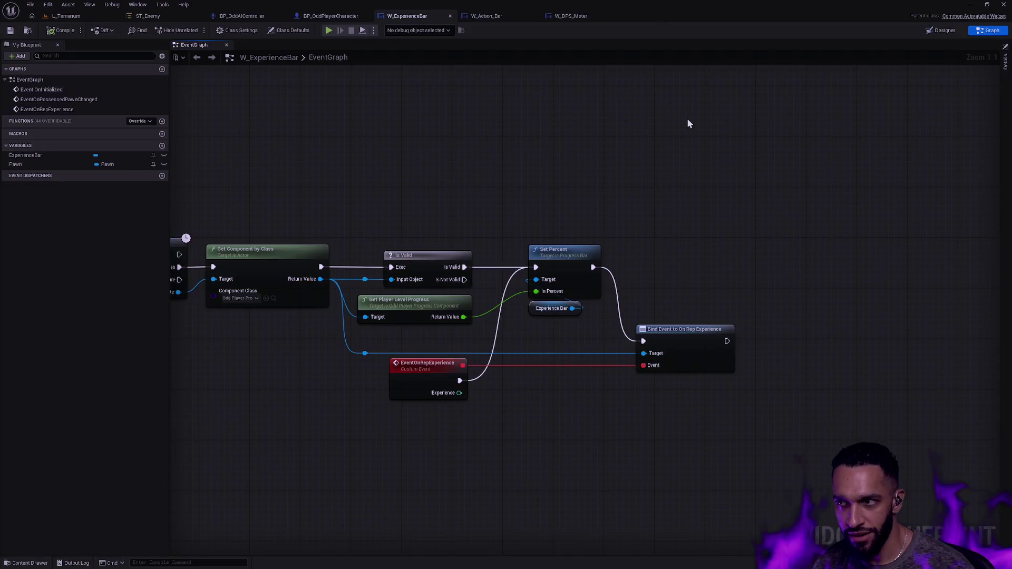
Step: Open L_Terrarium, start Play In Editor with Alt+P, and recentre the camera on the character
{"action": "left_click", "coordinate": [66, 16]}
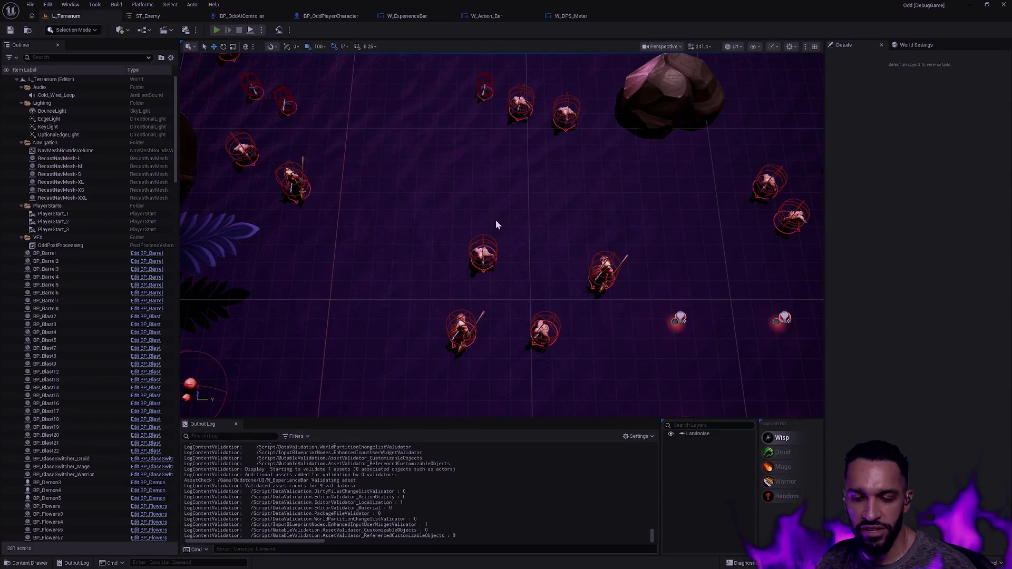
{"action": "key", "text": "alt+p"}
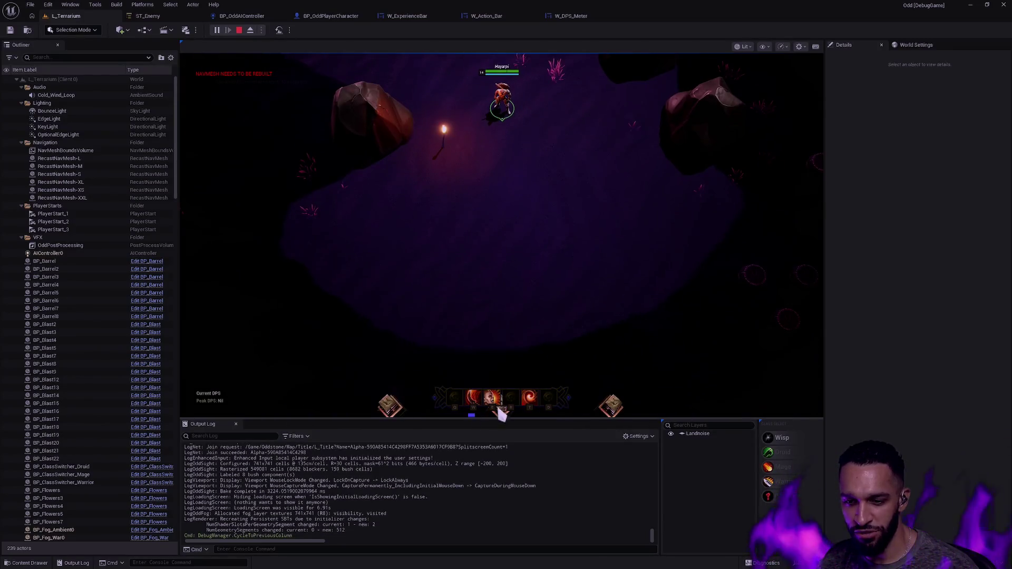
{"action": "key", "text": "space"}
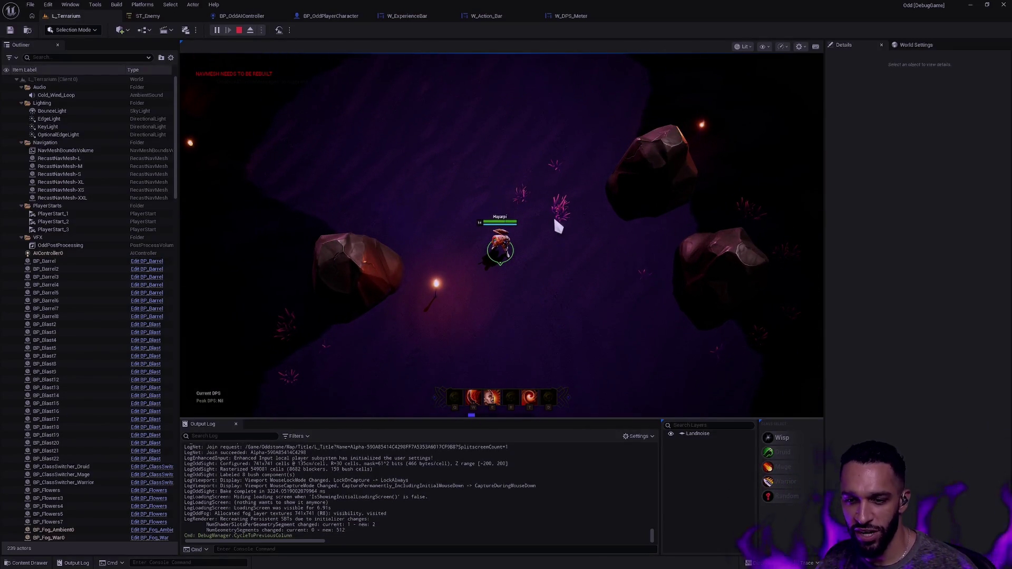